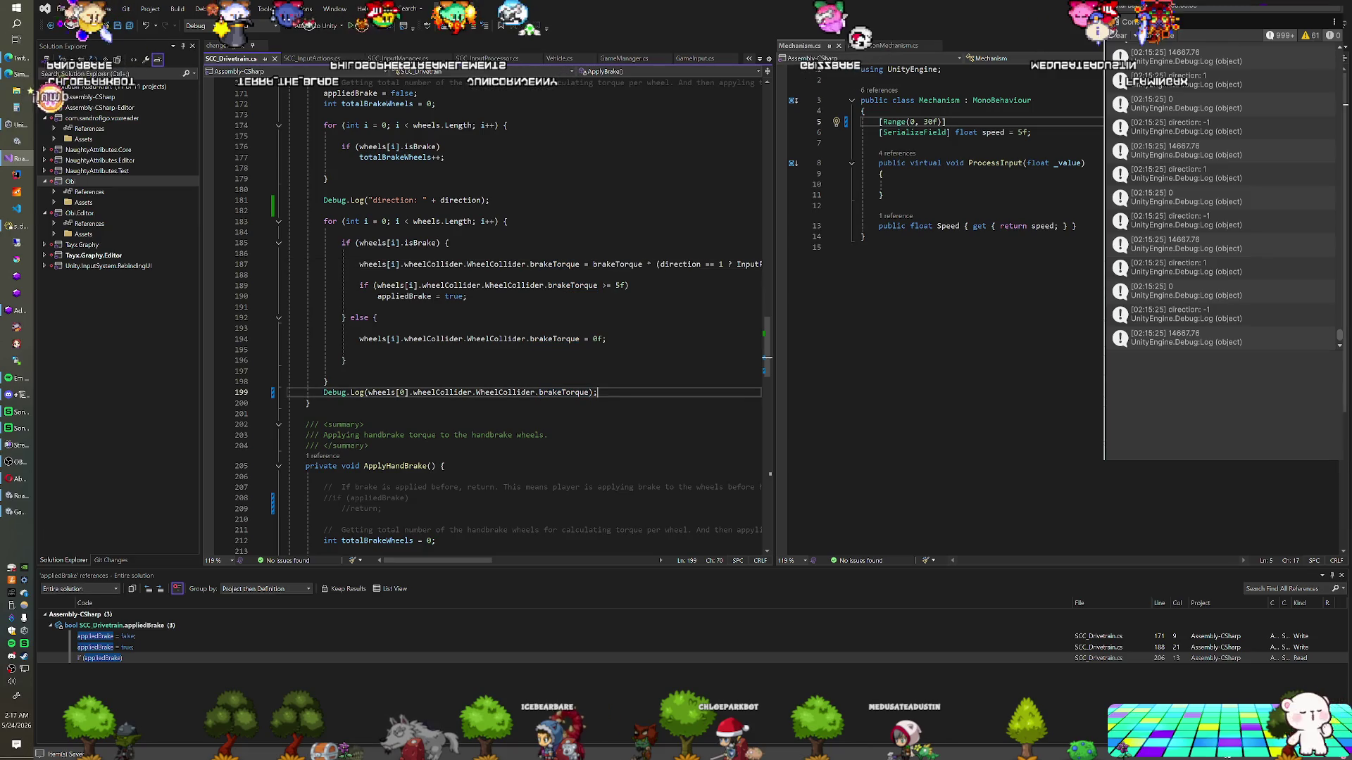
Move the brake-torque Debug.Log from line 199 into the isBrake branch below line 187, then save
key("Delete")
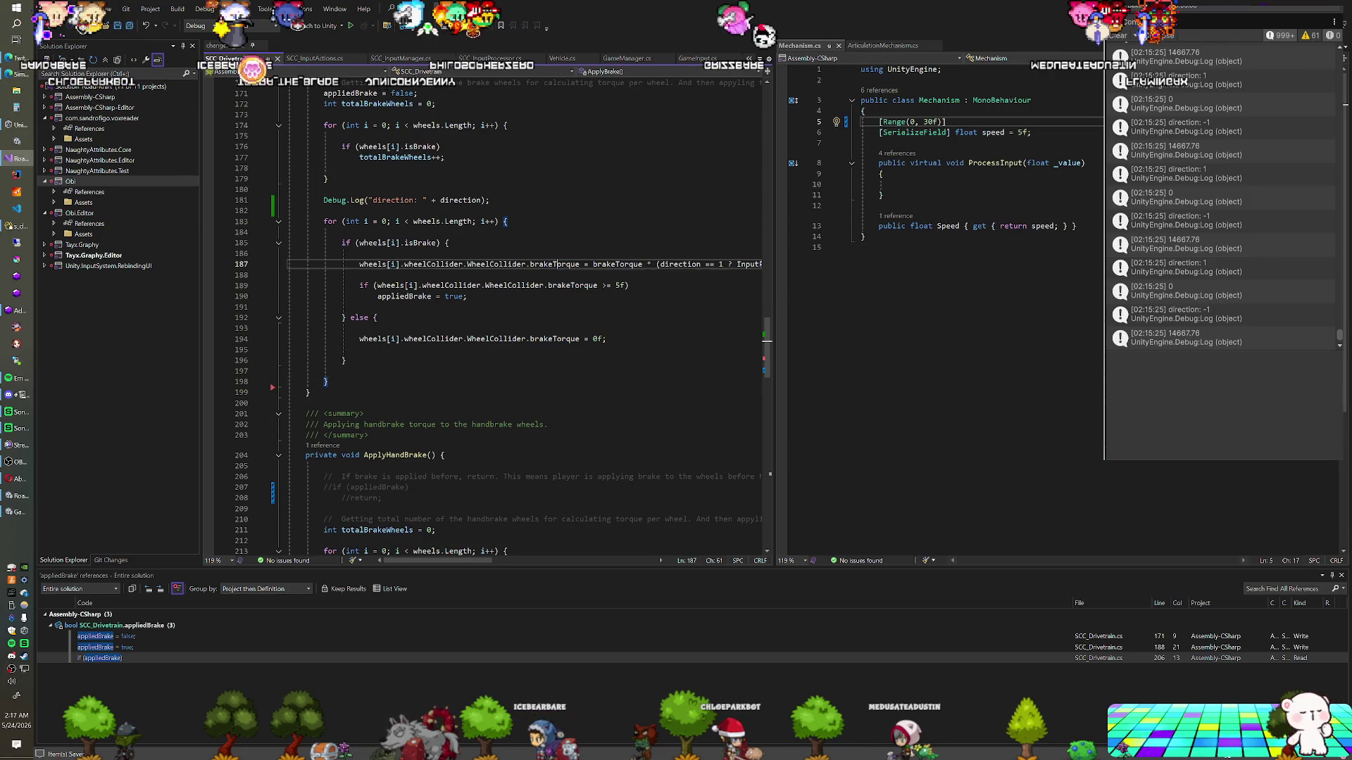
key("End")
key("Return")
key("Return")
type("Debug.Log(wheels[0].wheelCollider.WheelCollider.brakeTorque);")
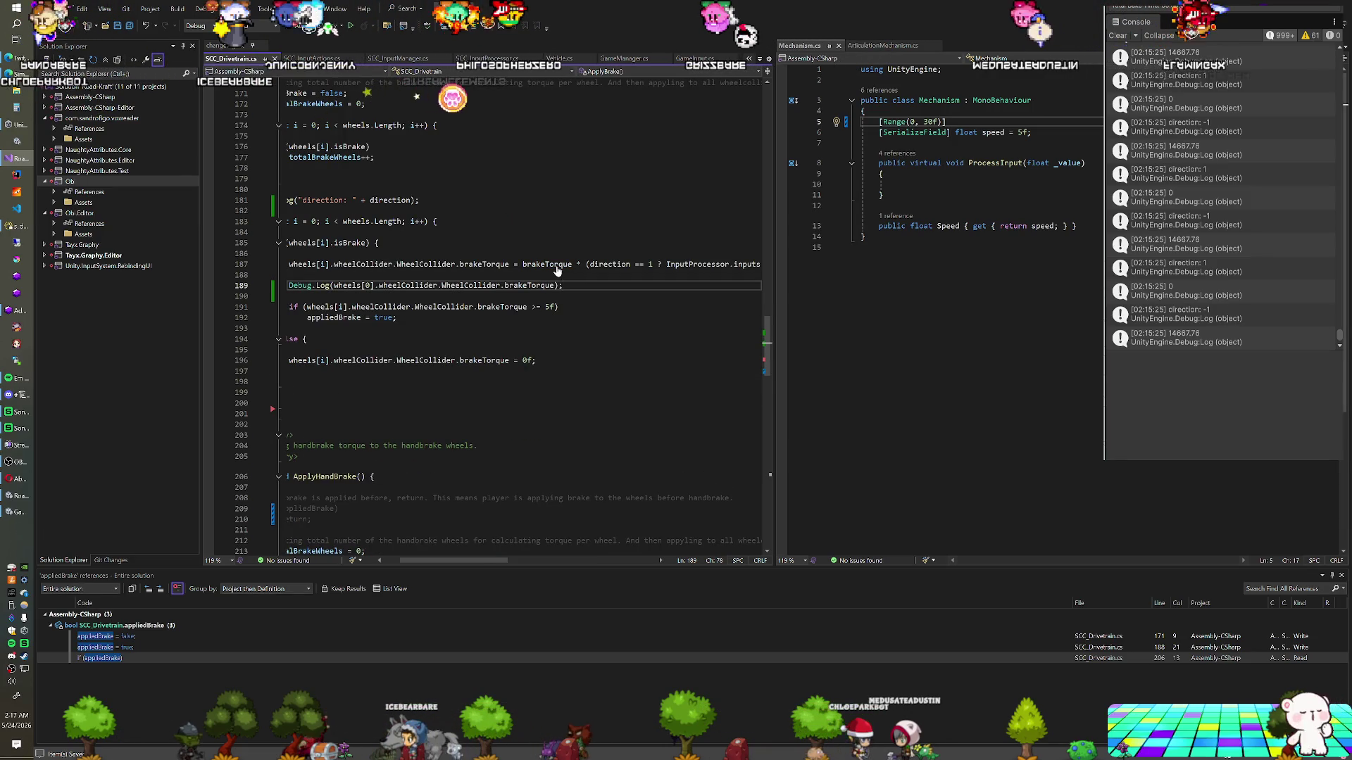
key("ctrl+s")
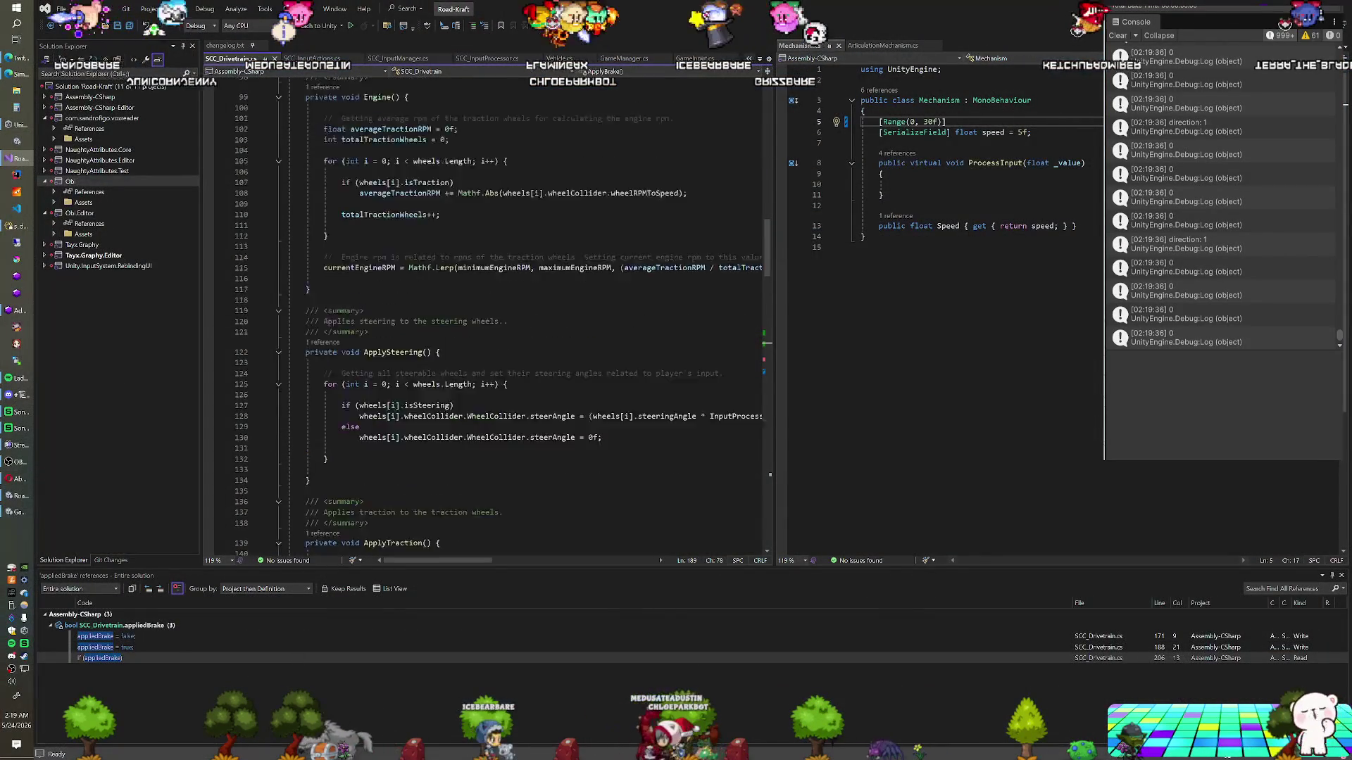
Scroll up through SCC_Drivetrain.cs after returning from the Unity play-test
scroll(486, 316, "up", 4)
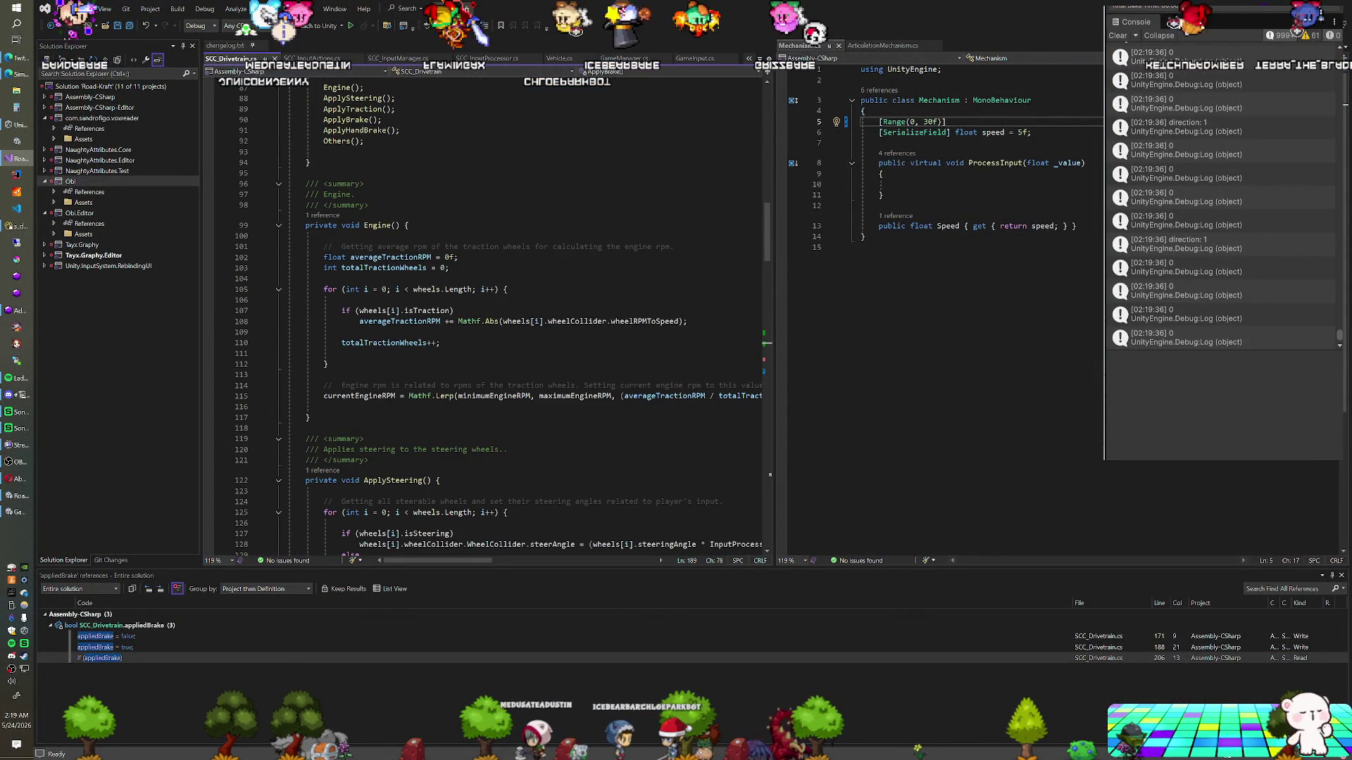
Go to the ApplyTraction() definition via Go To Definition
scroll(486, 317, "down", 1)
scroll(486, 317, "up", 5)
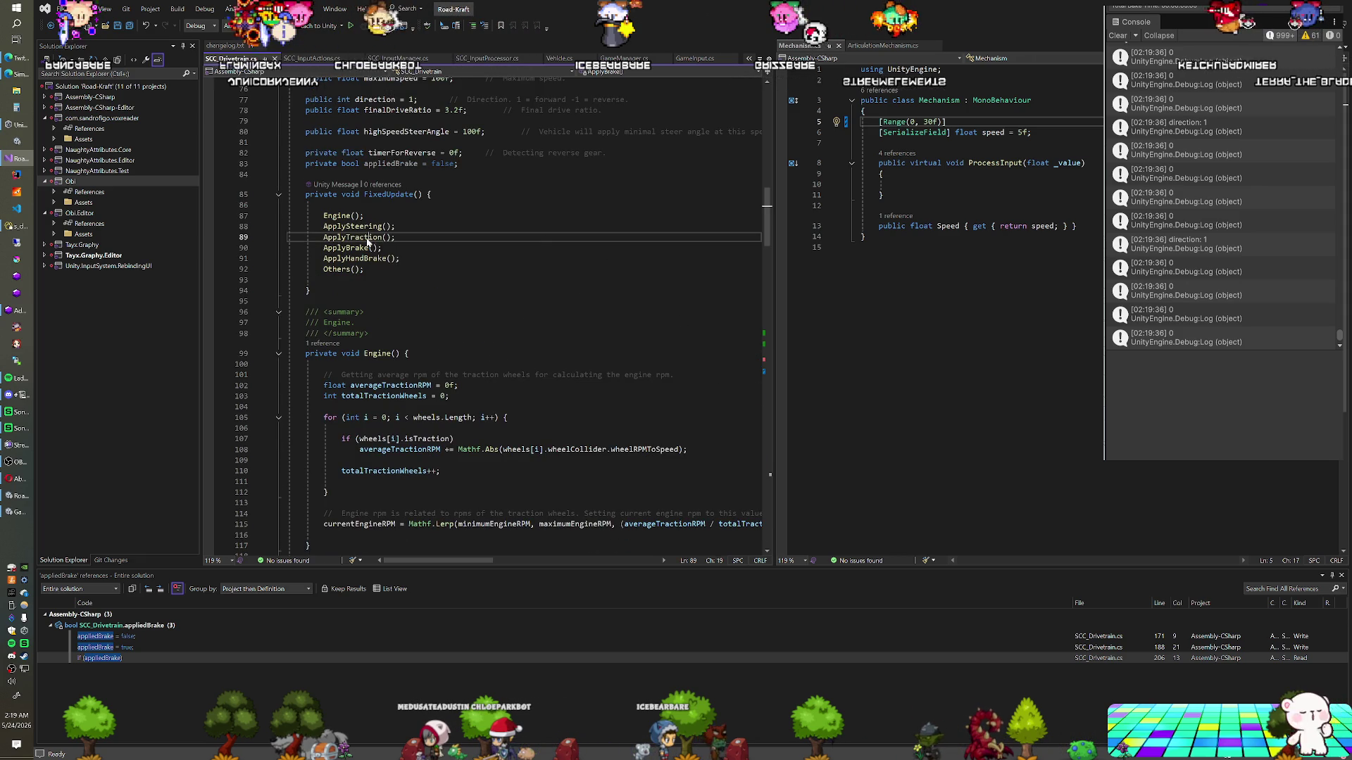
right_click(367, 237)
left_click(408, 295)
scroll(486, 317, "down", 3)
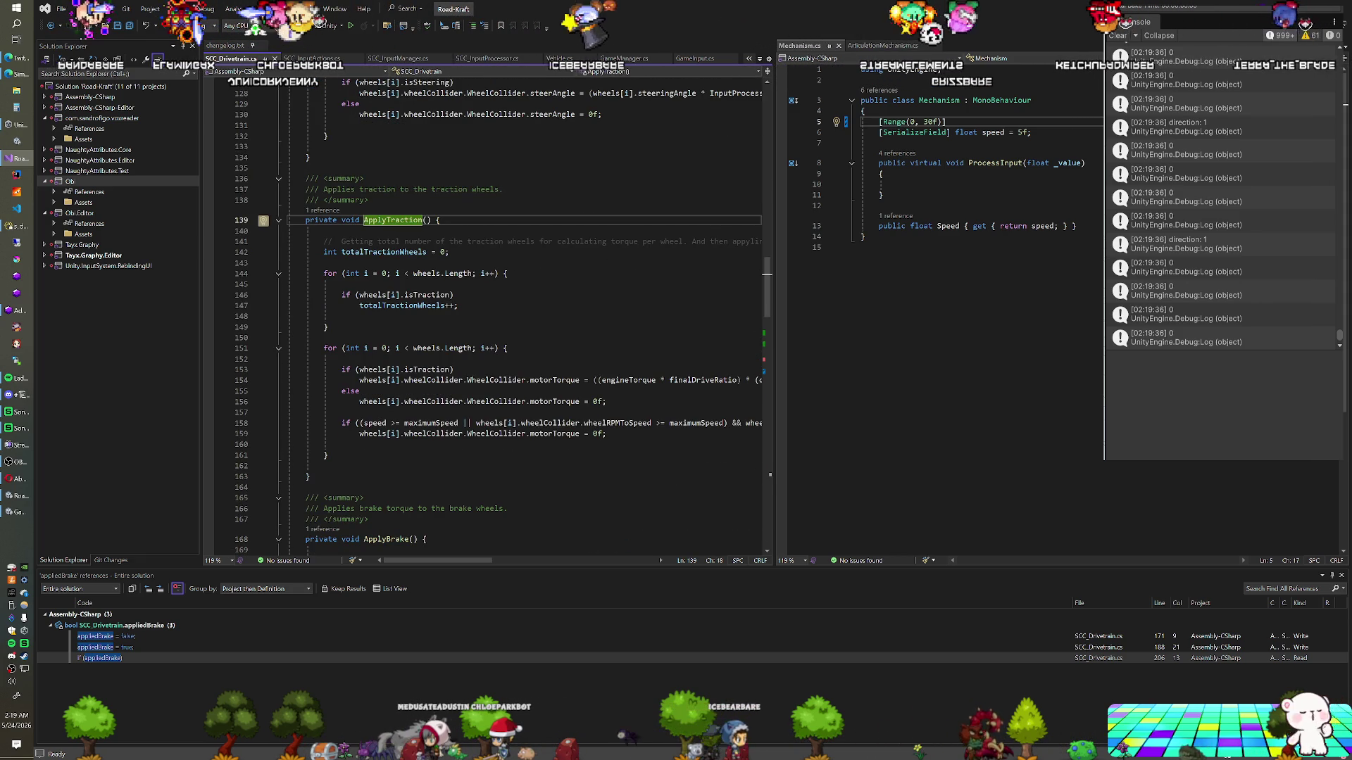
Look over the motorTorque line and close the Find All References results panel
left_click_drag(480, 564, 558, 563)
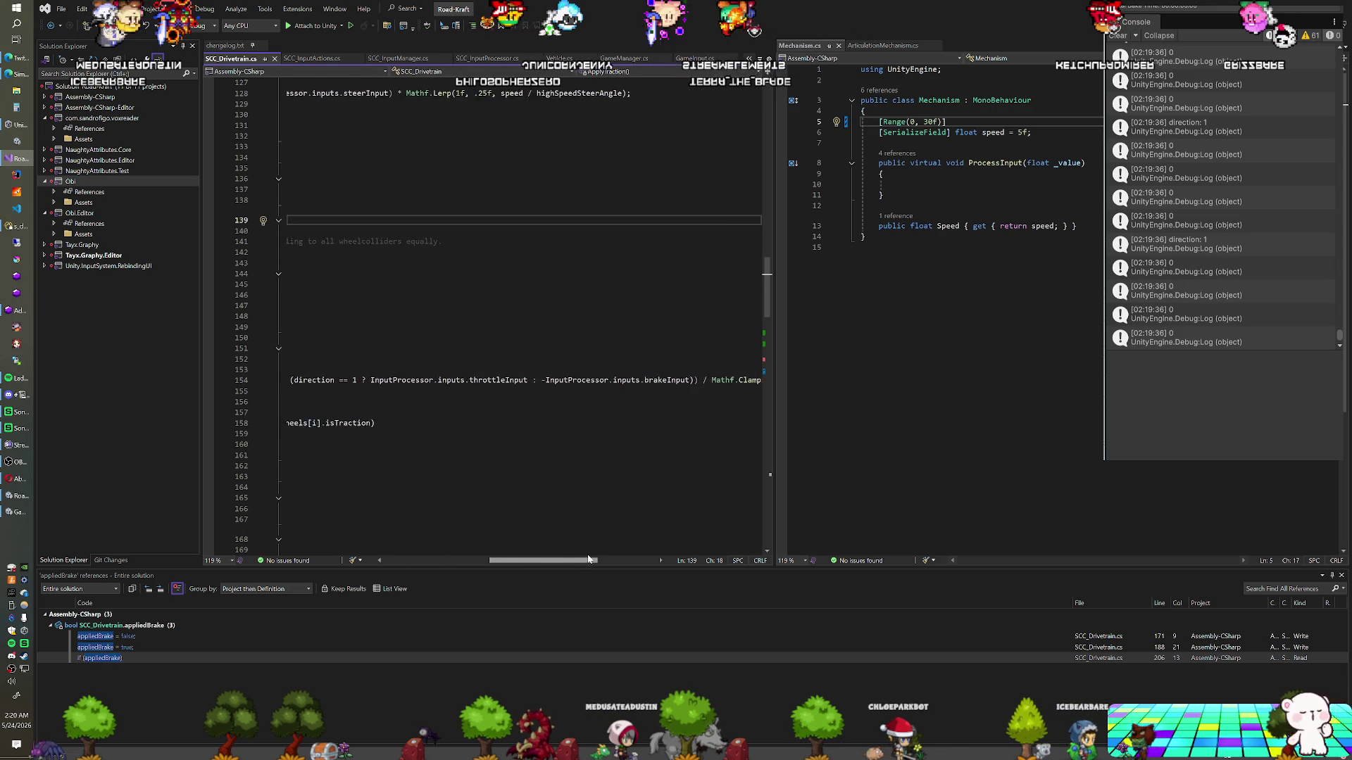
left_click_drag(615, 558, 470, 560)
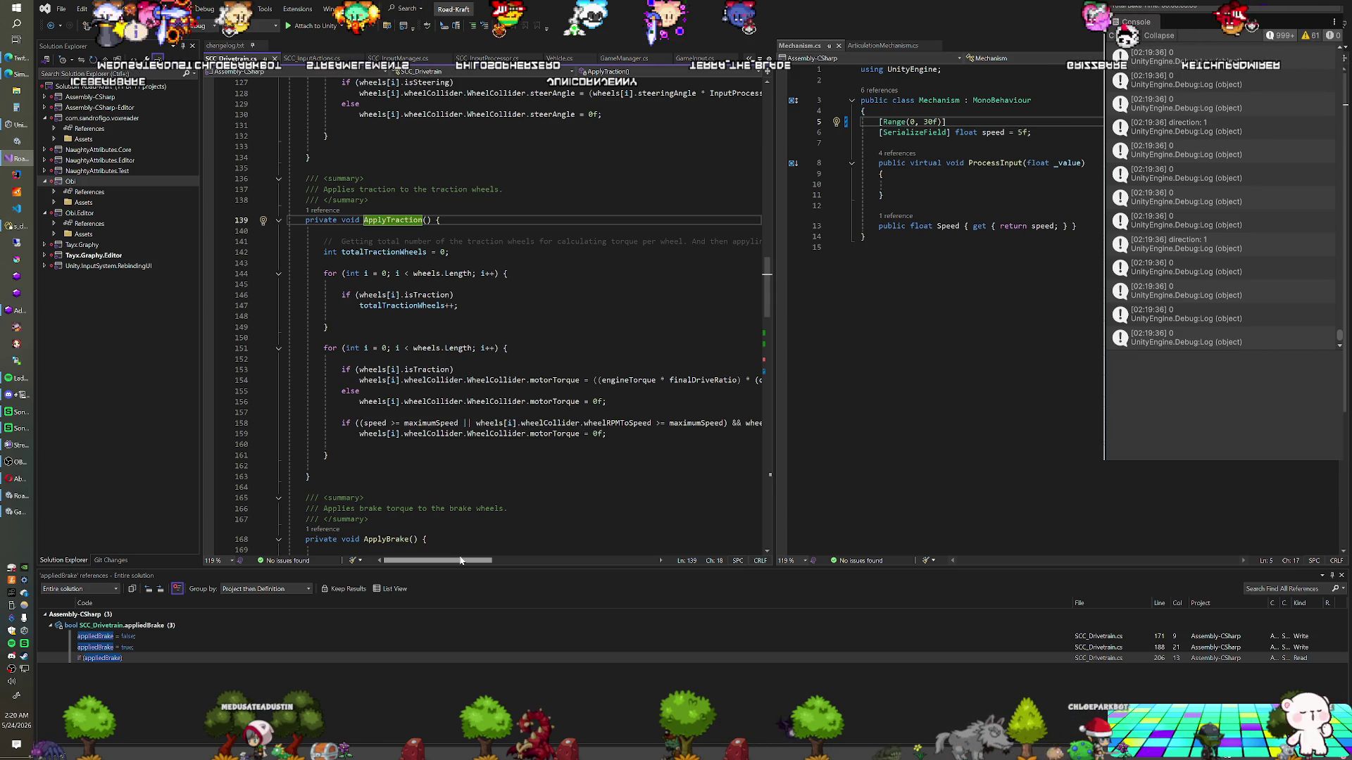
left_click_drag(476, 557, 528, 556)
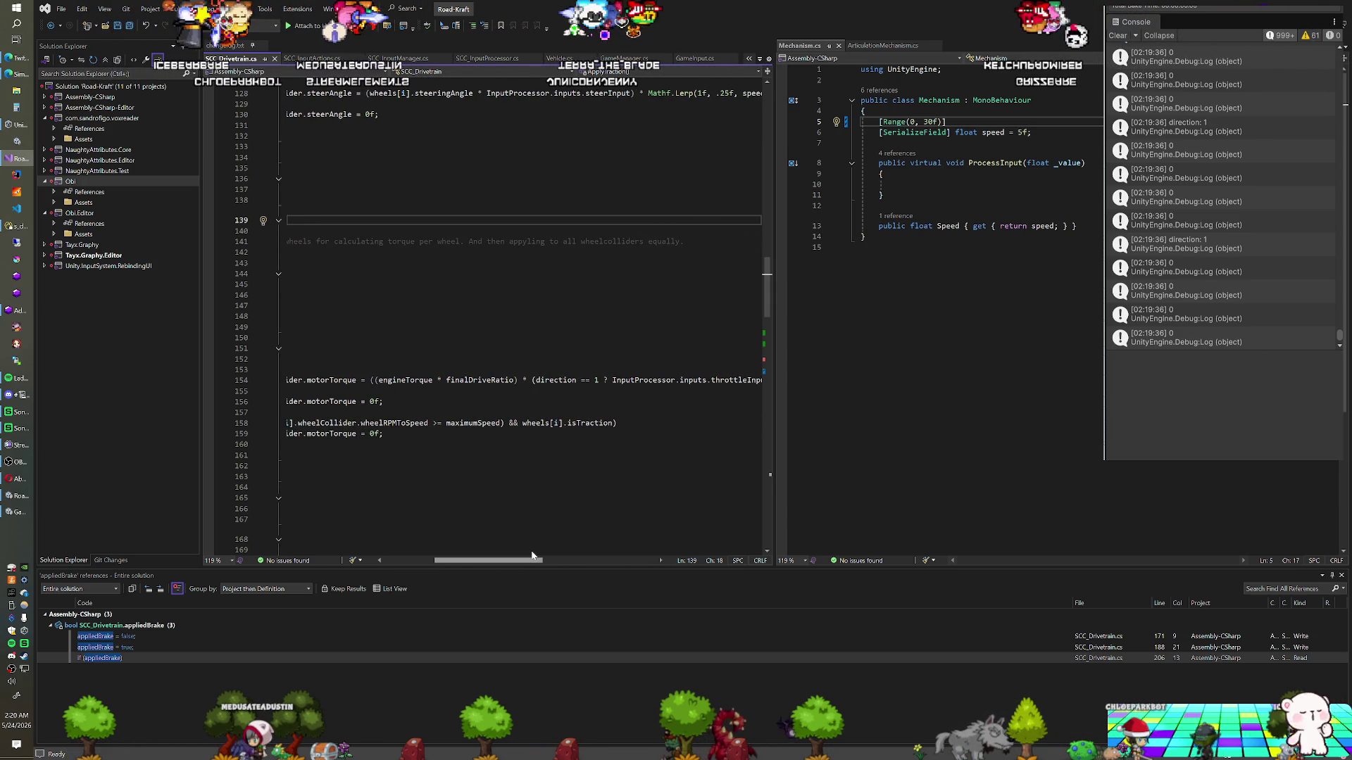
mouse_move(536, 555)
left_mouse_down()
mouse_move(590, 547)
mouse_move(566, 553)
left_mouse_up()
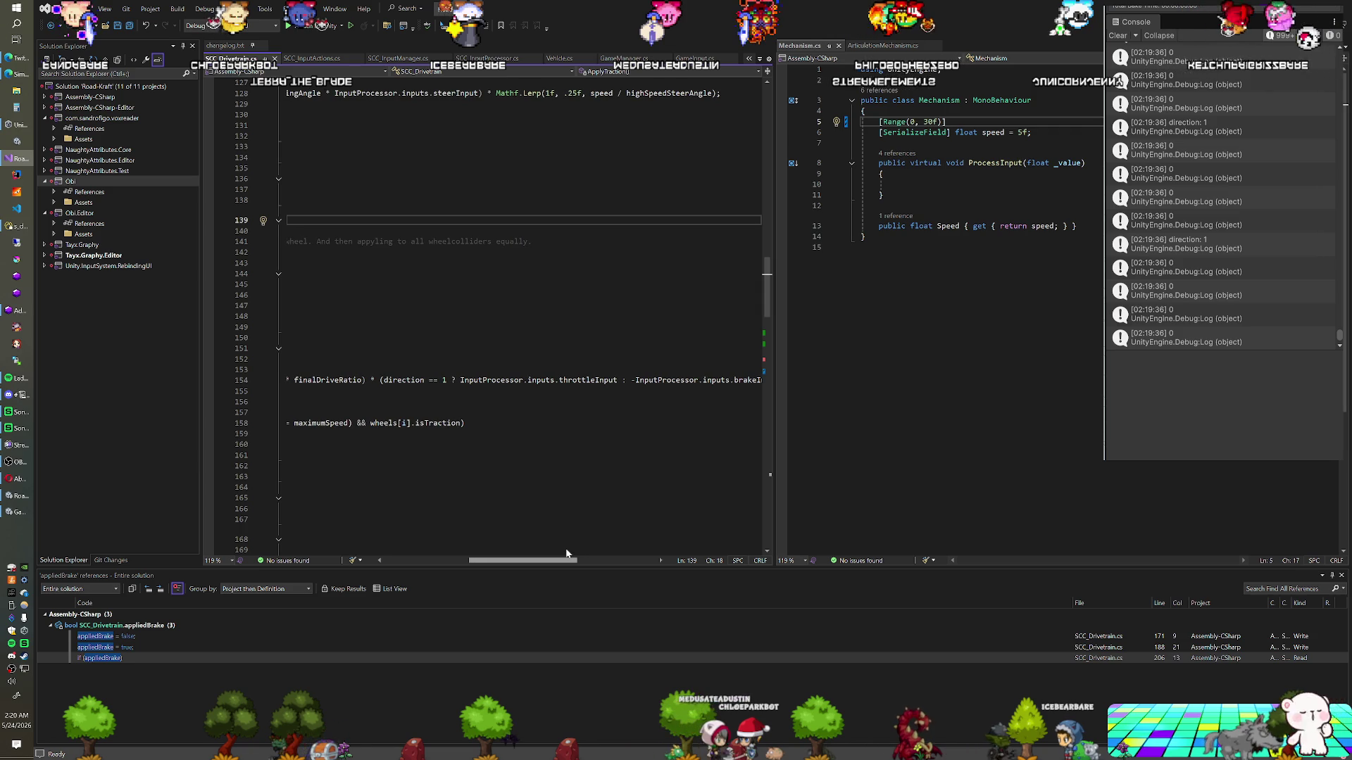
left_click(566, 550)
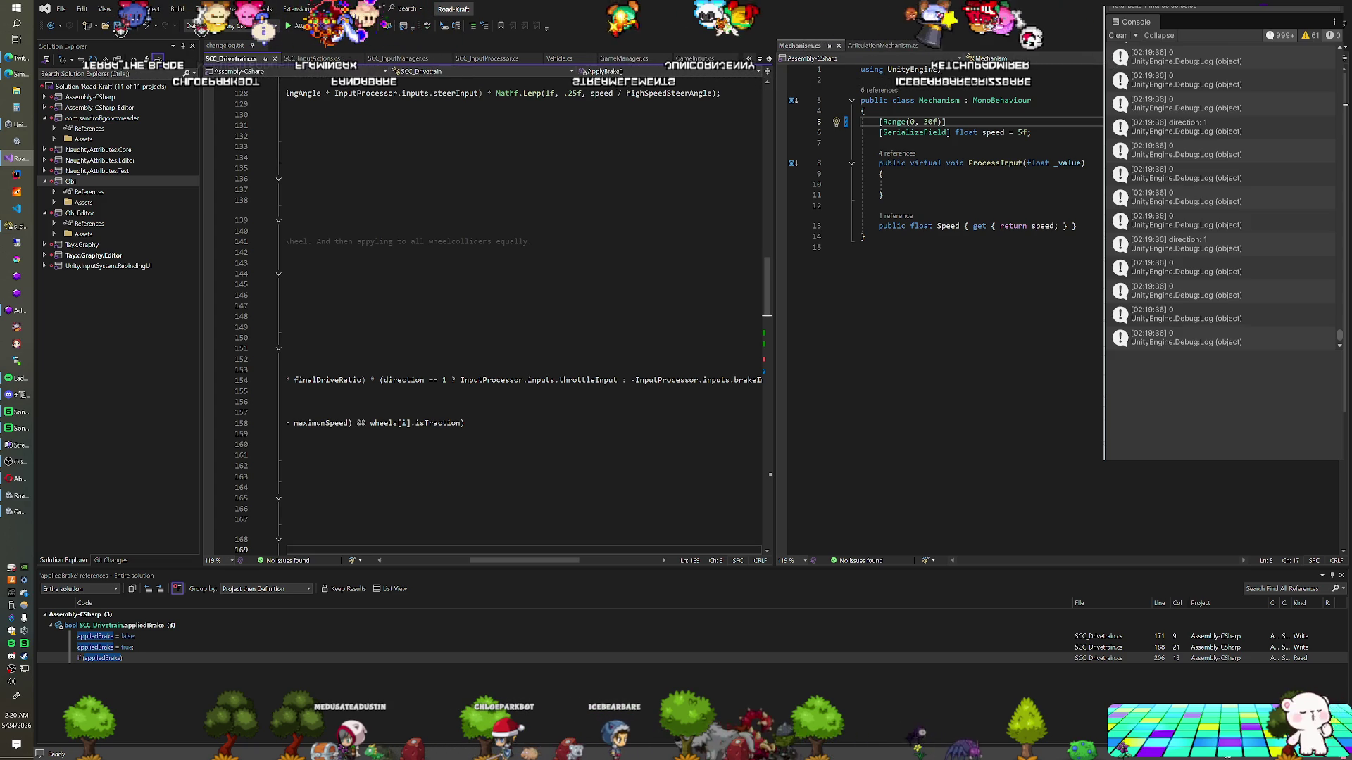
key("Escape")
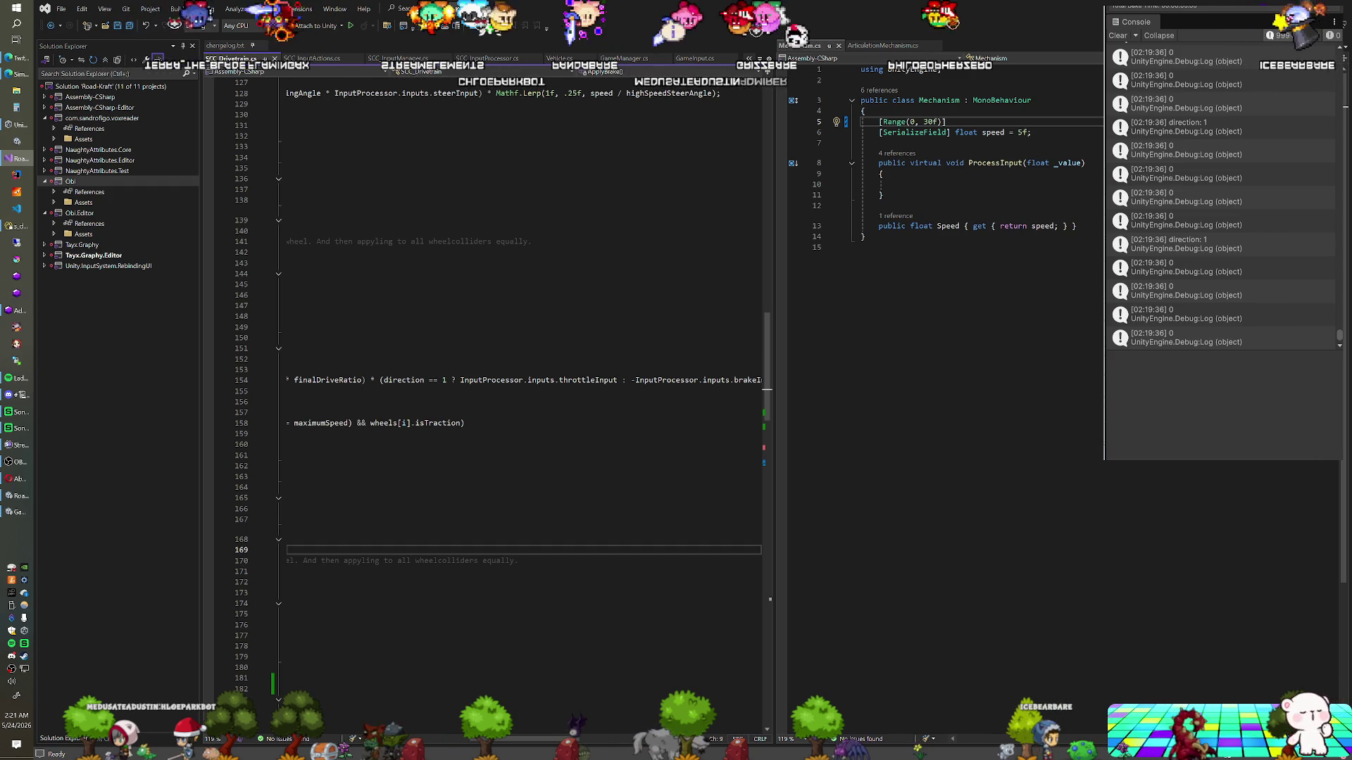
mouse_move(404, 381)
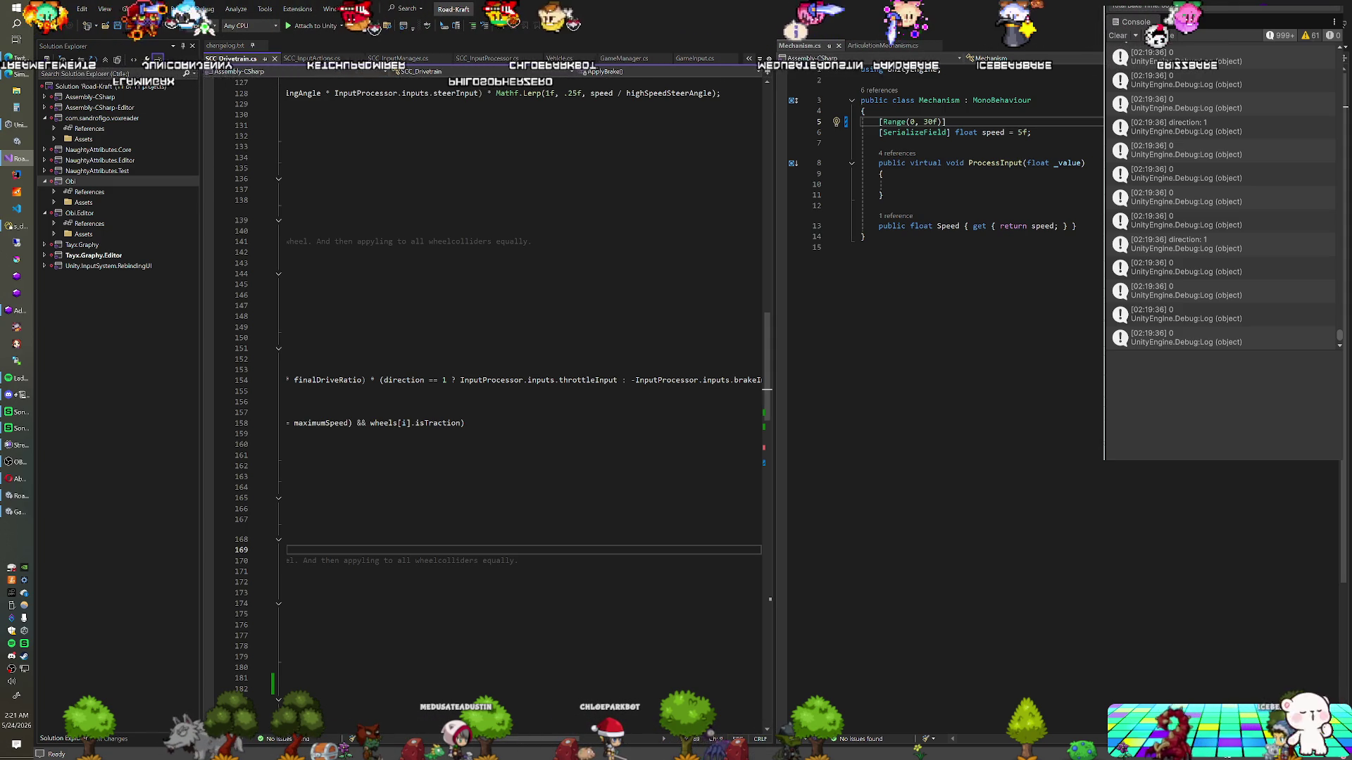
left_click_drag(532, 738, 398, 736)
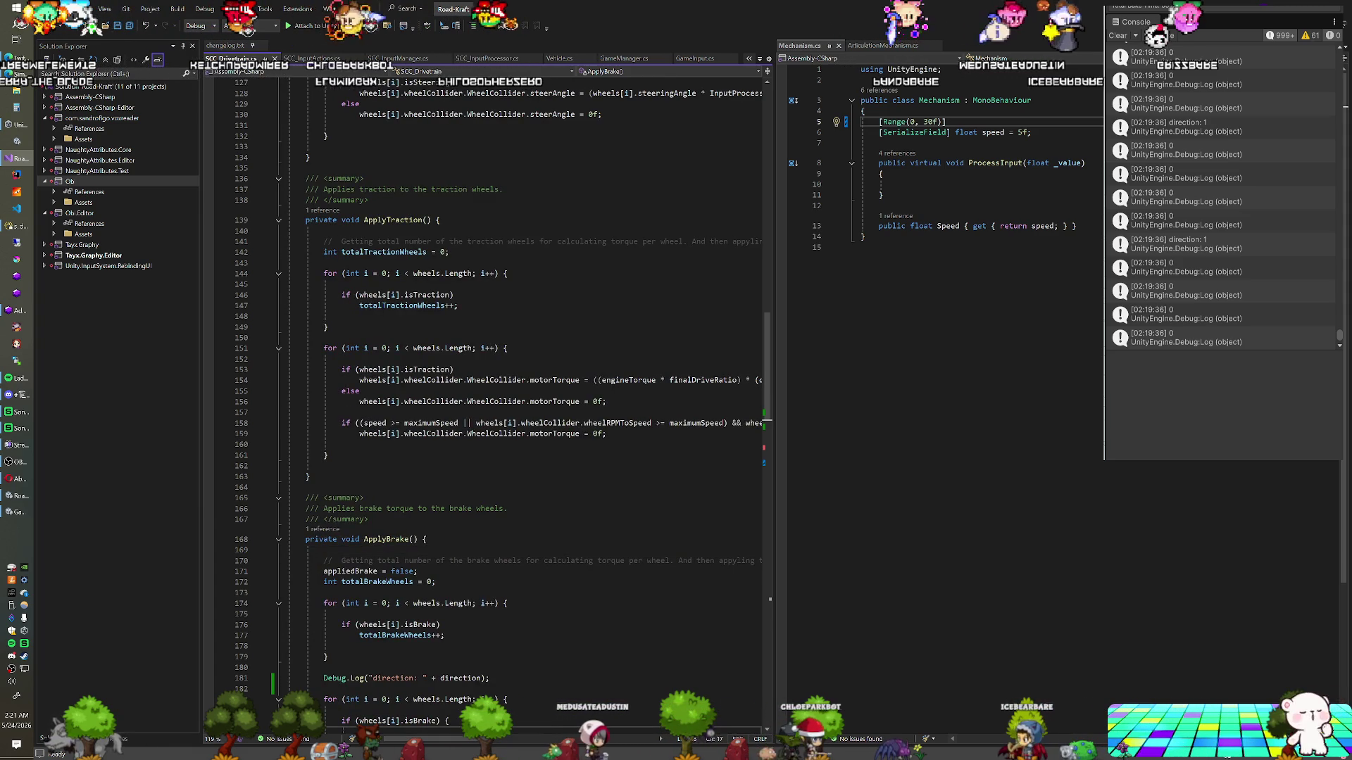
Declare float _input at the top of the traction loop and start an if(direction) condition
left_click(342, 359)
key("Return")
key("Return")
left_click(342, 370)
type("float _input = 0")
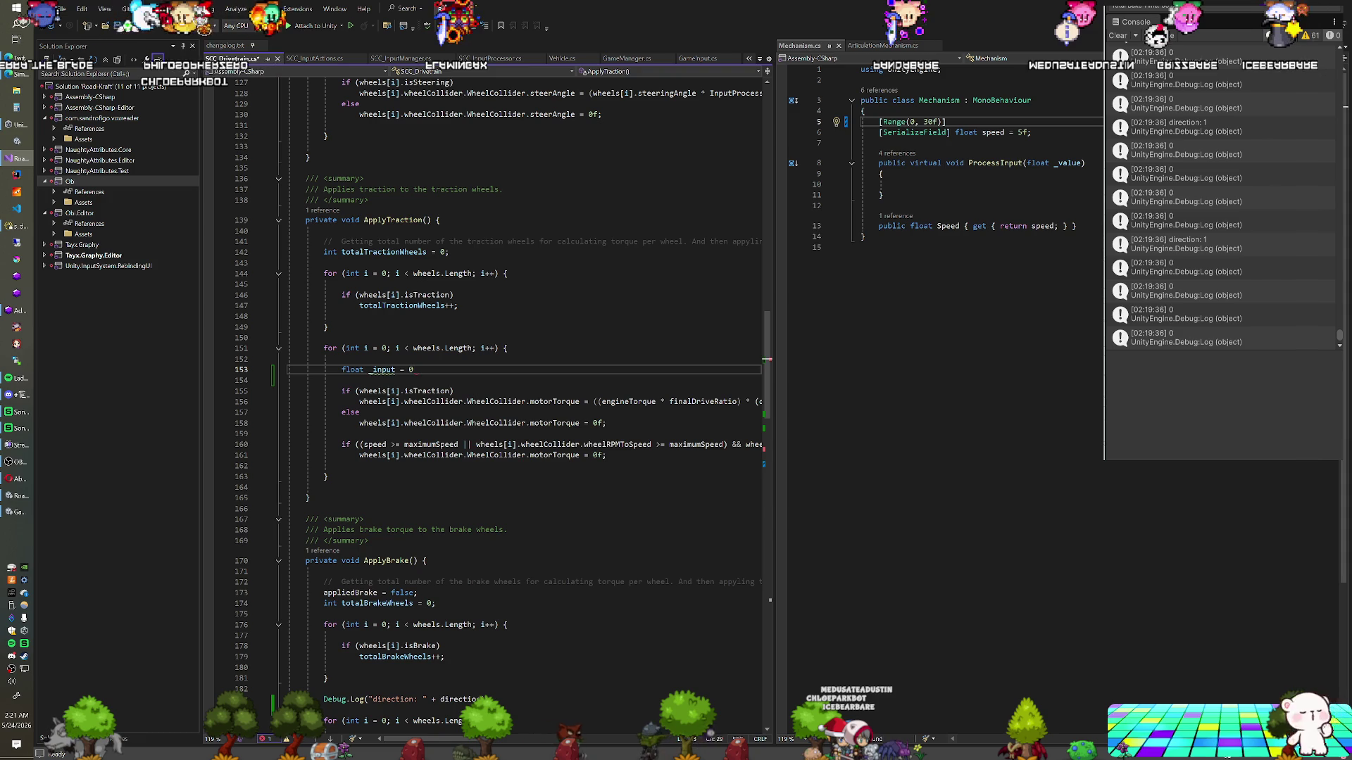
type(";")
key("Return")
type("if(")
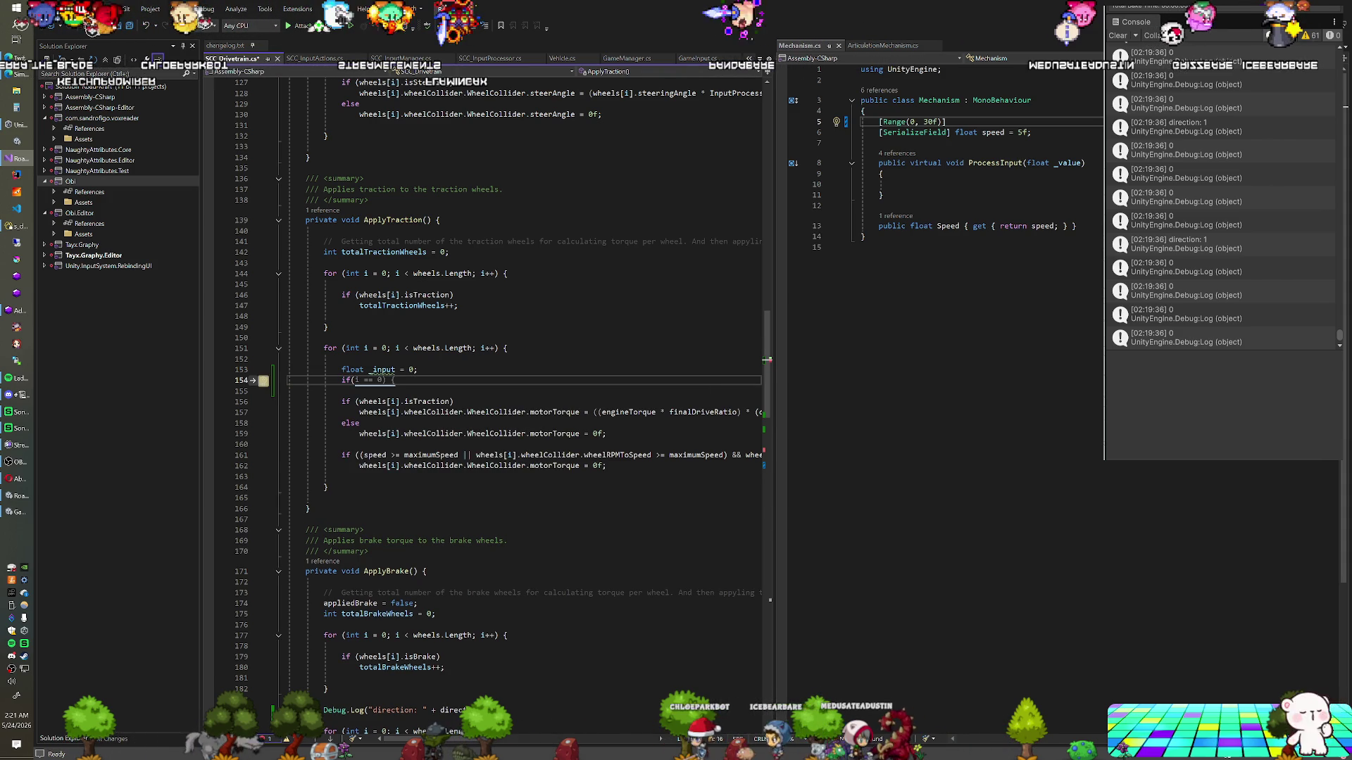
type("_")
key("BackSpace")
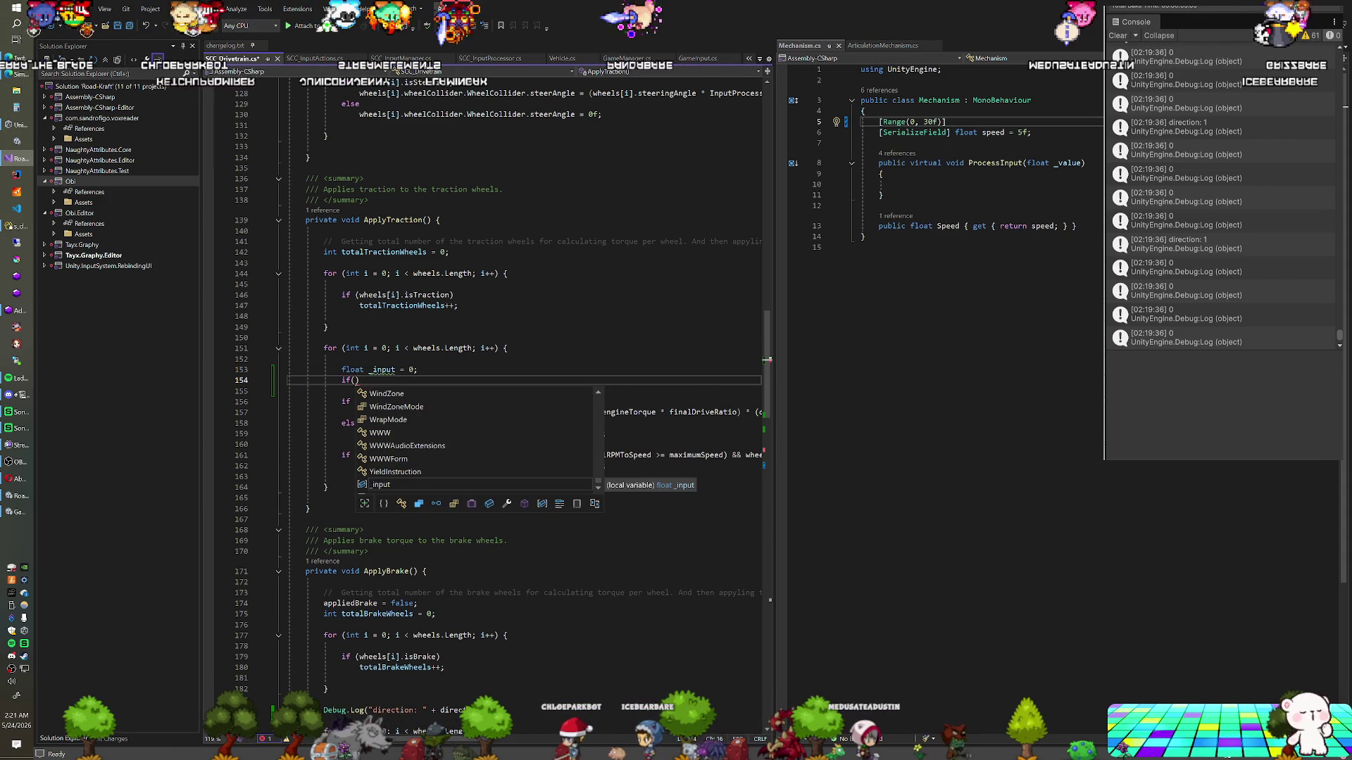
key("Escape")
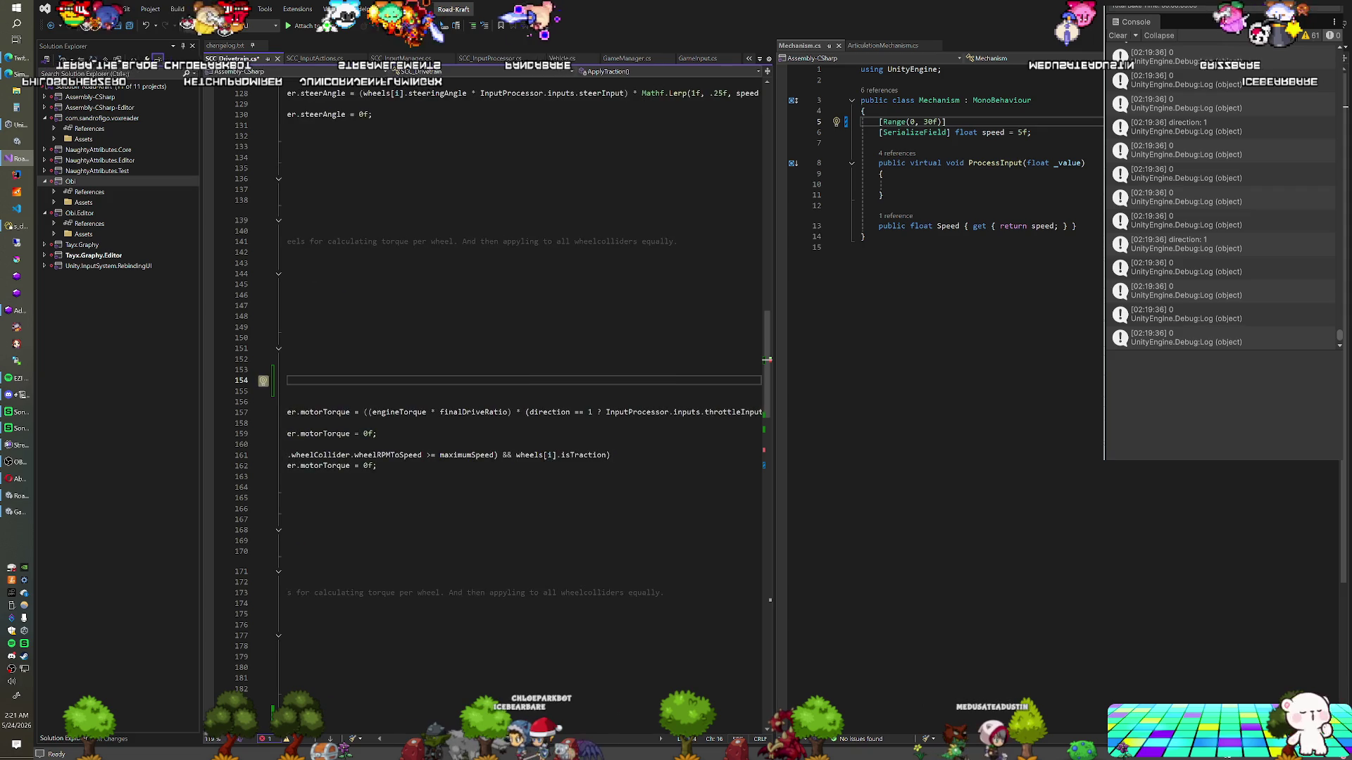
type("if(direction > 0)")
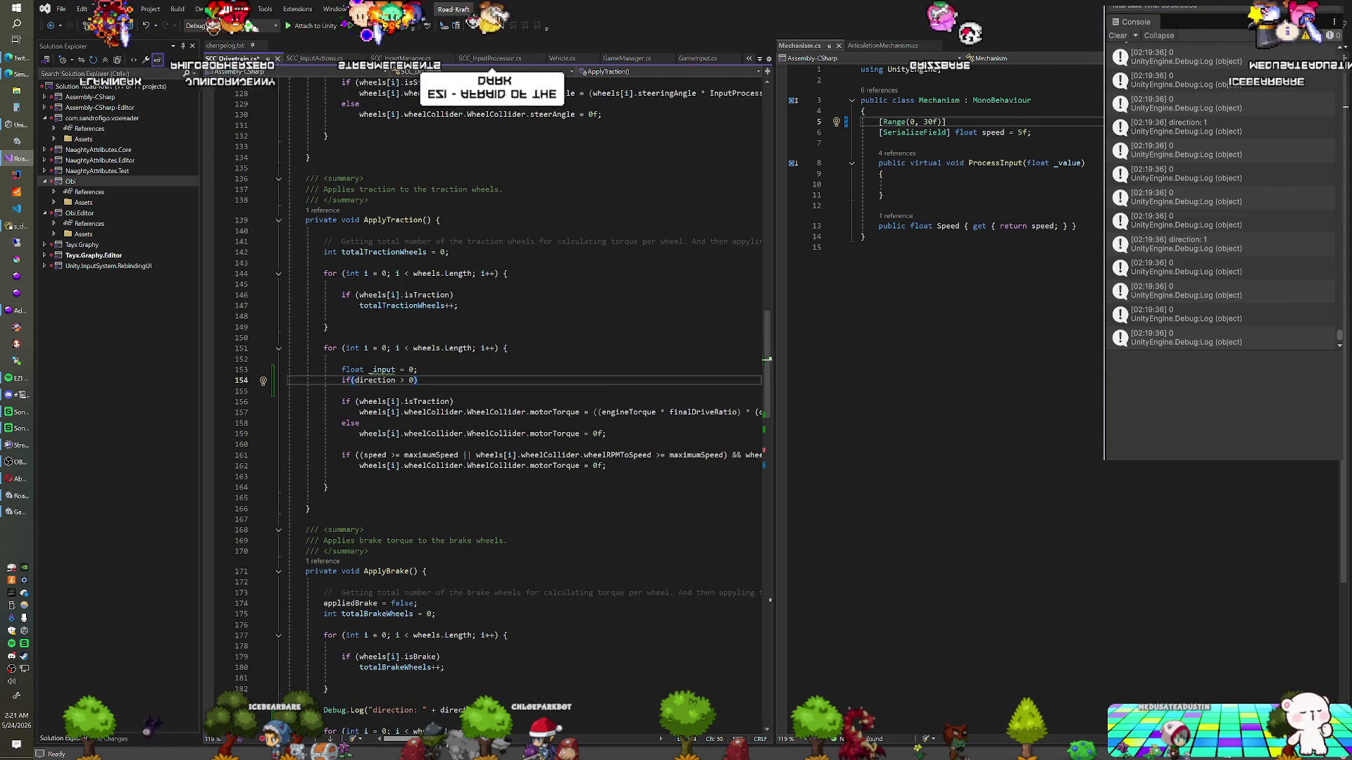
Paste the throttle/brake expression under the condition, moving brakeInput into an else if(direction < 0) branch
scroll(510, 745, "right", 5)
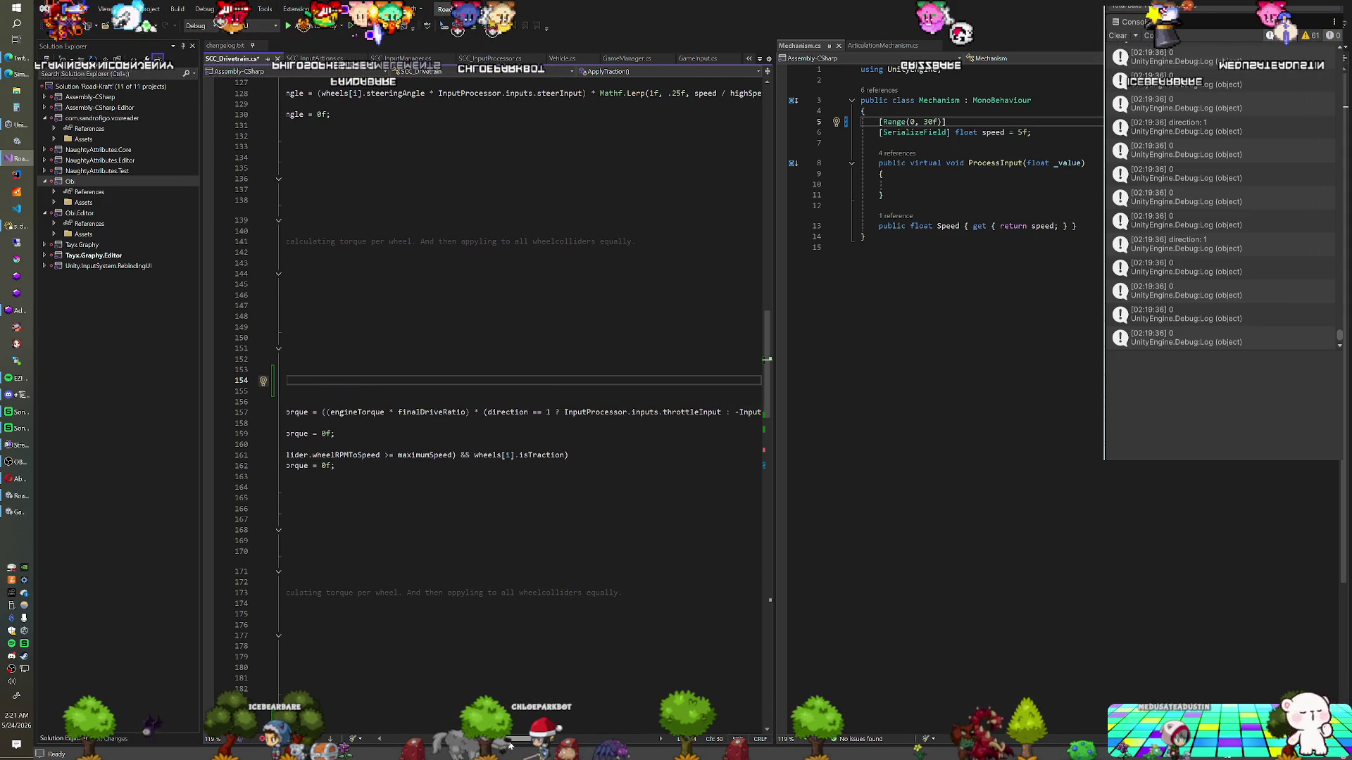
mouse_move(591, 412)
left_mouse_down()
mouse_move(760, 412)
mouse_move(566, 412)
left_mouse_up()
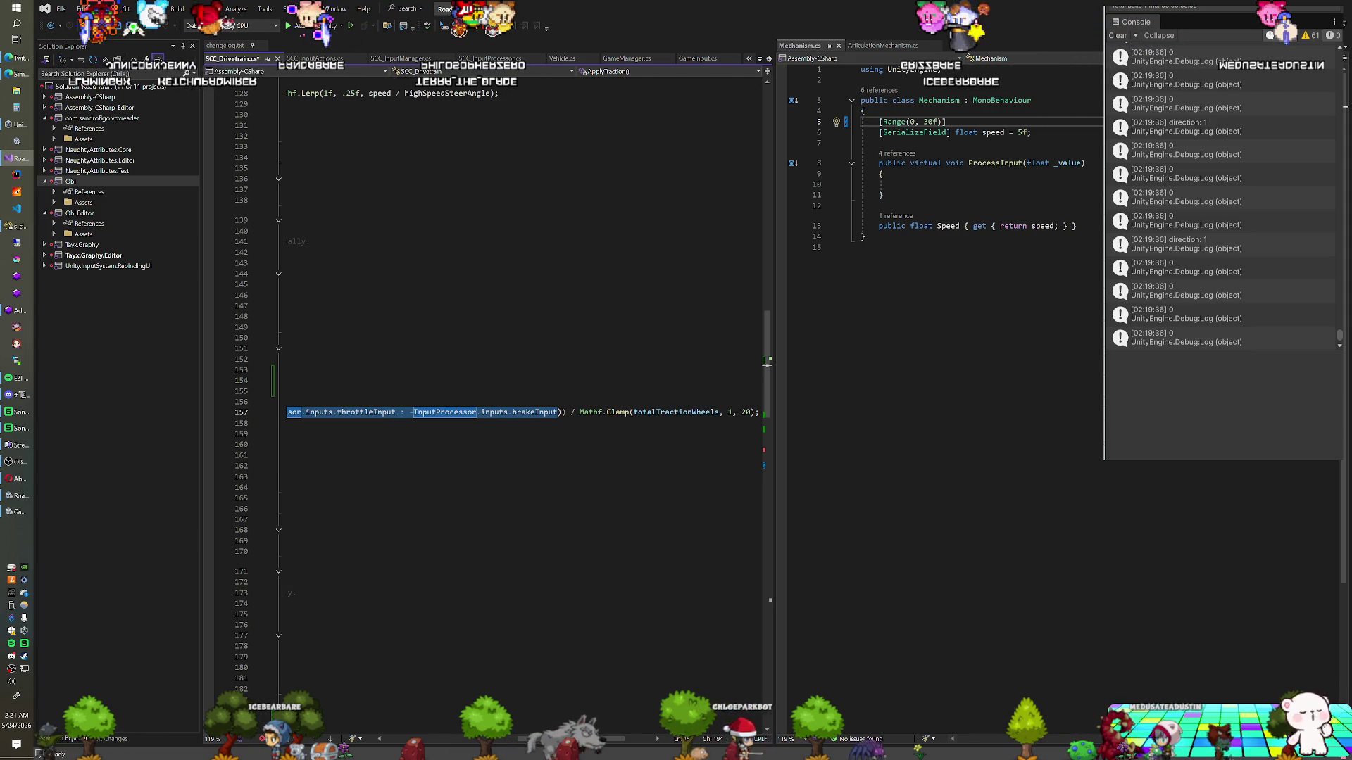
scroll(521, 395, "left", 10)
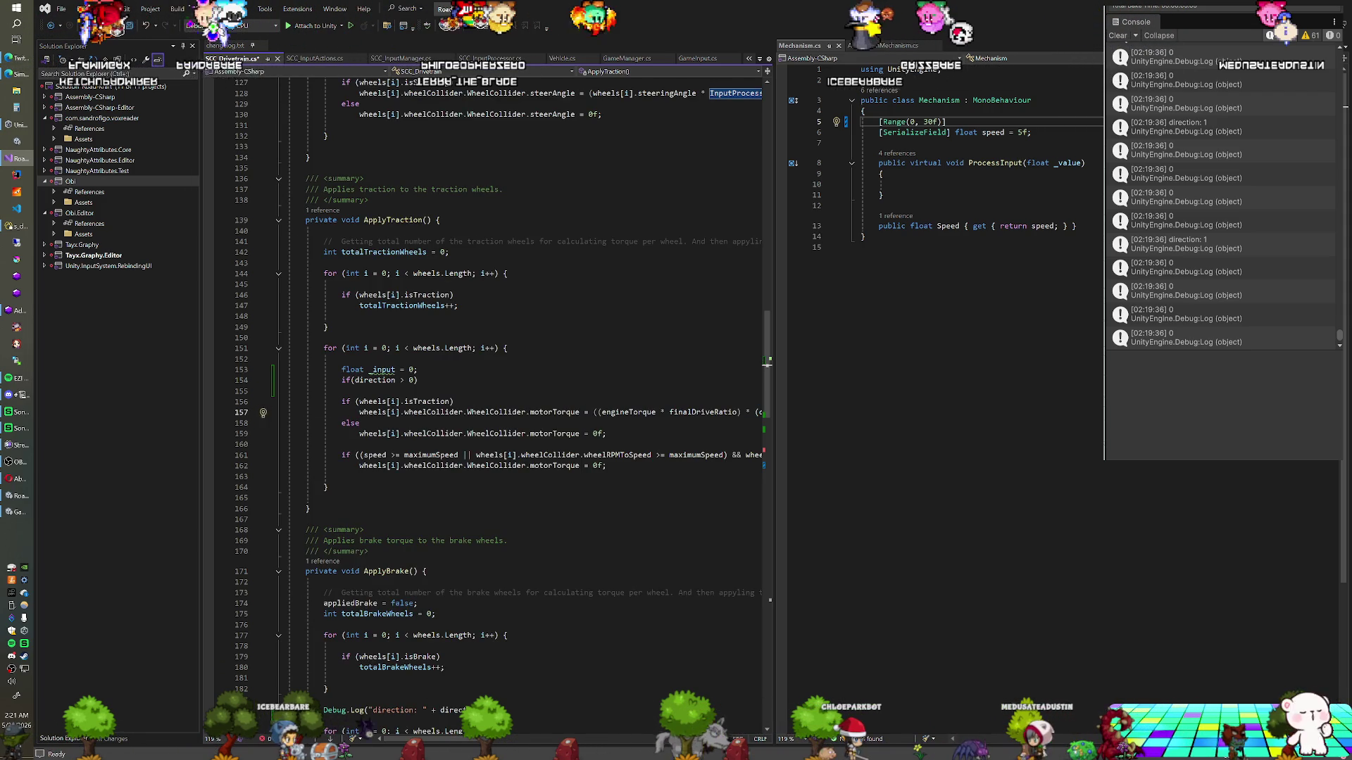
left_click(417, 380)
key("Return")
type("InputProcessor.inputs.throttleInput : -InputProcessor.inputs.brakeInput")
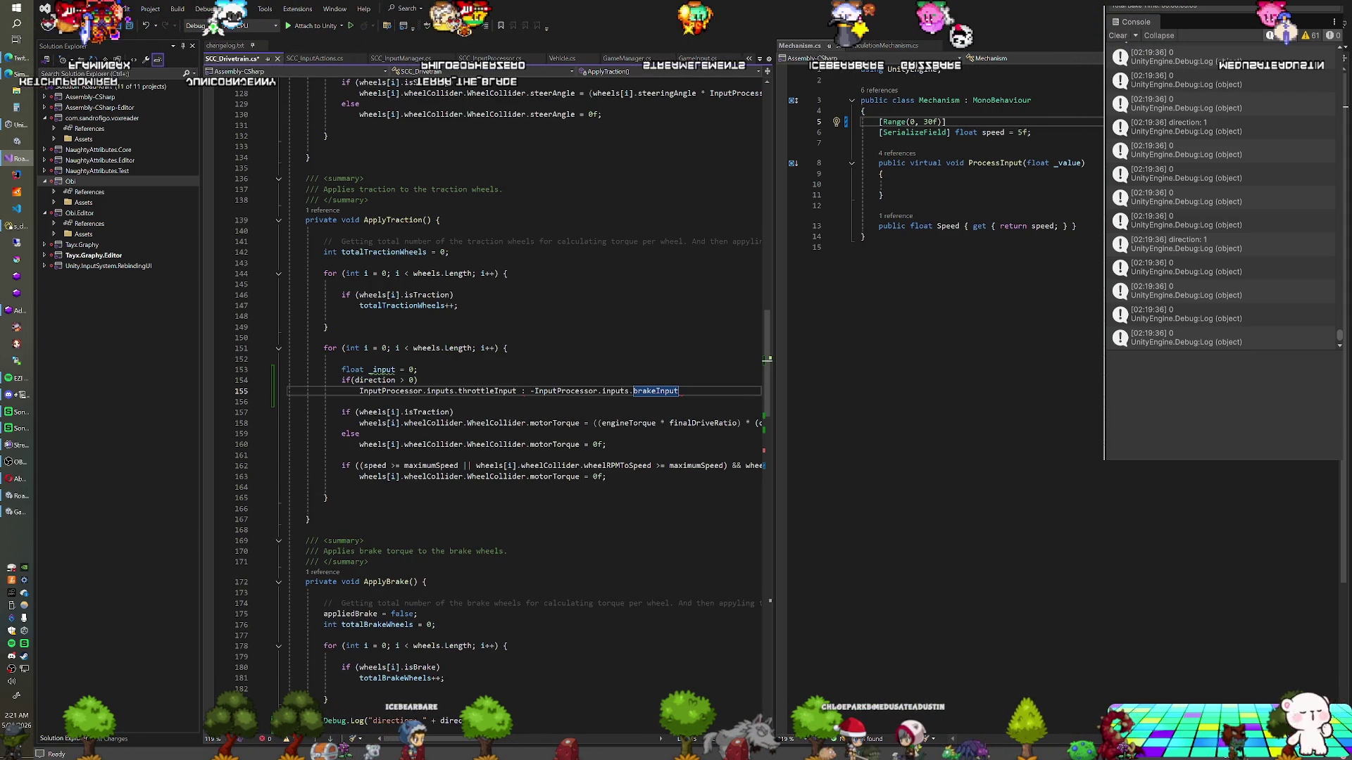
left_click(530, 391)
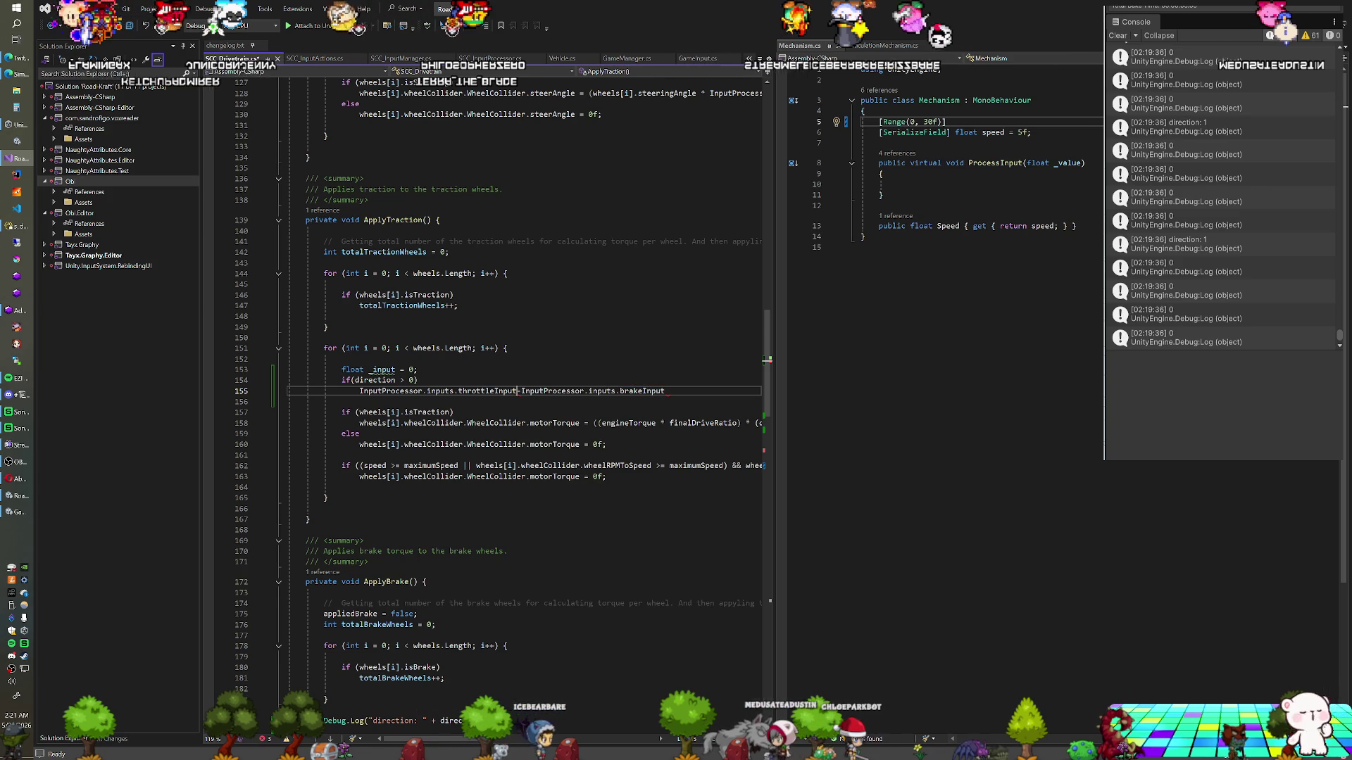
key("BackSpace")
key("BackSpace")
key("BackSpace")
key("Return")
key("BackSpace")
key("BackSpace")
key("BackSpace")
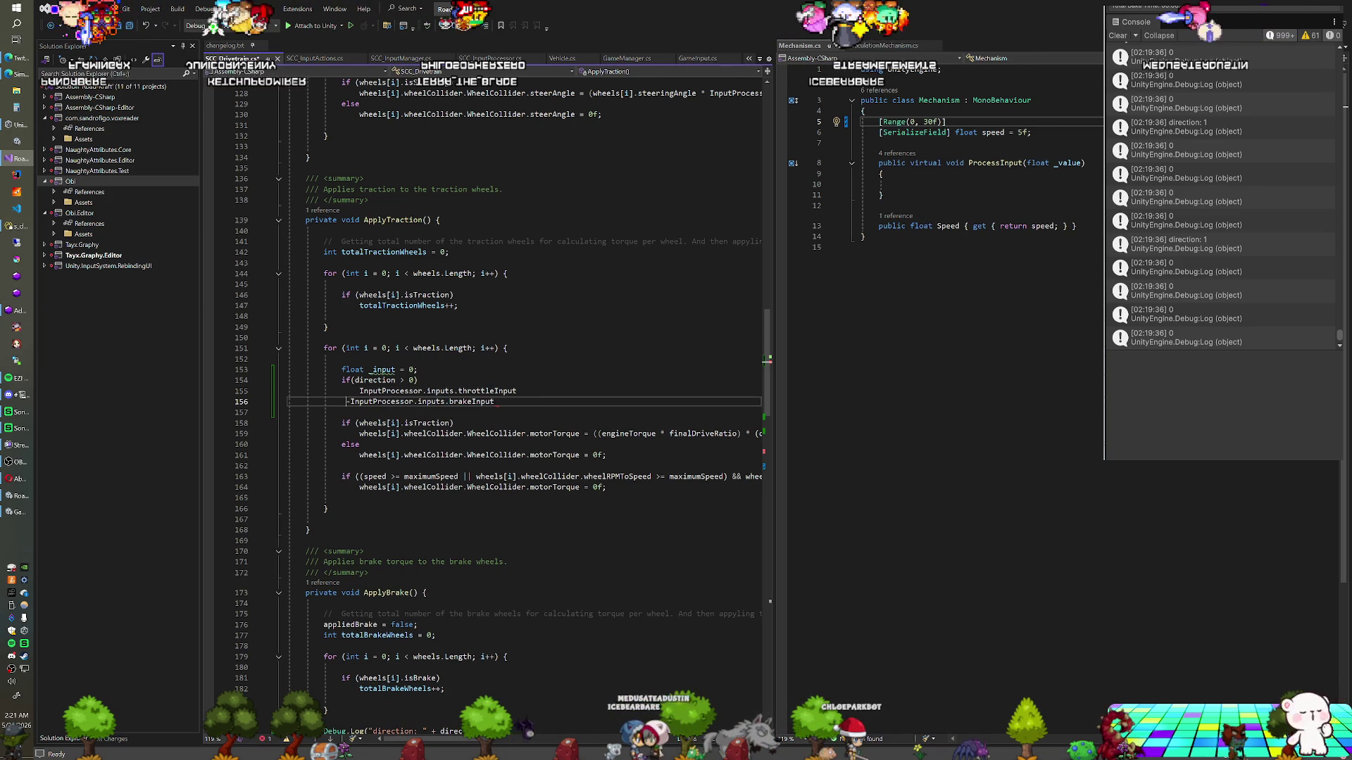
type("else if(directi")
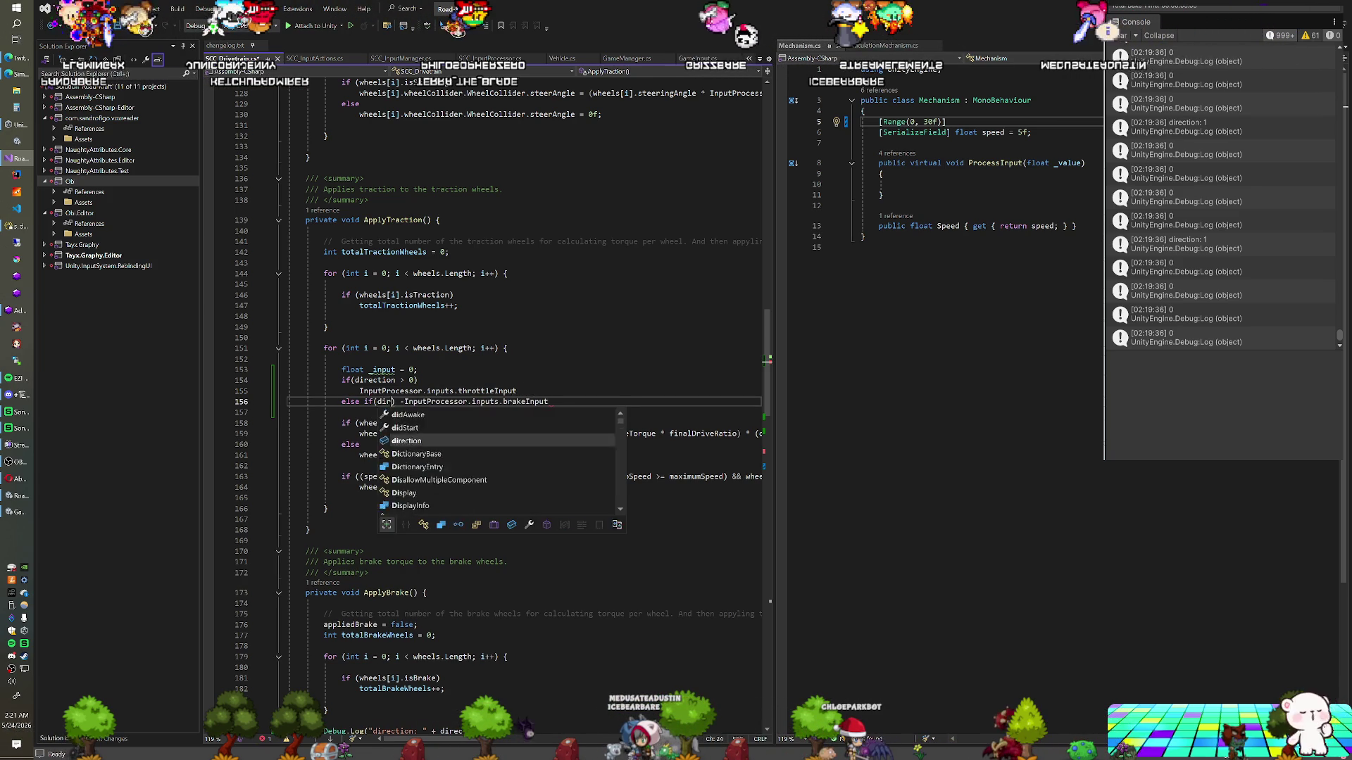
type("on < 0")
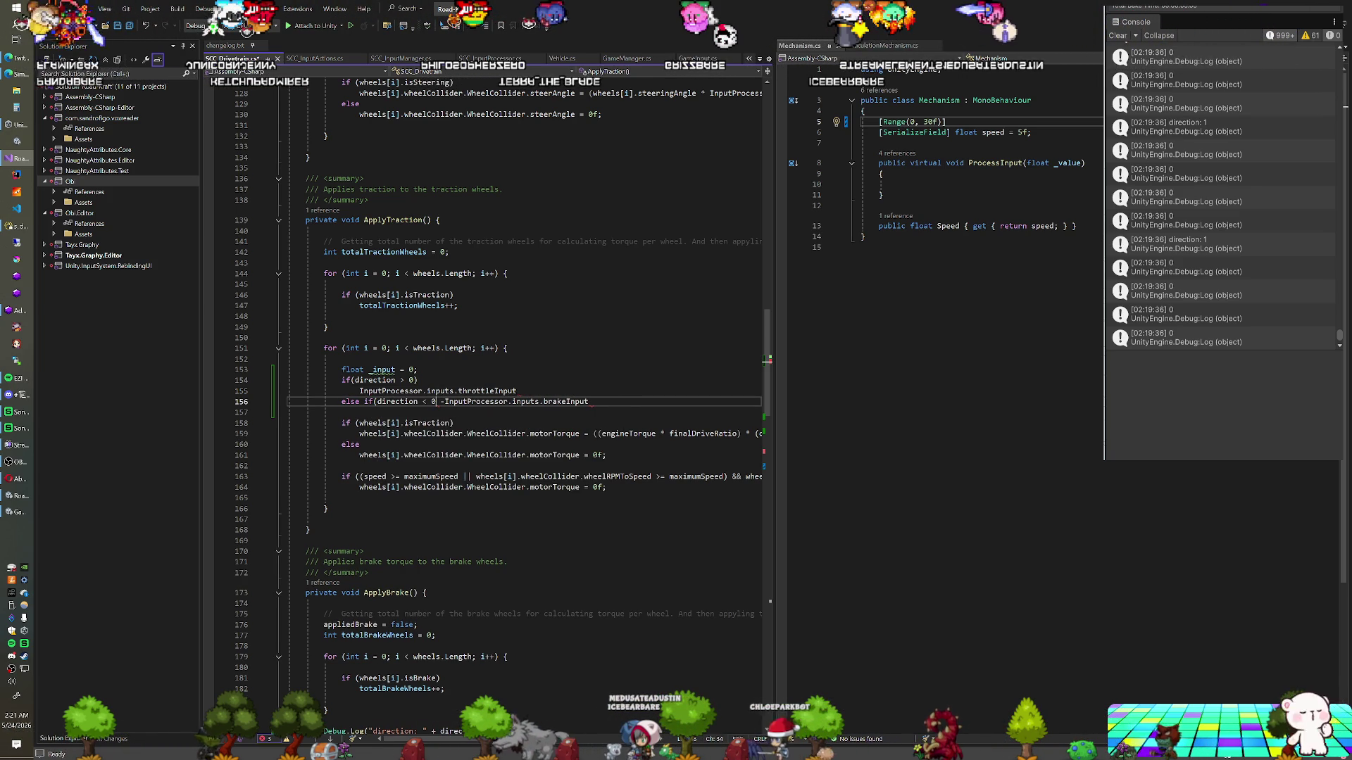
key("Return")
key("ctrl+s")
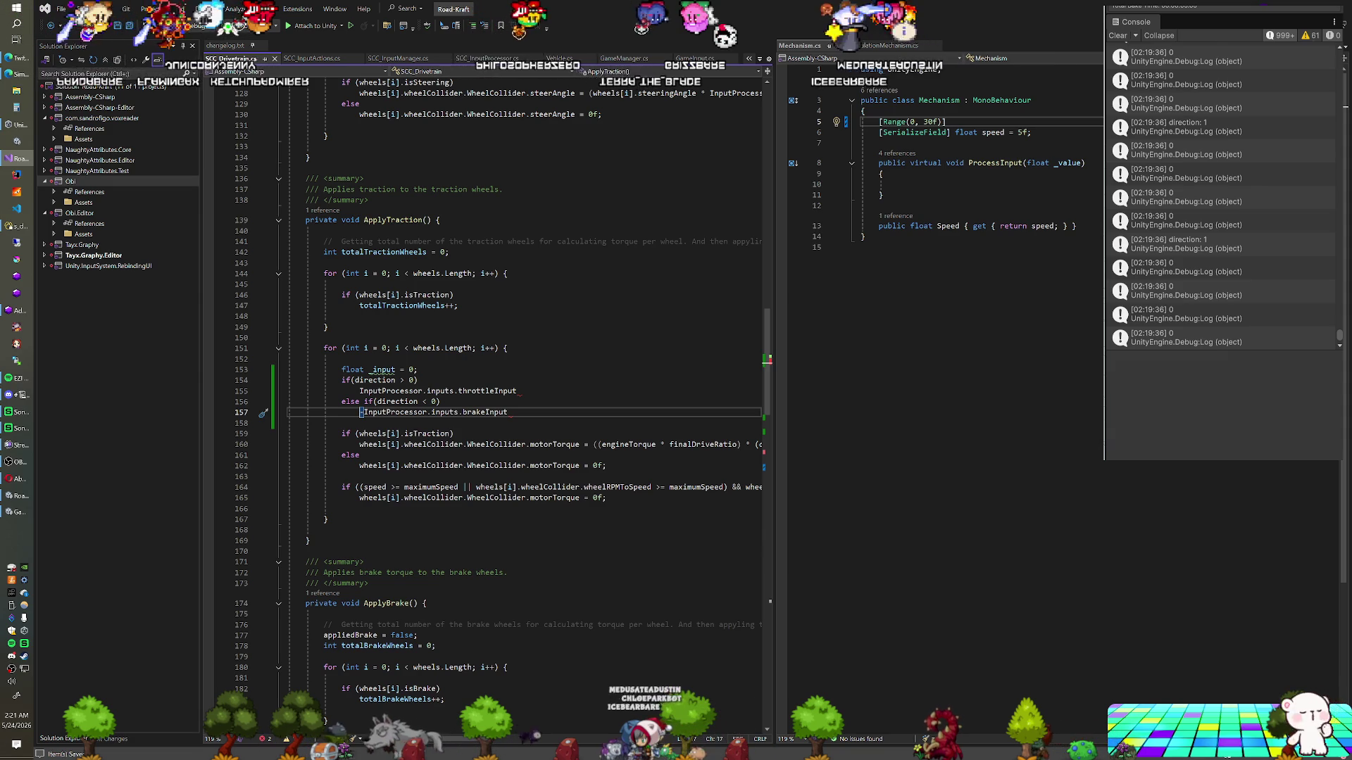
End both the throttleInput and brakeInput lines with semicolons
left_click(519, 391)
type(";")
key("Down")
key("Down")
key("End")
type(";")
key("Up")
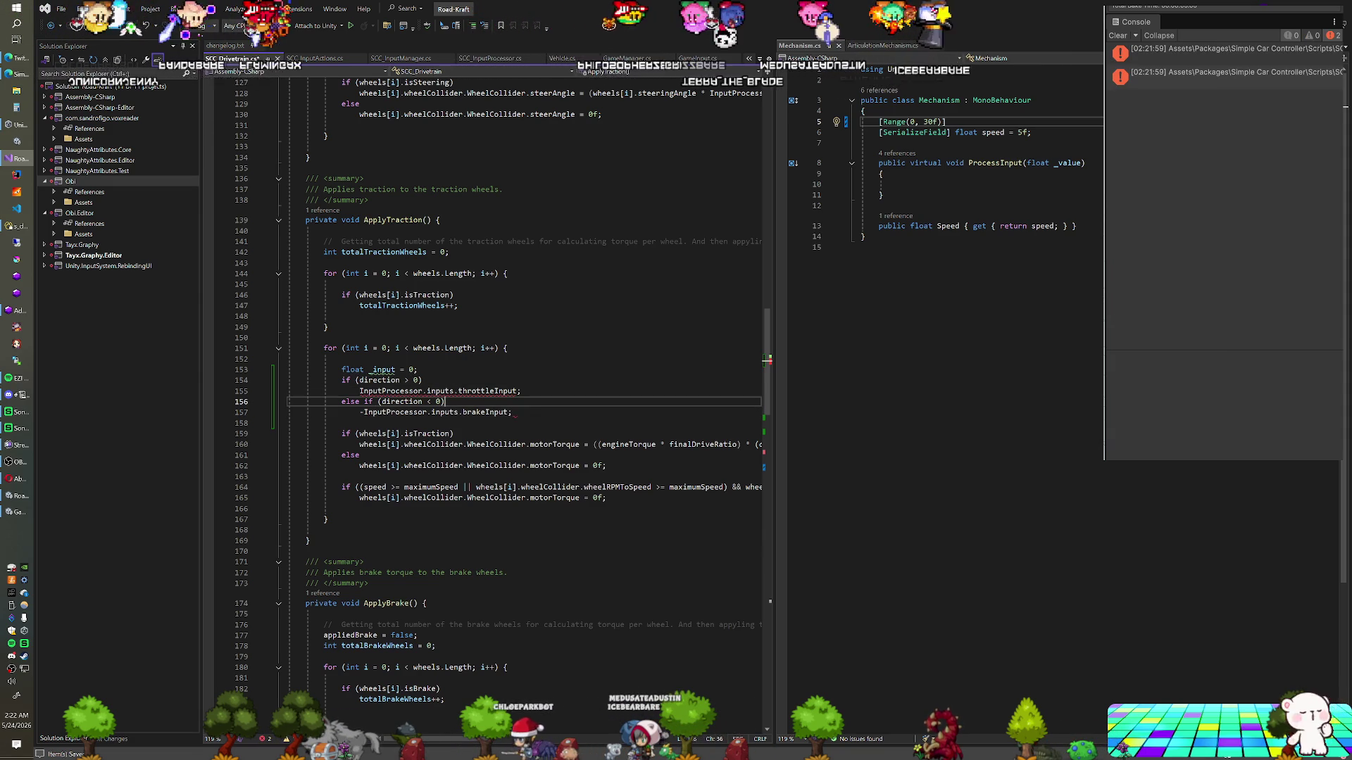
Prefix both the throttle and brake branch lines with '_input ='
left_click(360, 391)
type("_input =")
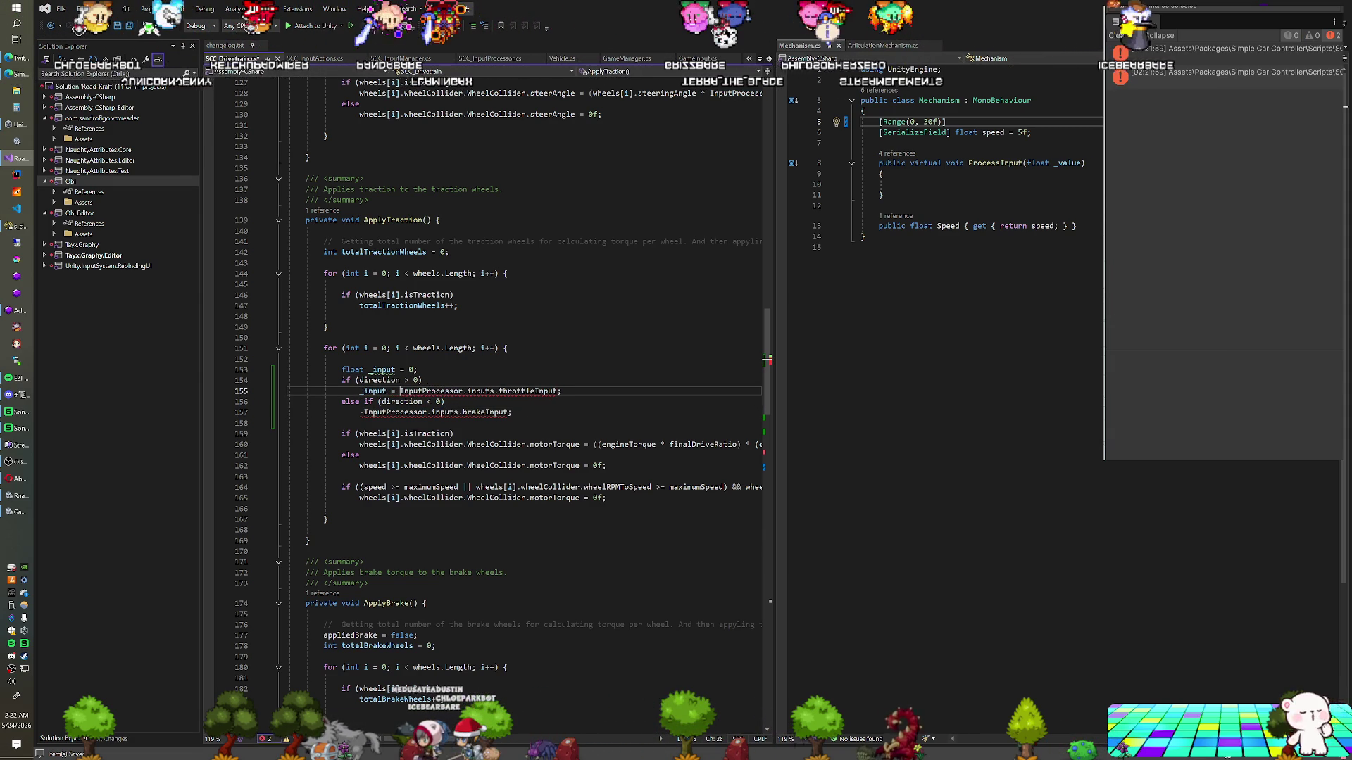
left_click(362, 412)
type("_input =")
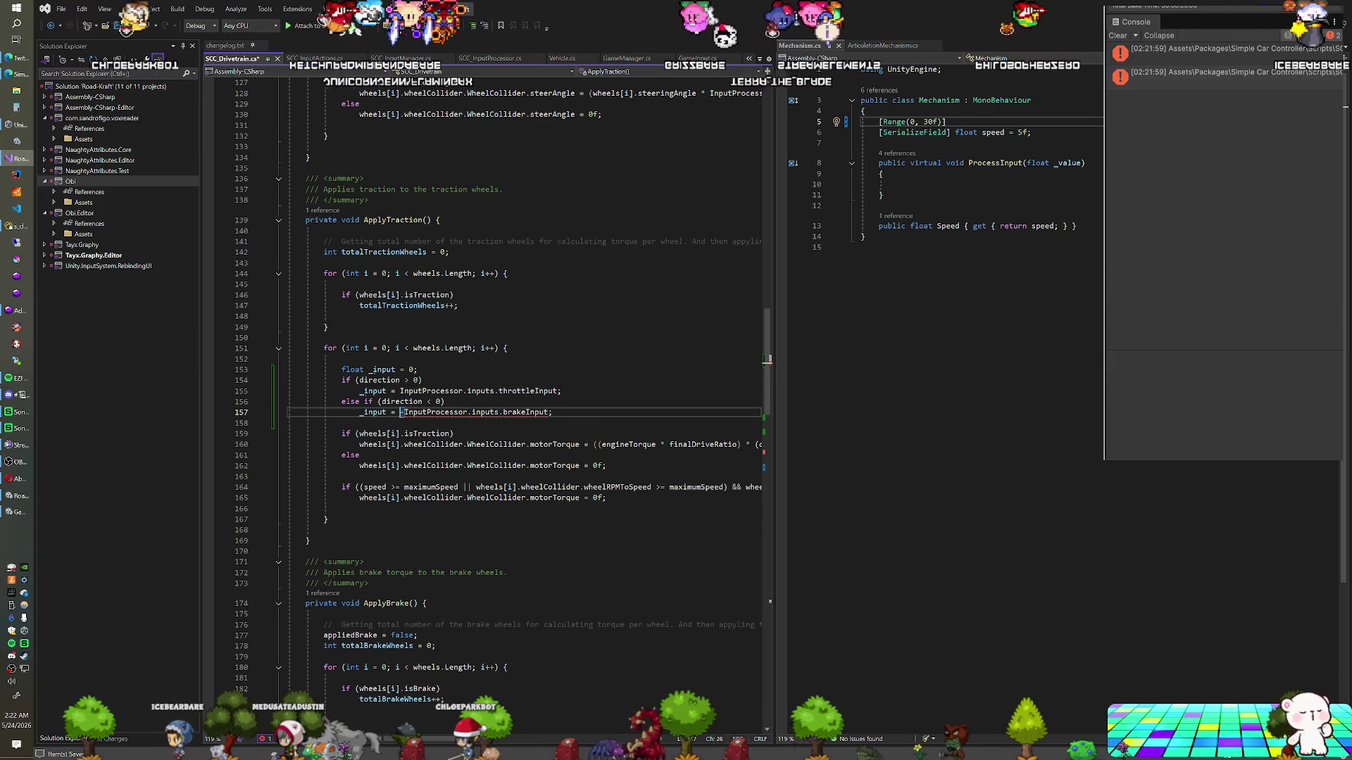
Replace the direction conditional in the motorTorque line with _input, then let Unity recompile
left_click_drag(454, 745, 520, 739)
left_click(442, 444)
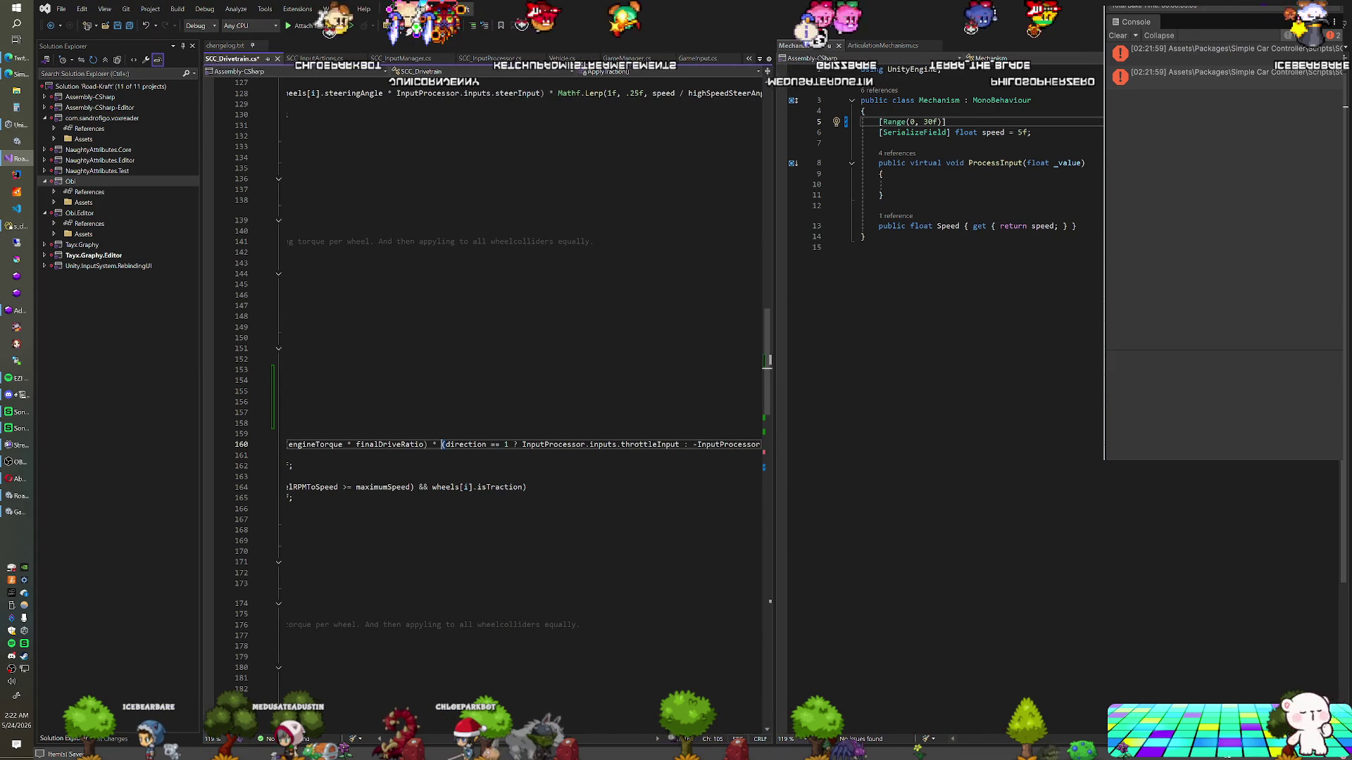
left_click_drag(509, 744, 549, 741)
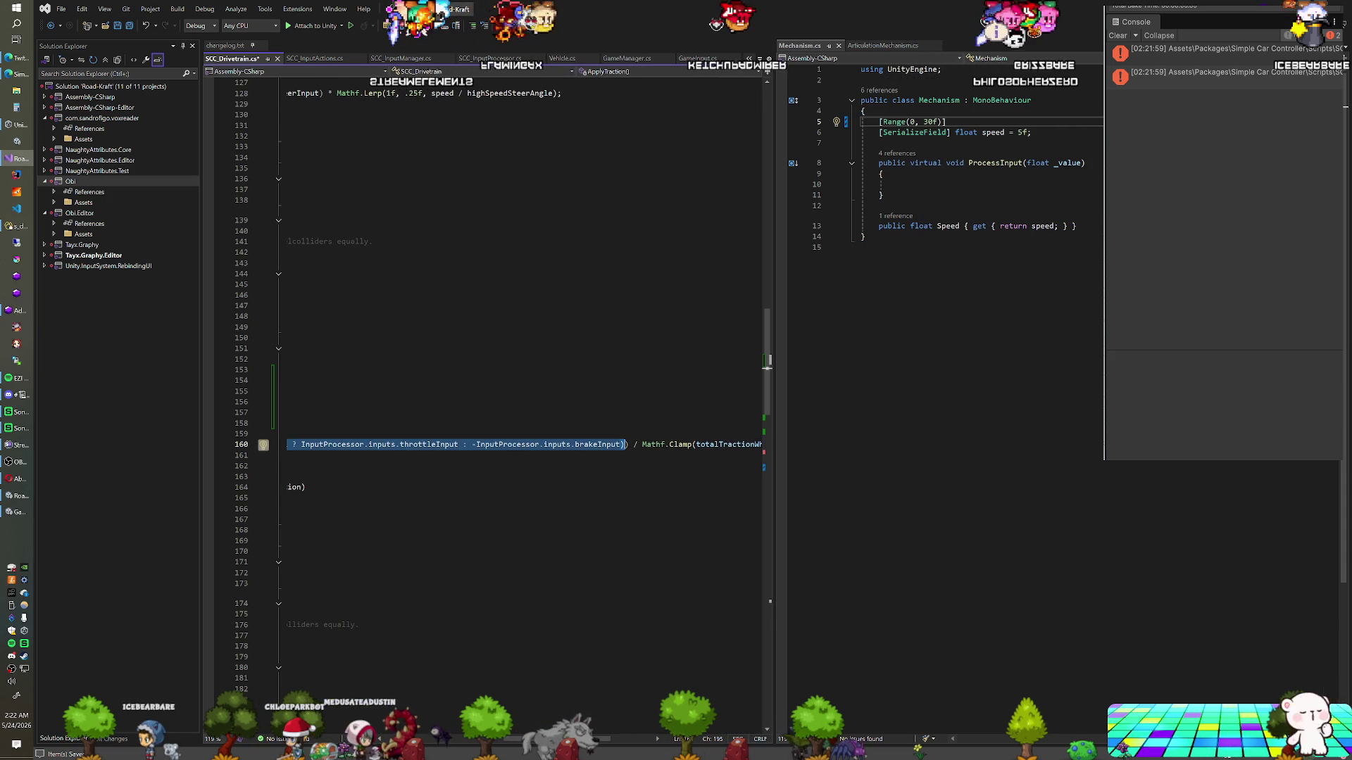
type("input")
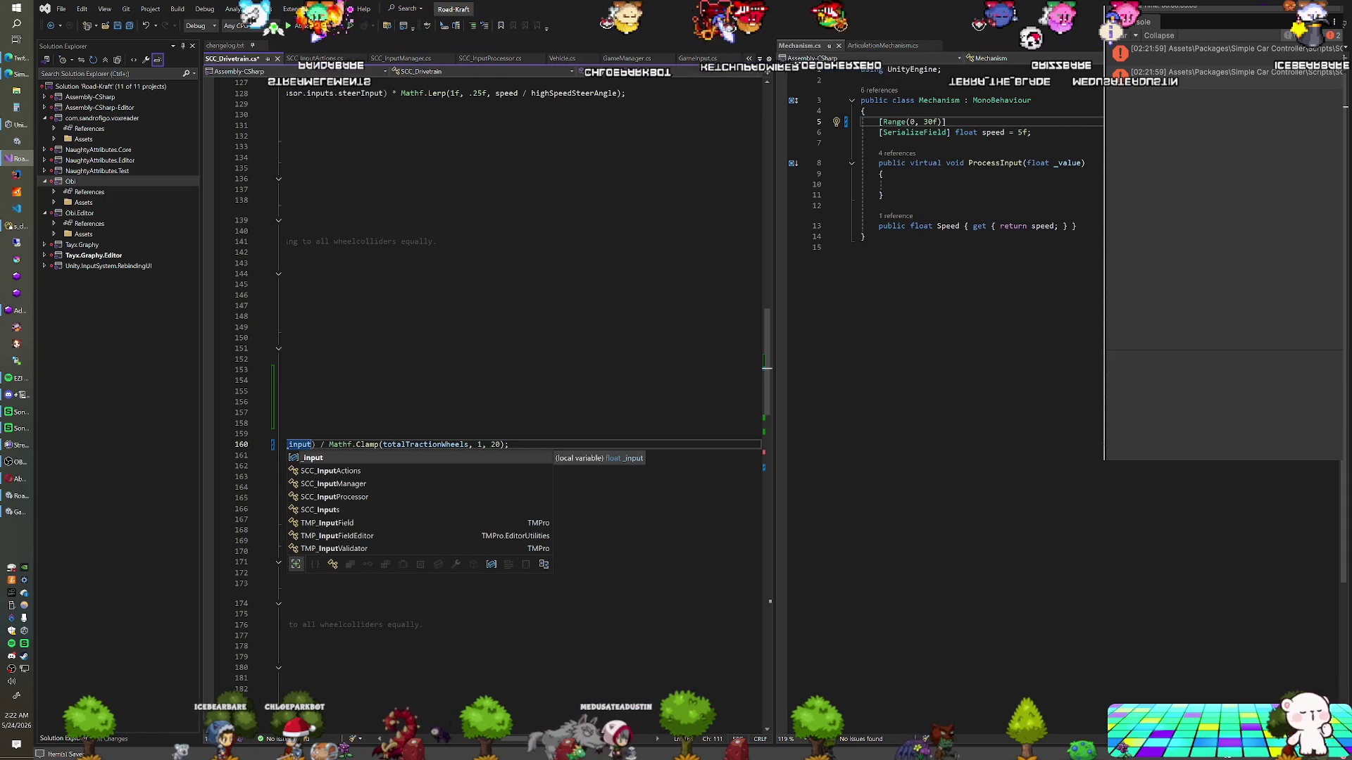
scroll(493, 387, "left", 5)
left_click(417, 369)
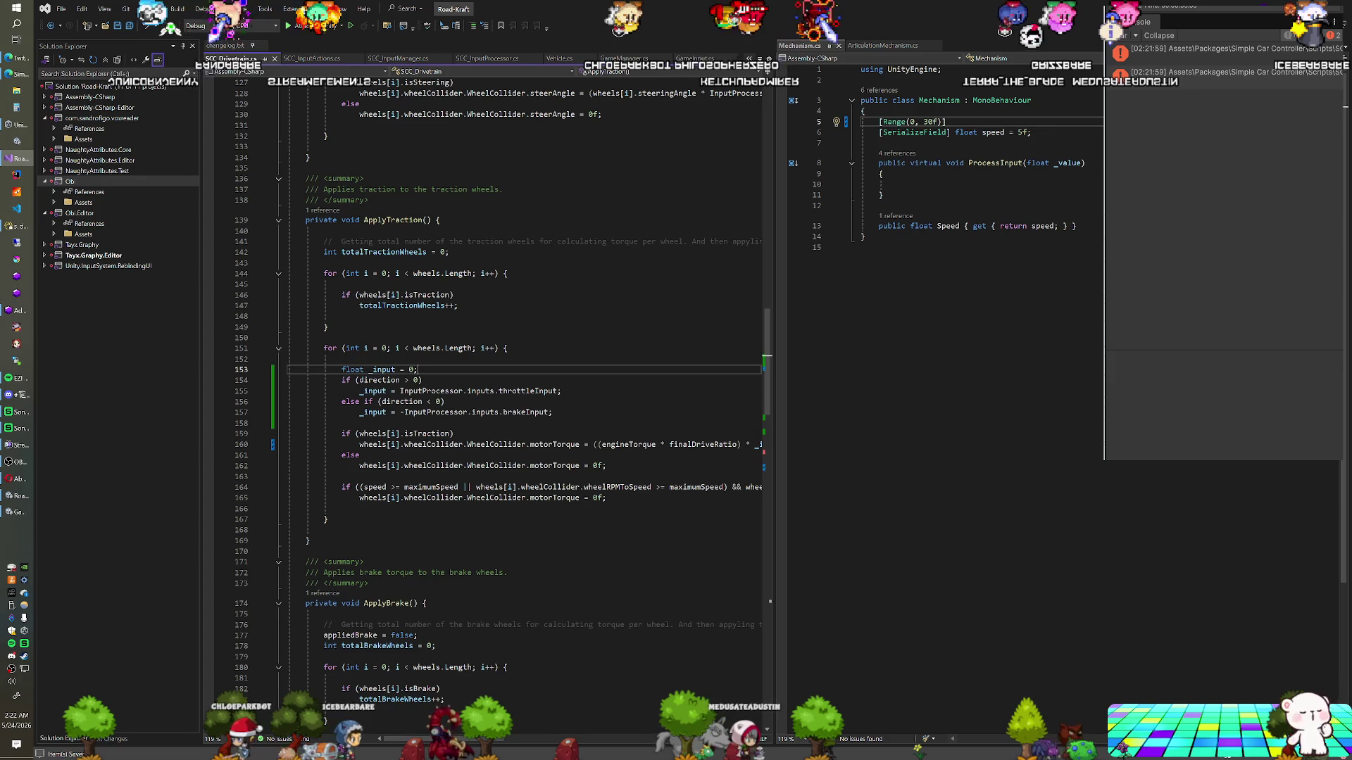
key("alt+Tab")
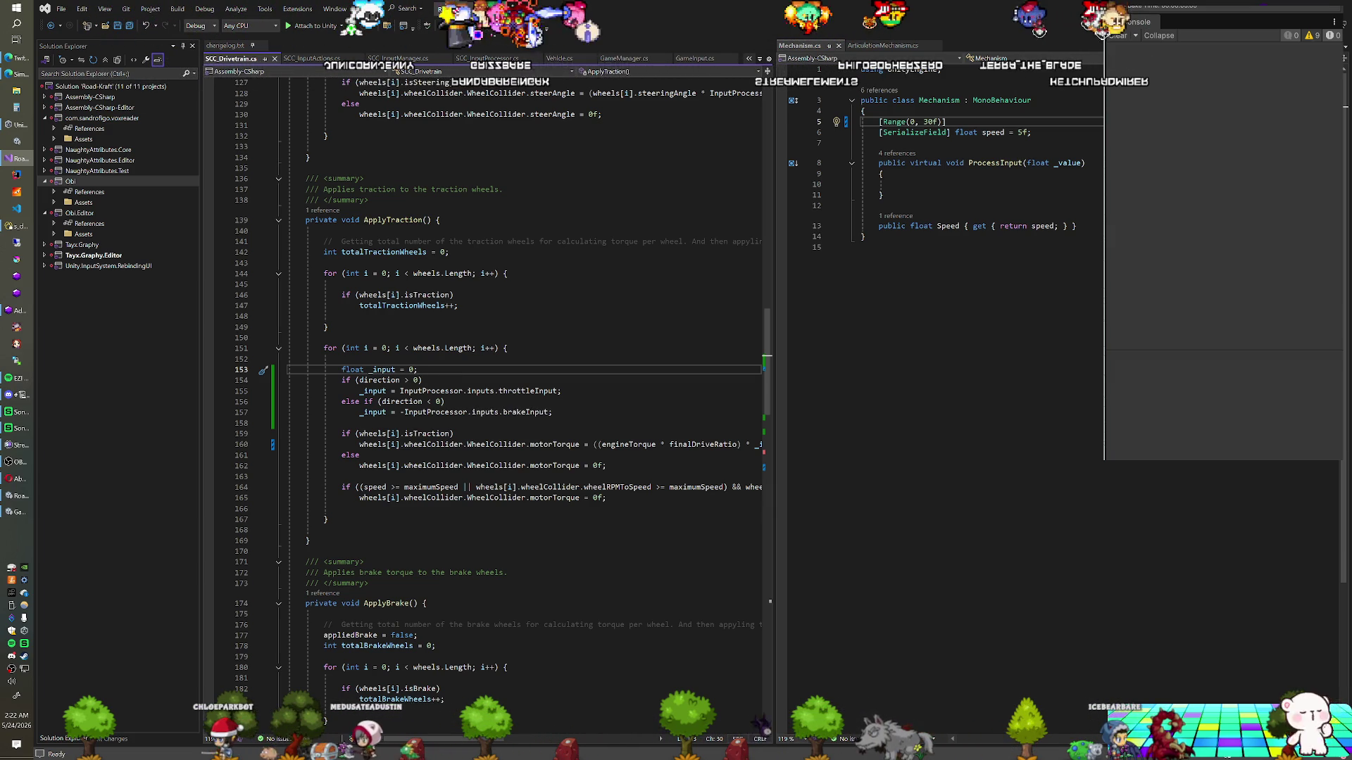
Type && after 'direction > 0' in the throttle-branch if condition
left_click(422, 380)
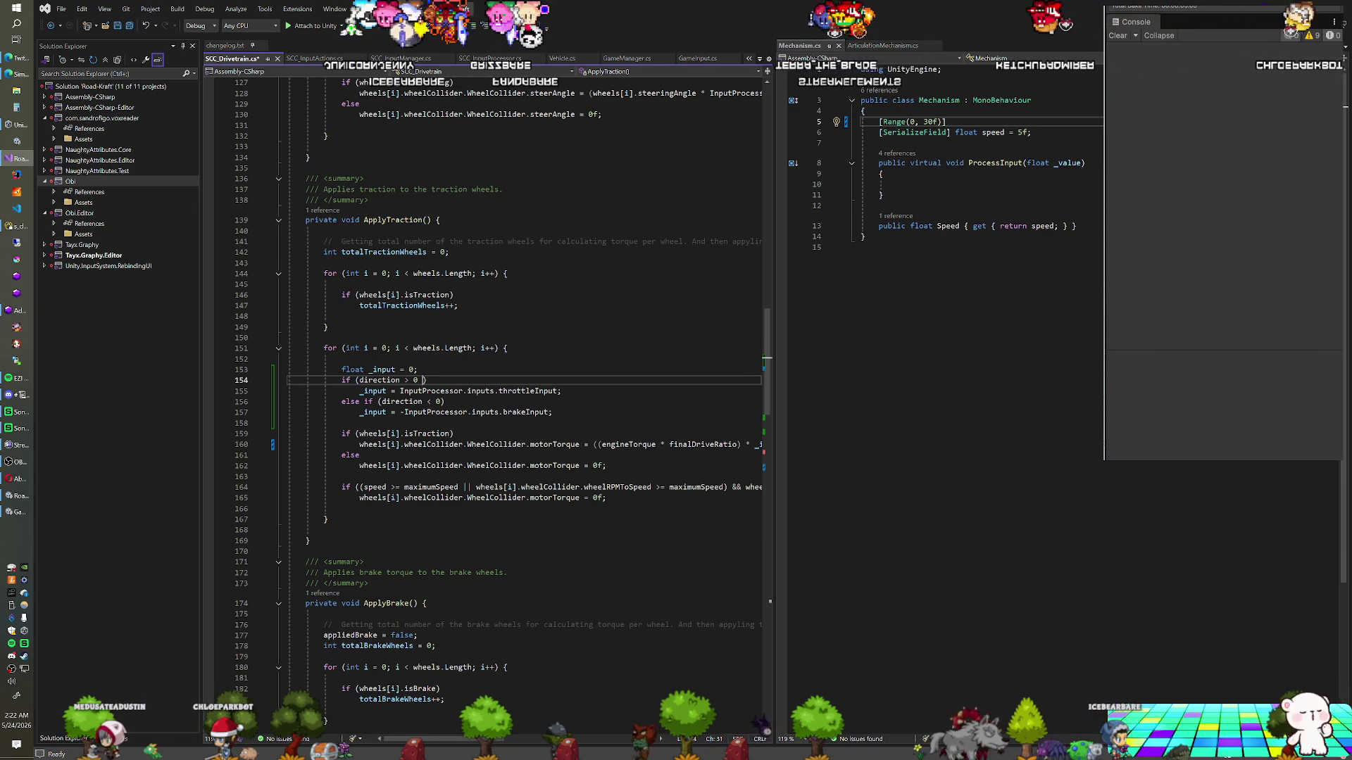
type("&&")
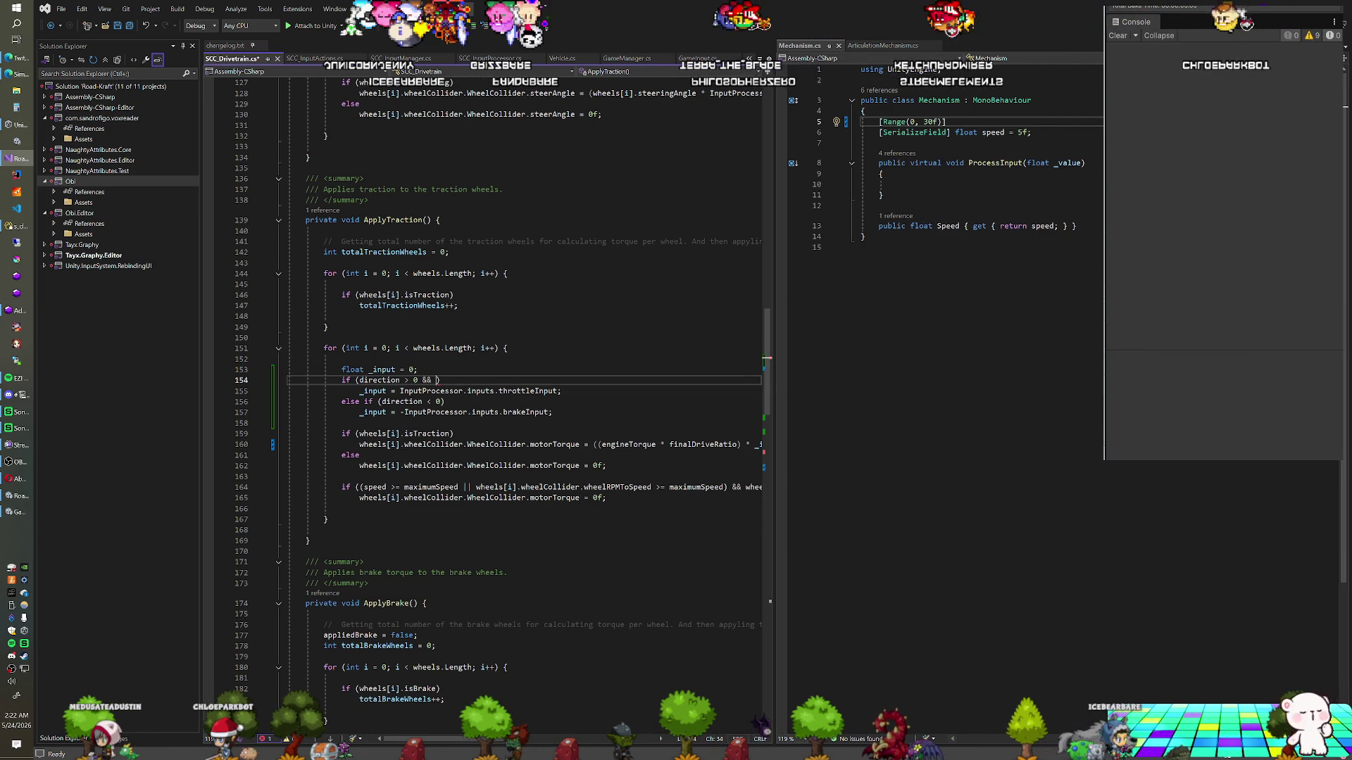
Try brakeInput, then appliedBrake, as the second condition, and remove both so only direction > 0 remains
scroll(475, 402, "down", 1)
type("brakIn")
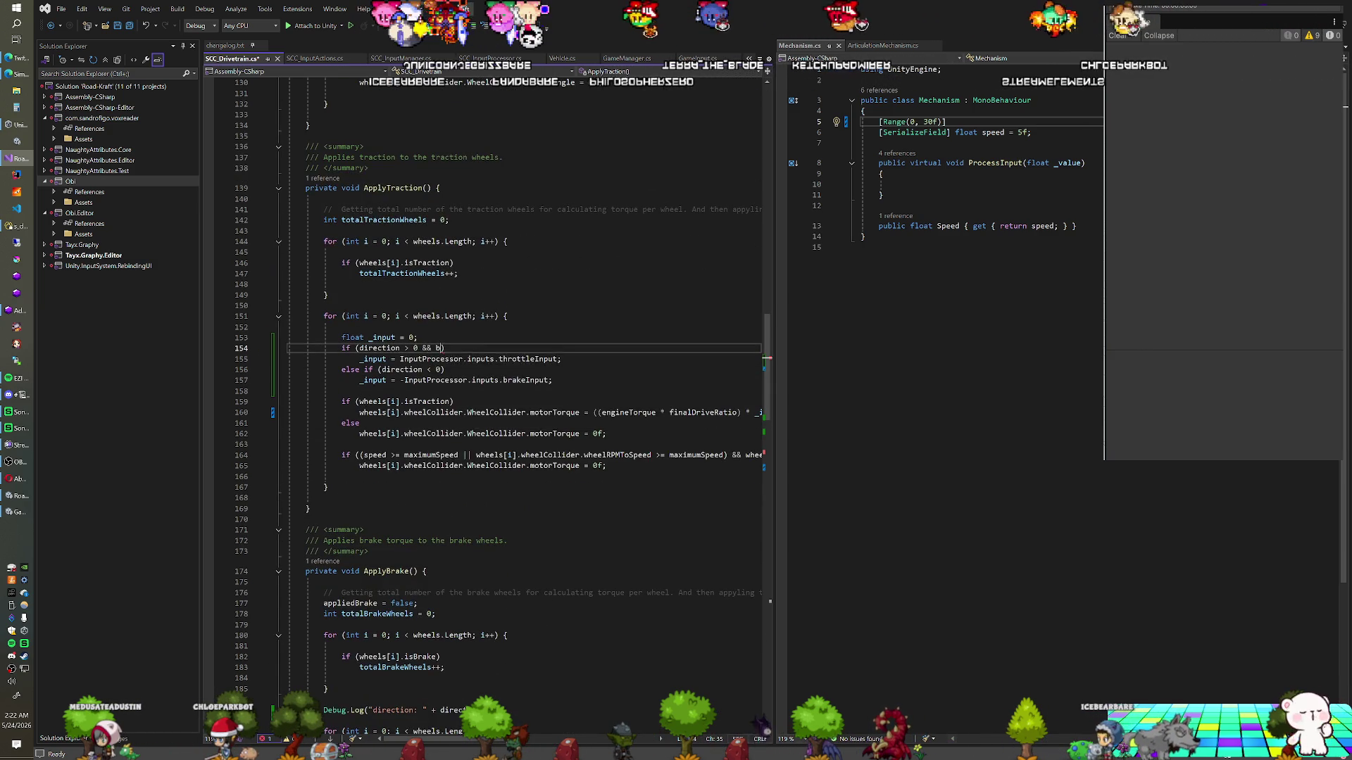
type("pu")
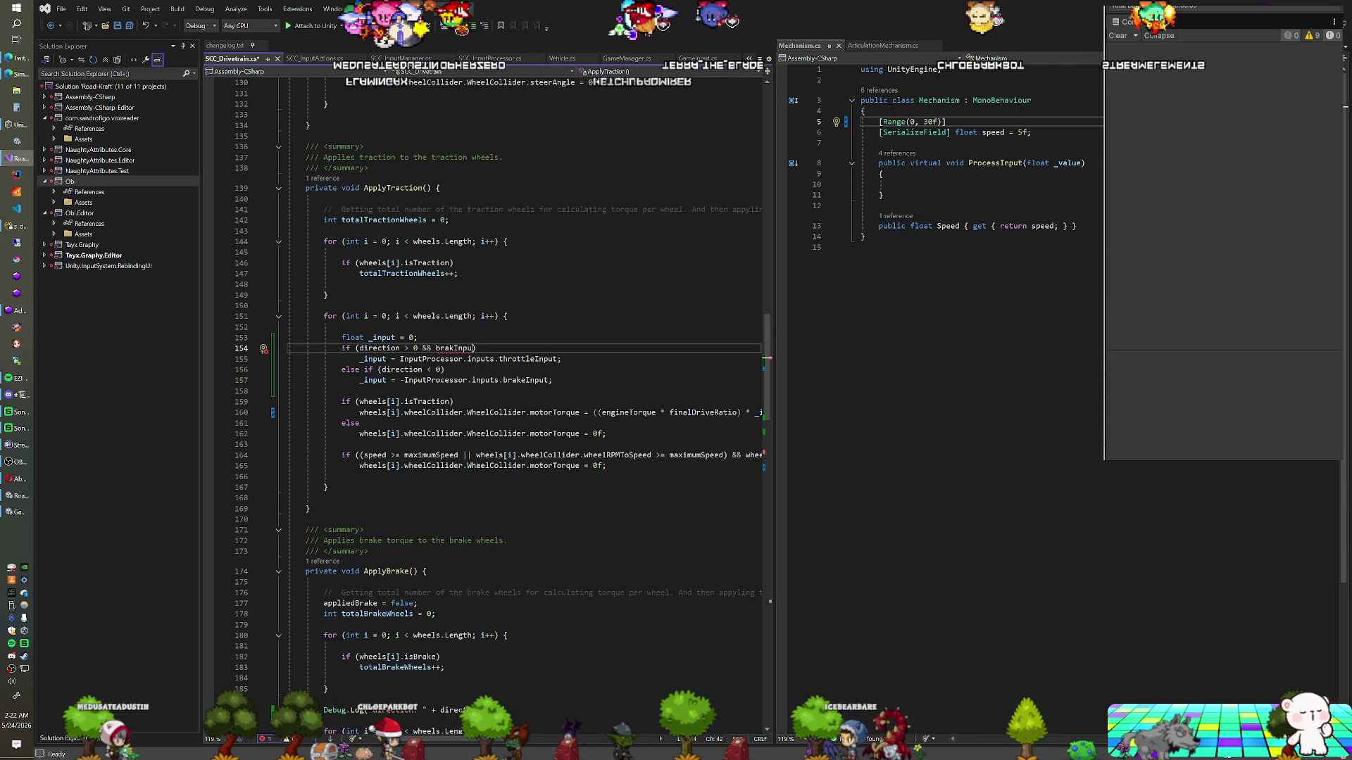
key("BackSpace")
key("BackSpace")
key("BackSpace")
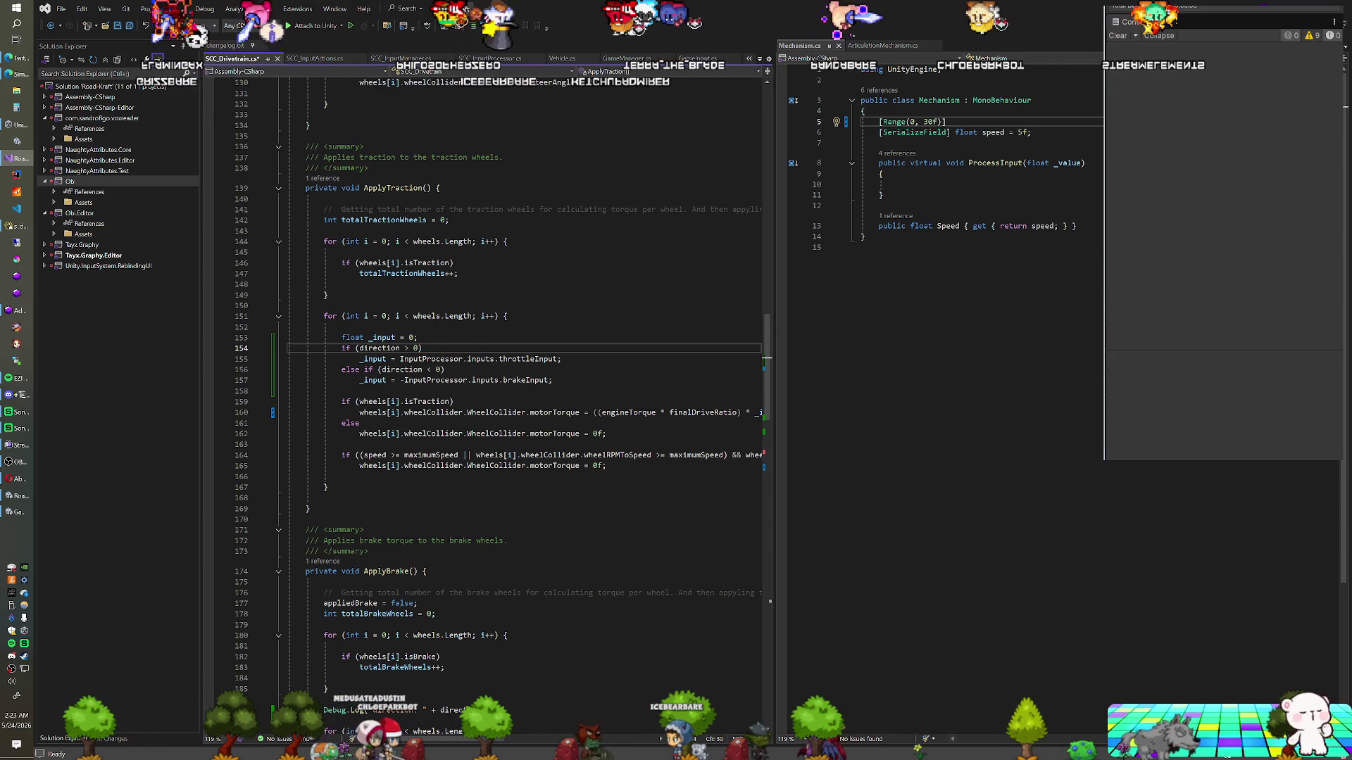
scroll(768, 359, "down", 6)
scroll(767, 359, "up", 5)
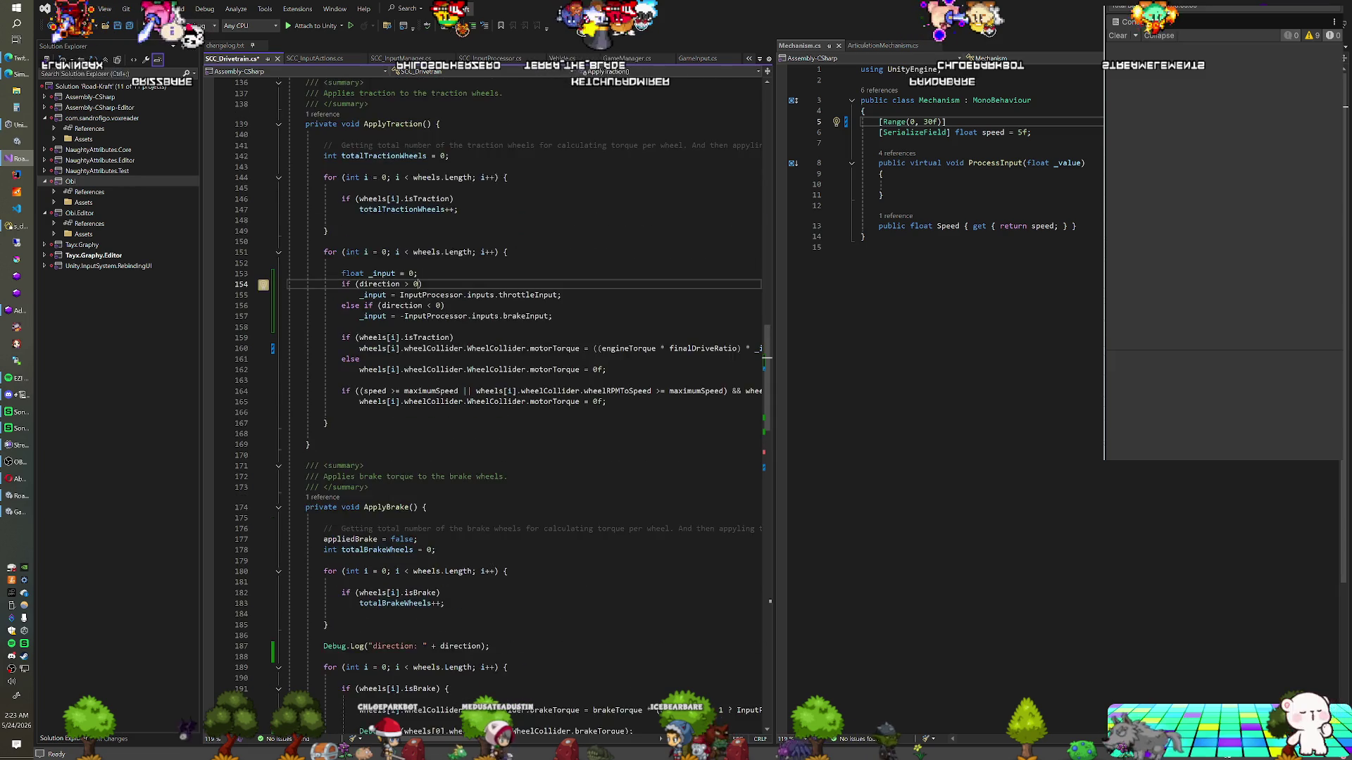
type("appliedBrake")
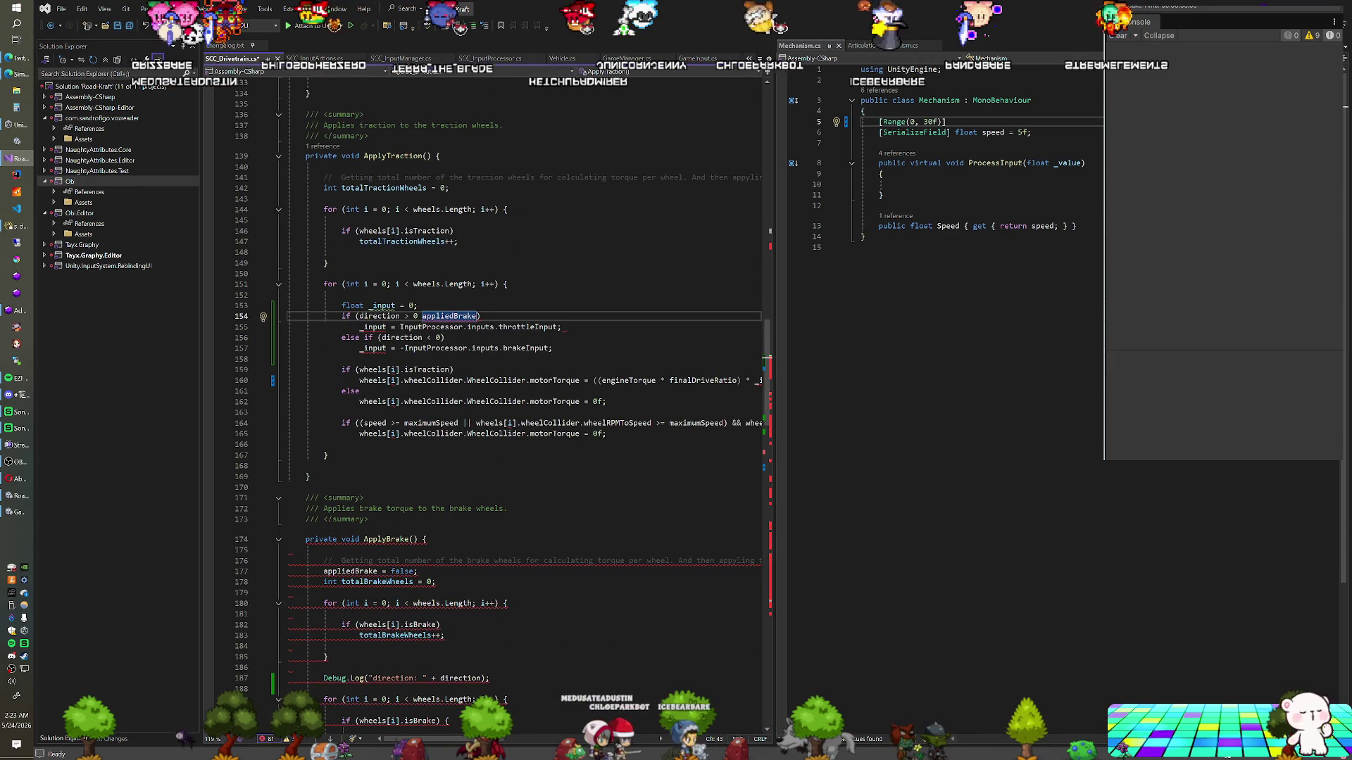
mouse_move(469, 318)
key("ctrl+z")
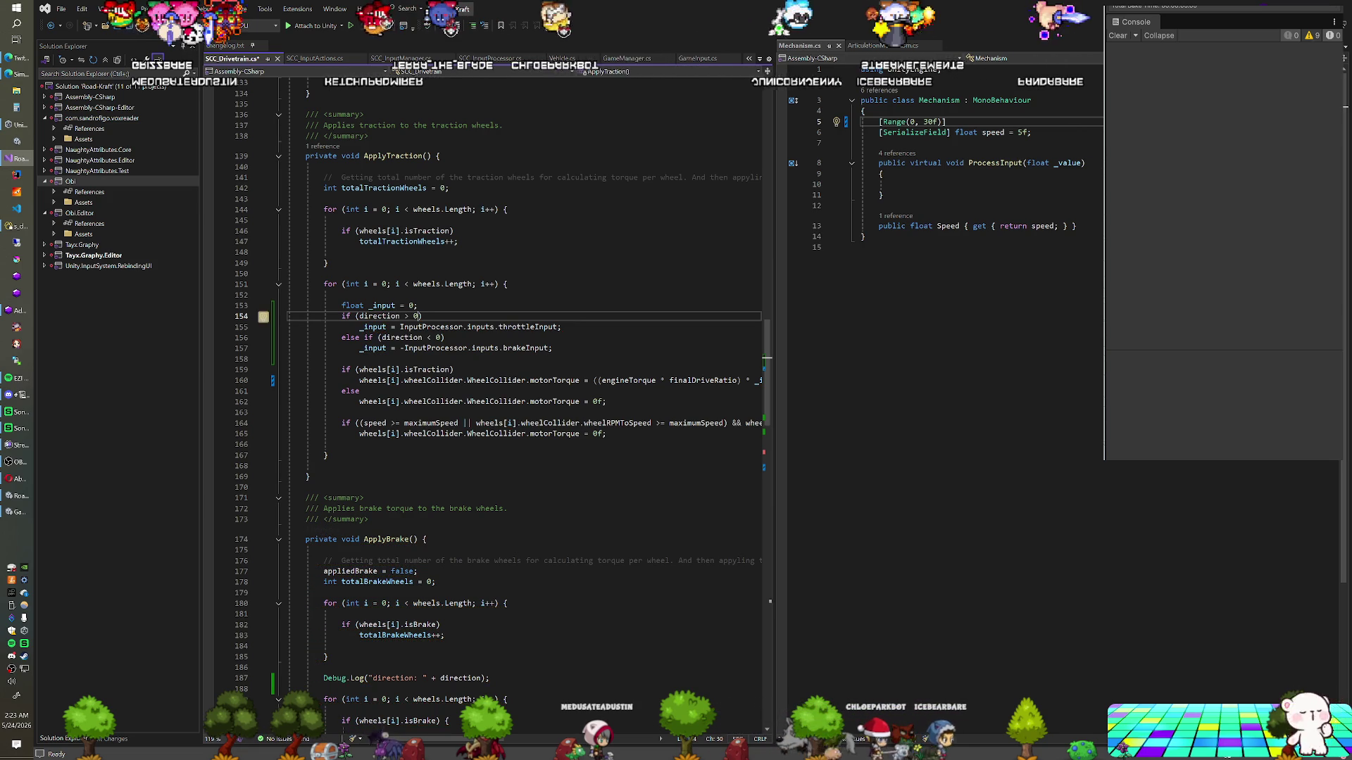
mouse_move(535, 328)
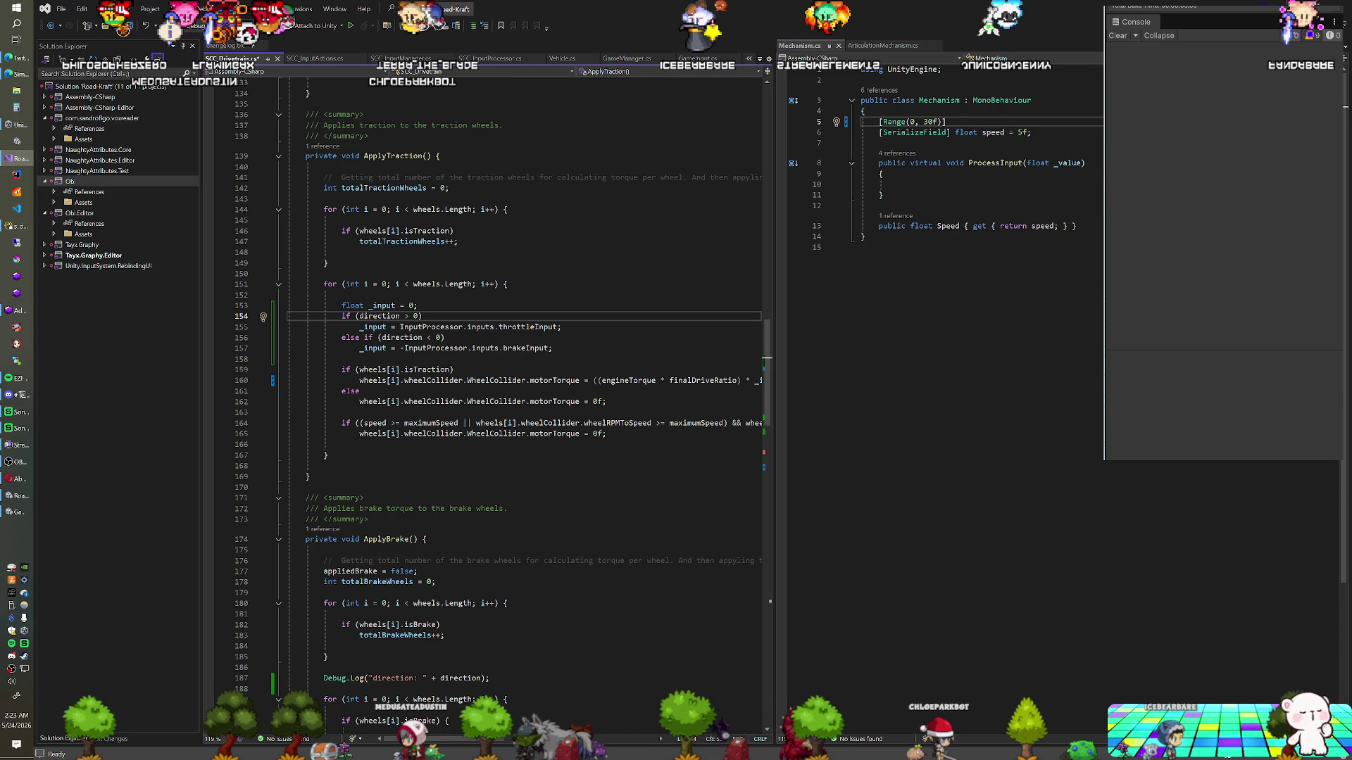
scroll(521, 405, "up", 15)
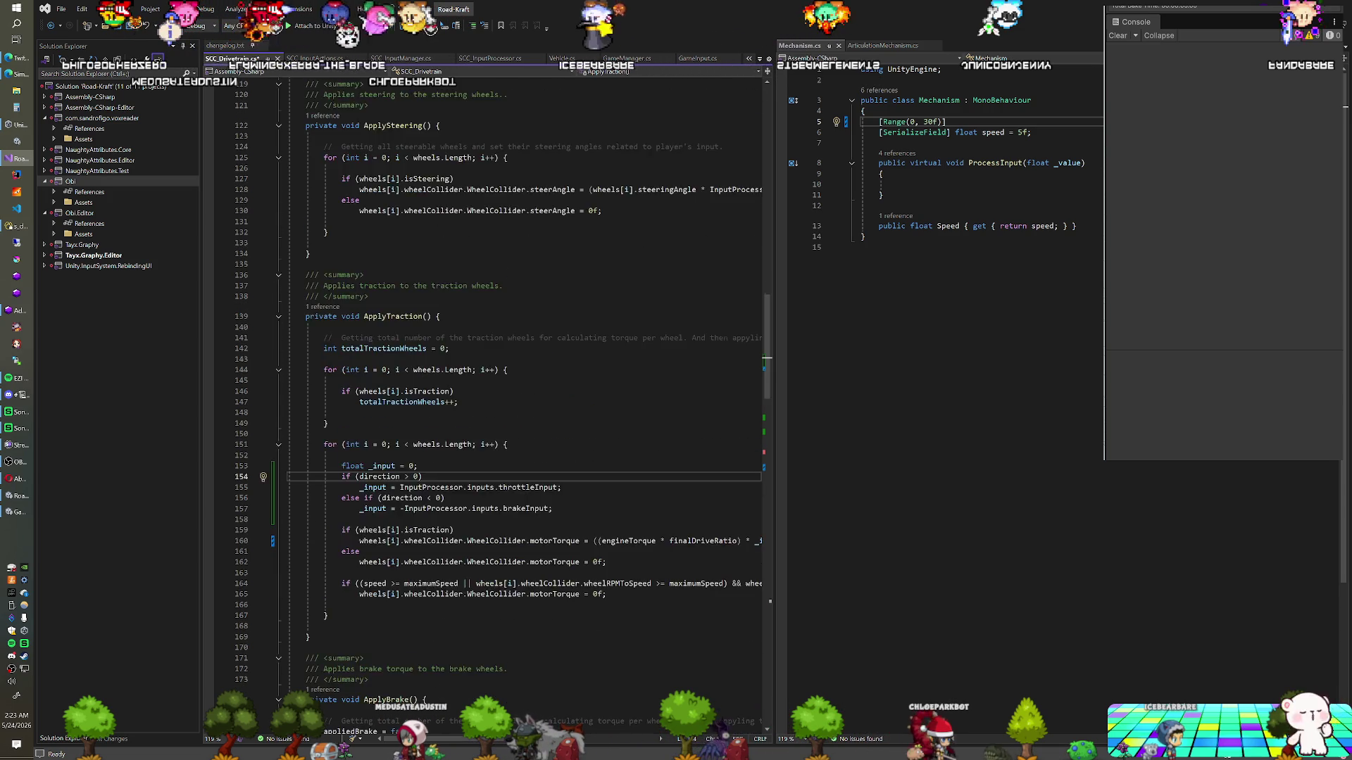
Find all 7 references to the direction field and jump to the 'direction = -1;' line in Others()
scroll(486, 405, "up", 5)
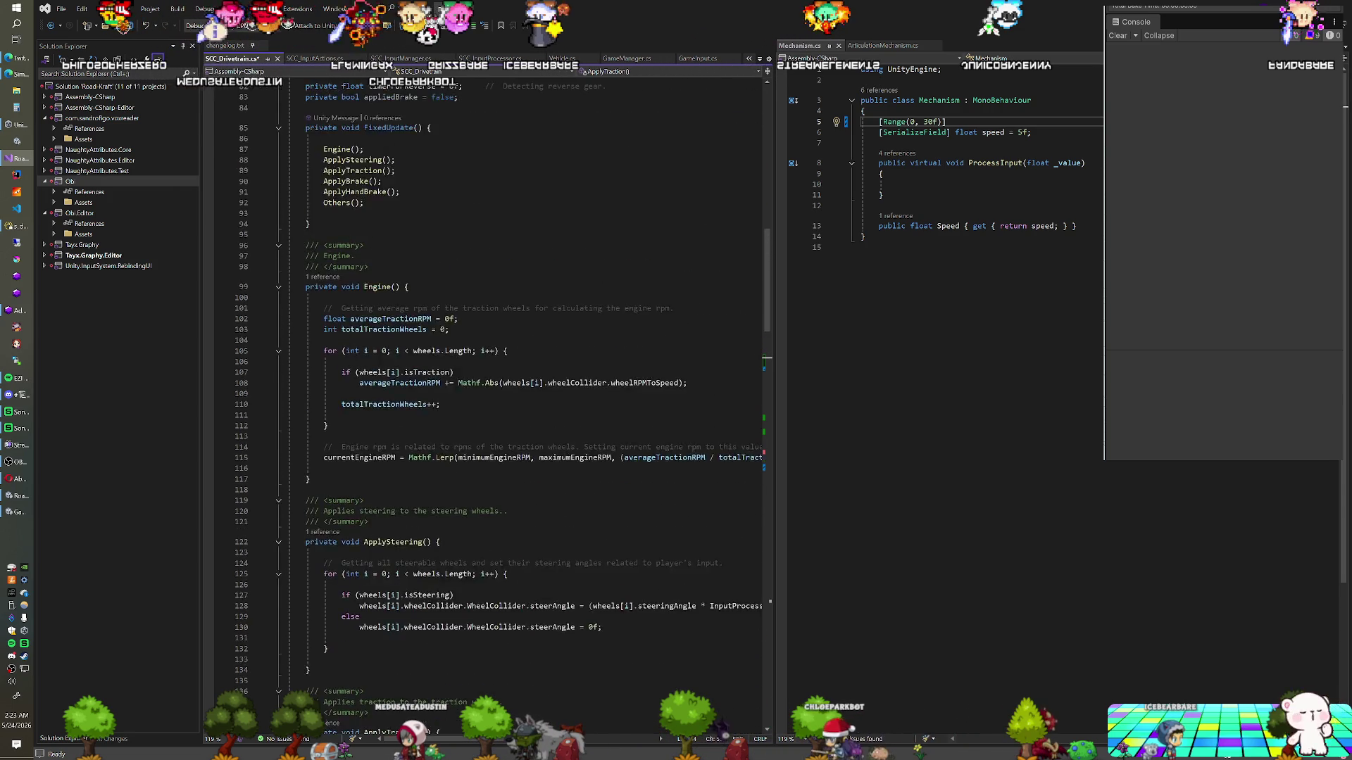
scroll(486, 405, "up", 1)
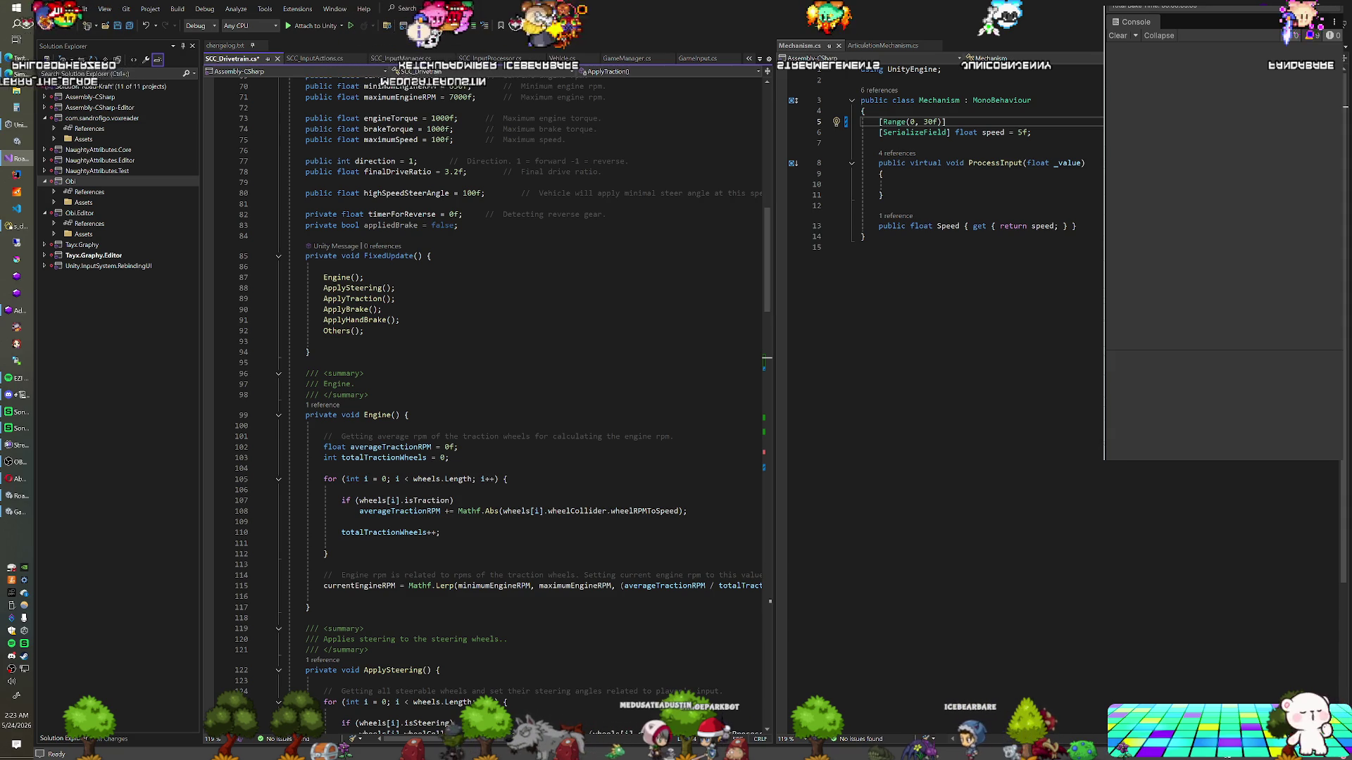
left_click(355, 161)
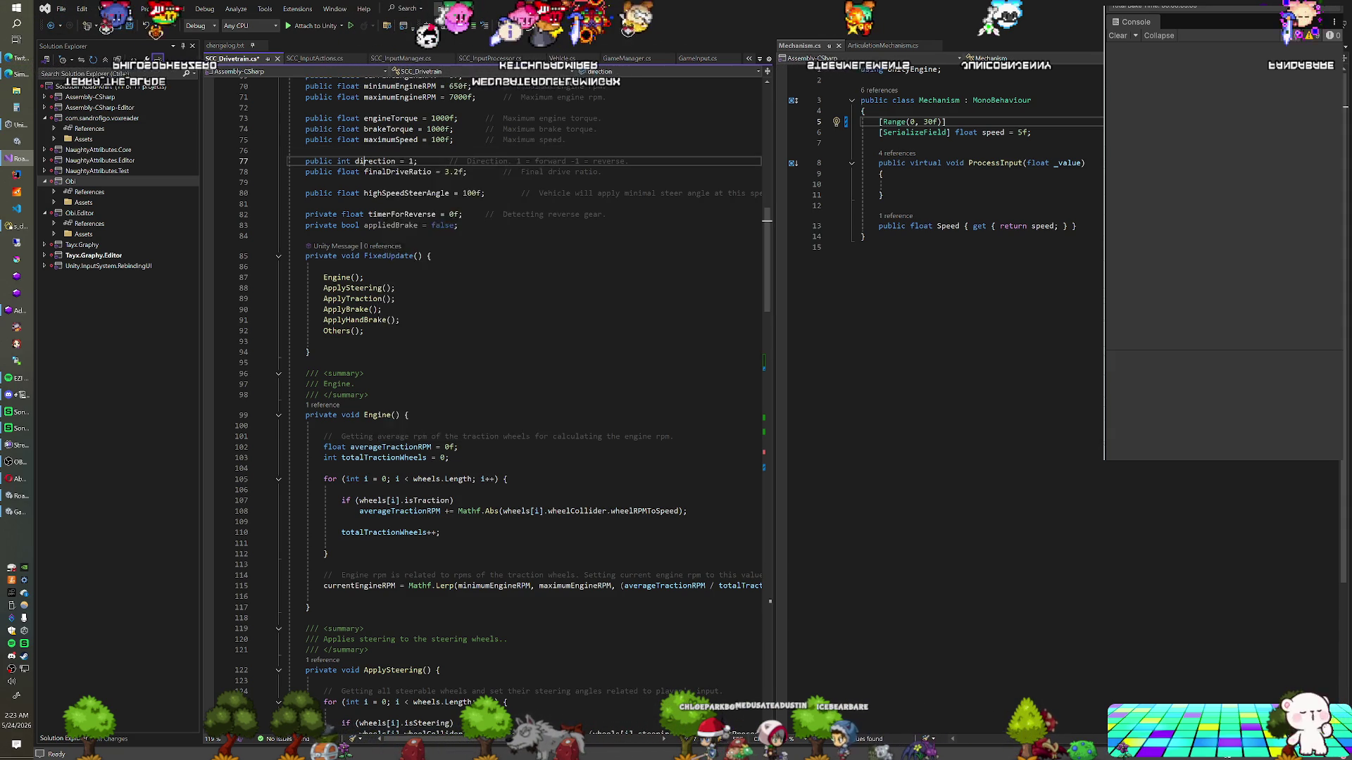
right_click(355, 162)
left_click(423, 223)
scroll(424, 222, "up", 6)
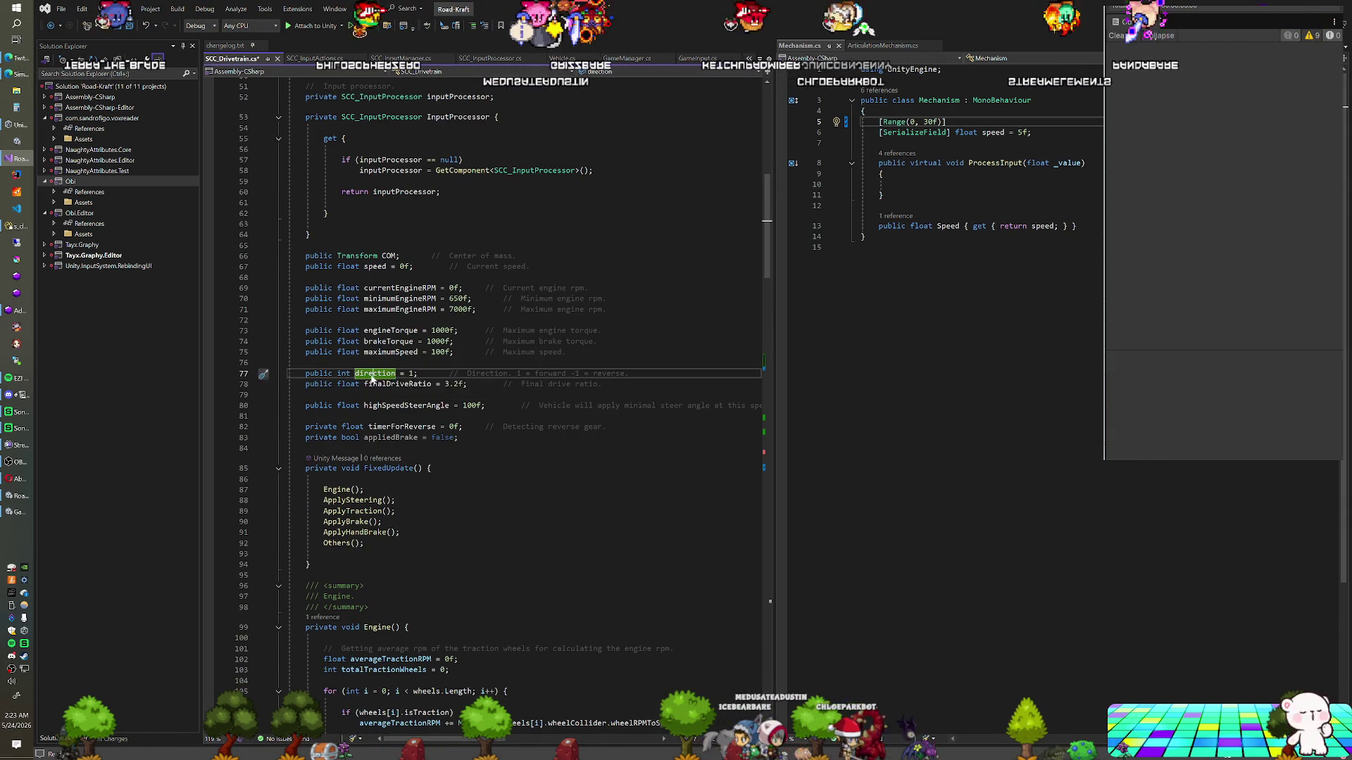
right_click(369, 374)
left_click(415, 456)
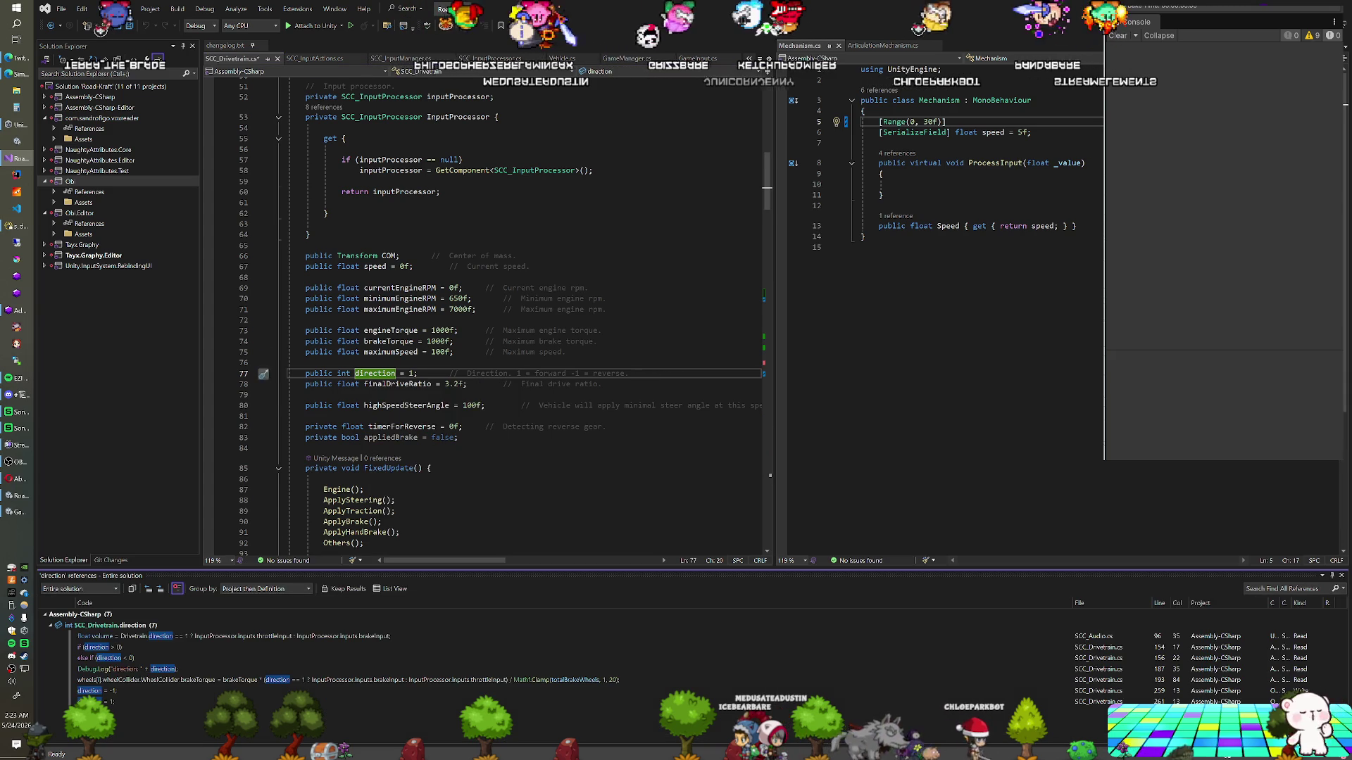
scroll(415, 451, "down", 2)
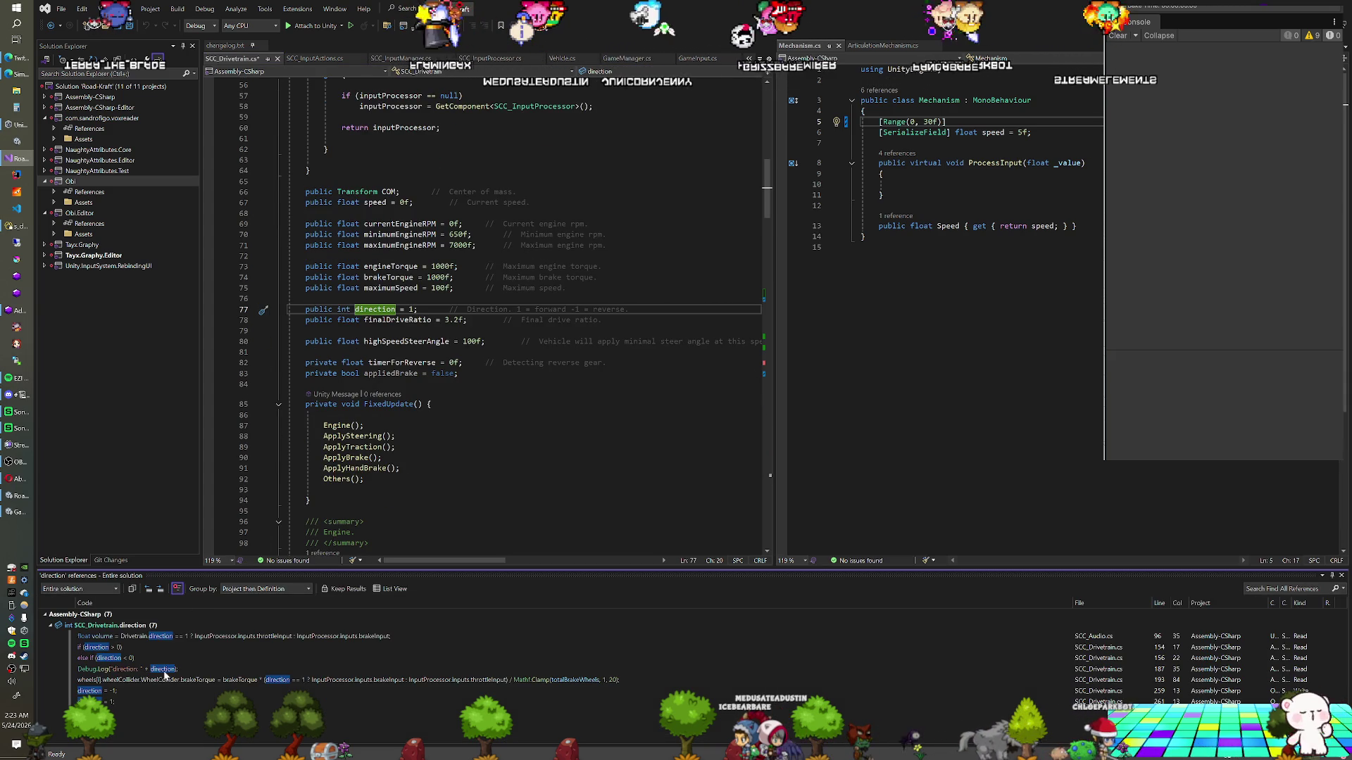
double_click(128, 691)
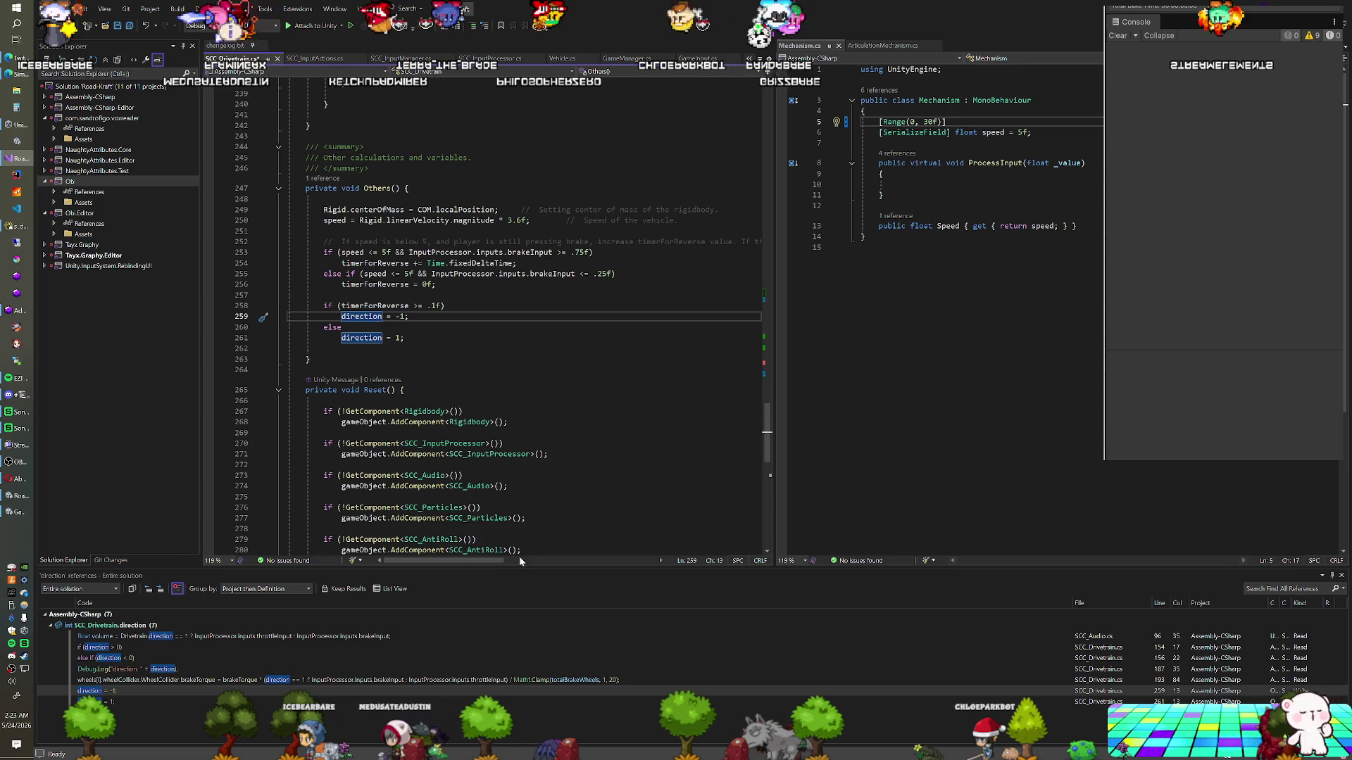
mouse_move(498, 562)
left_mouse_down()
mouse_move(539, 561)
mouse_move(470, 561)
left_mouse_up()
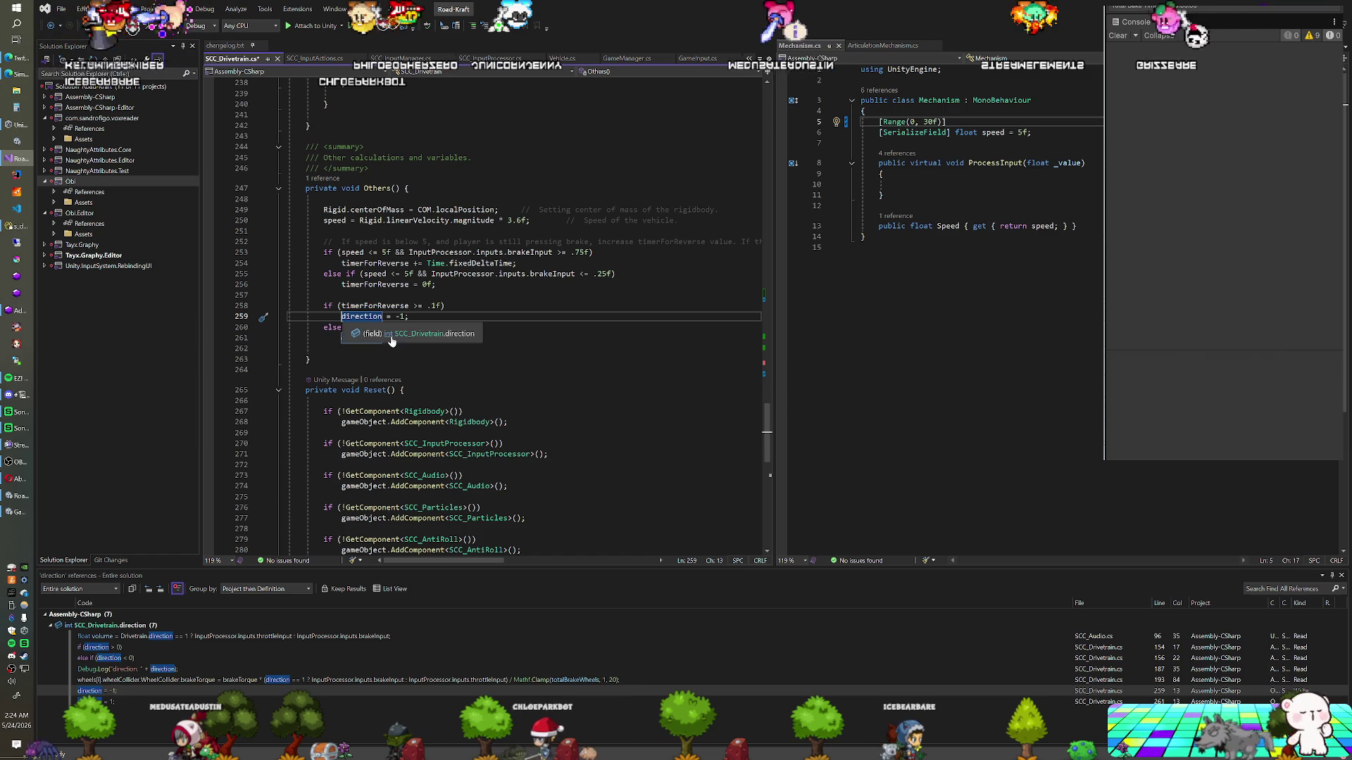
Review Others()' timerForReverse >= .1f check on lines 257–263, then return to the Unity editor
left_click(310, 359)
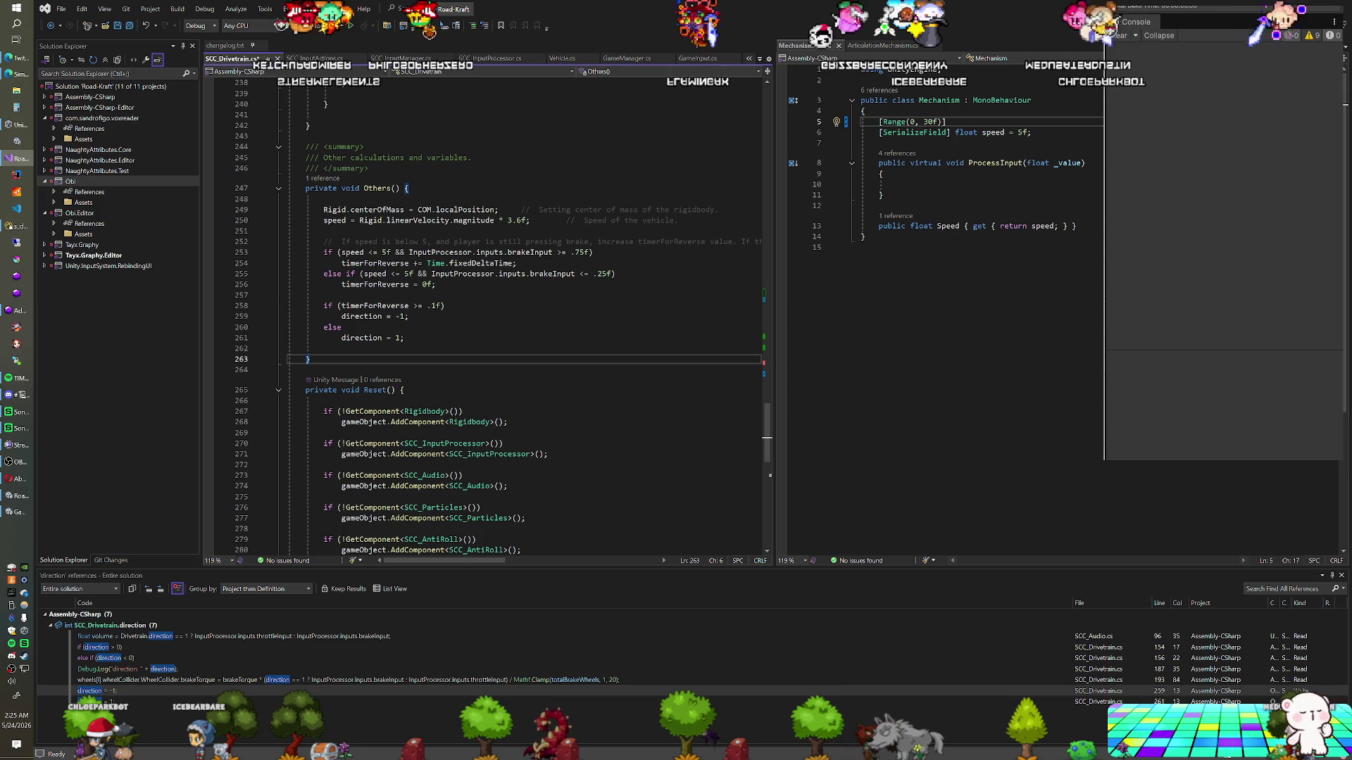
left_click(442, 305)
left_click(323, 295)
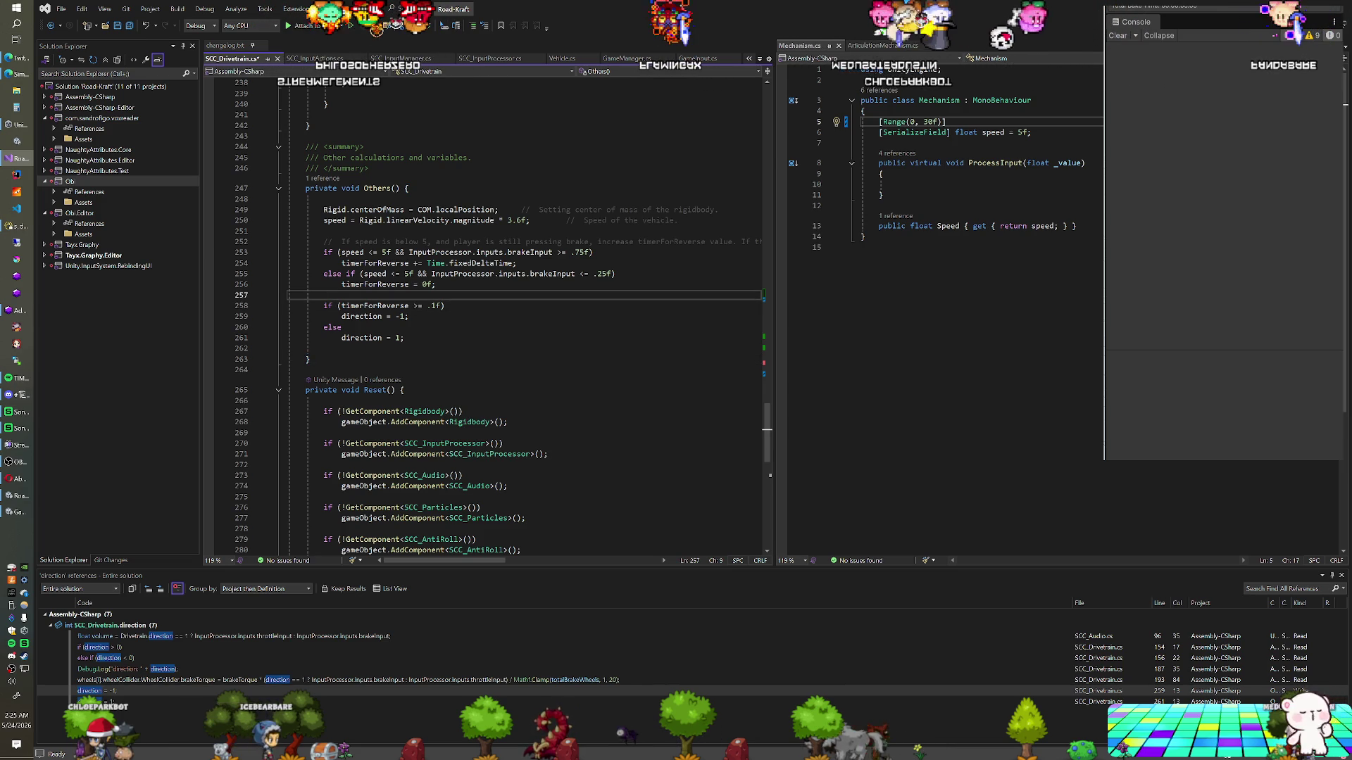
key("alt+Tab")
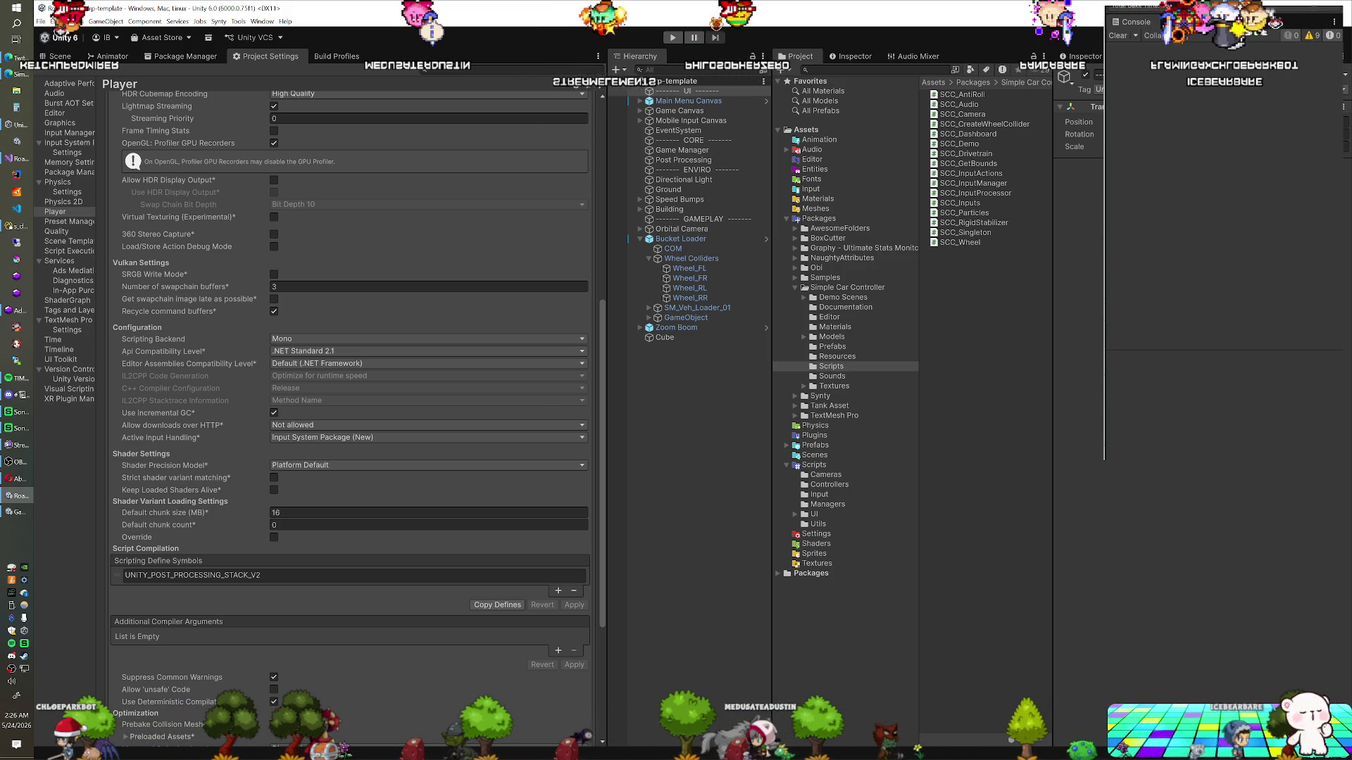
Start Play mode so the console logs the wheel loader's direction values
left_click(664, 37)
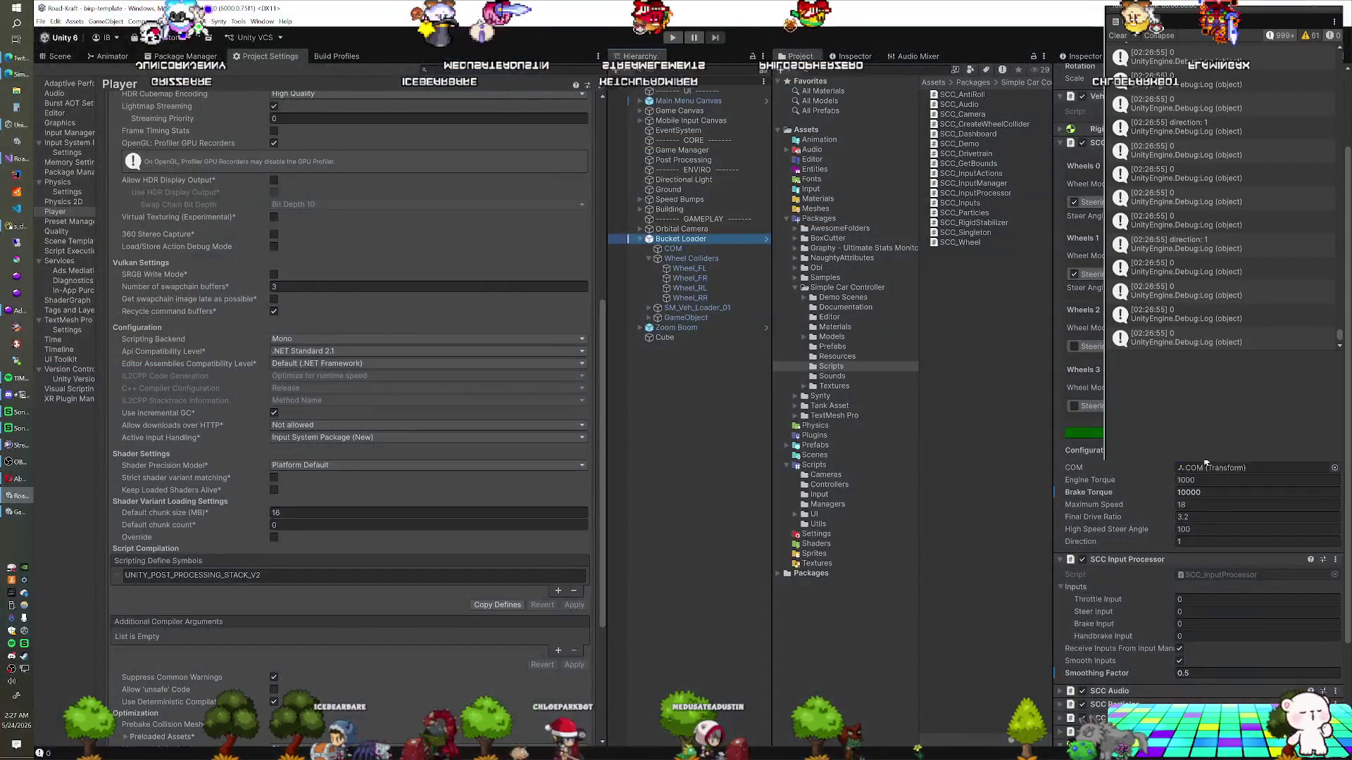
Revert the loader's Smoothing Factor to its prefab value of 5
scroll(1151, 464, "down", 2)
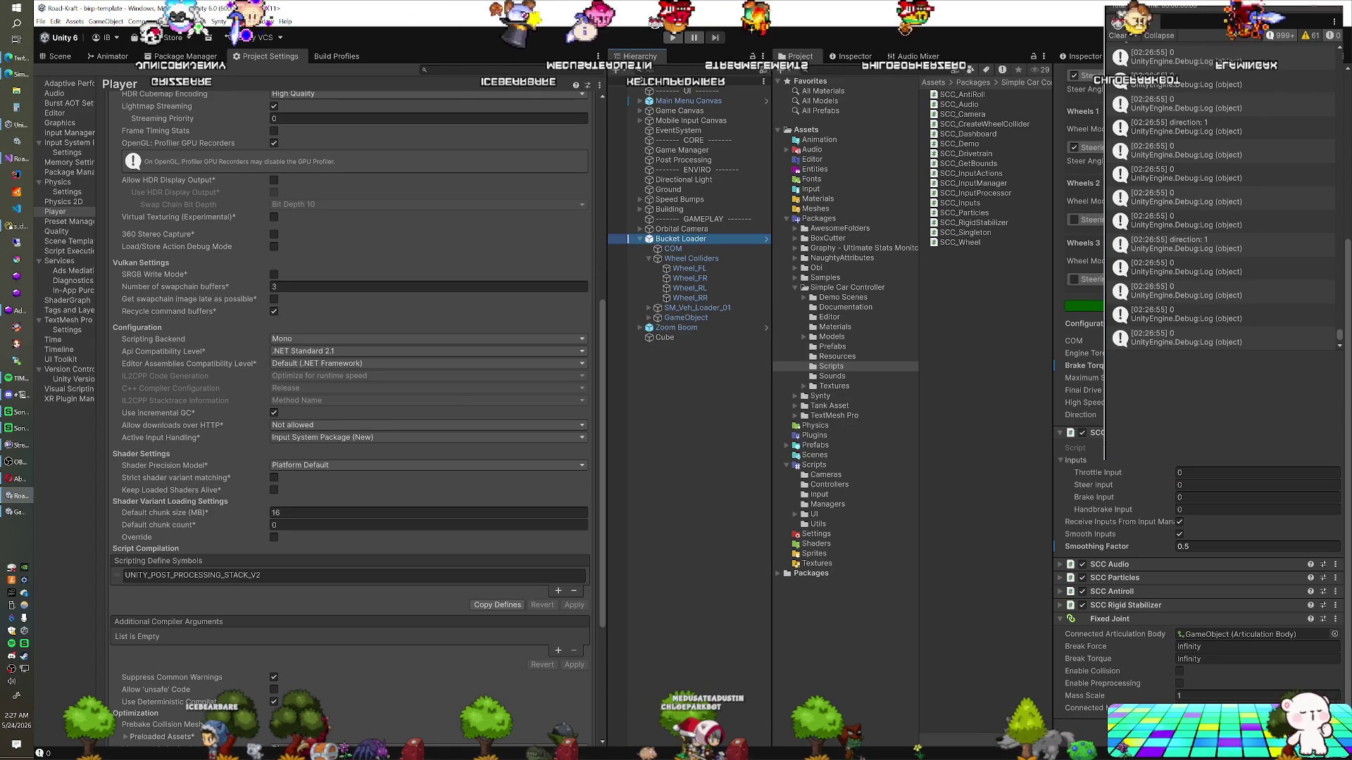
right_click(1119, 552)
left_click(1156, 588)
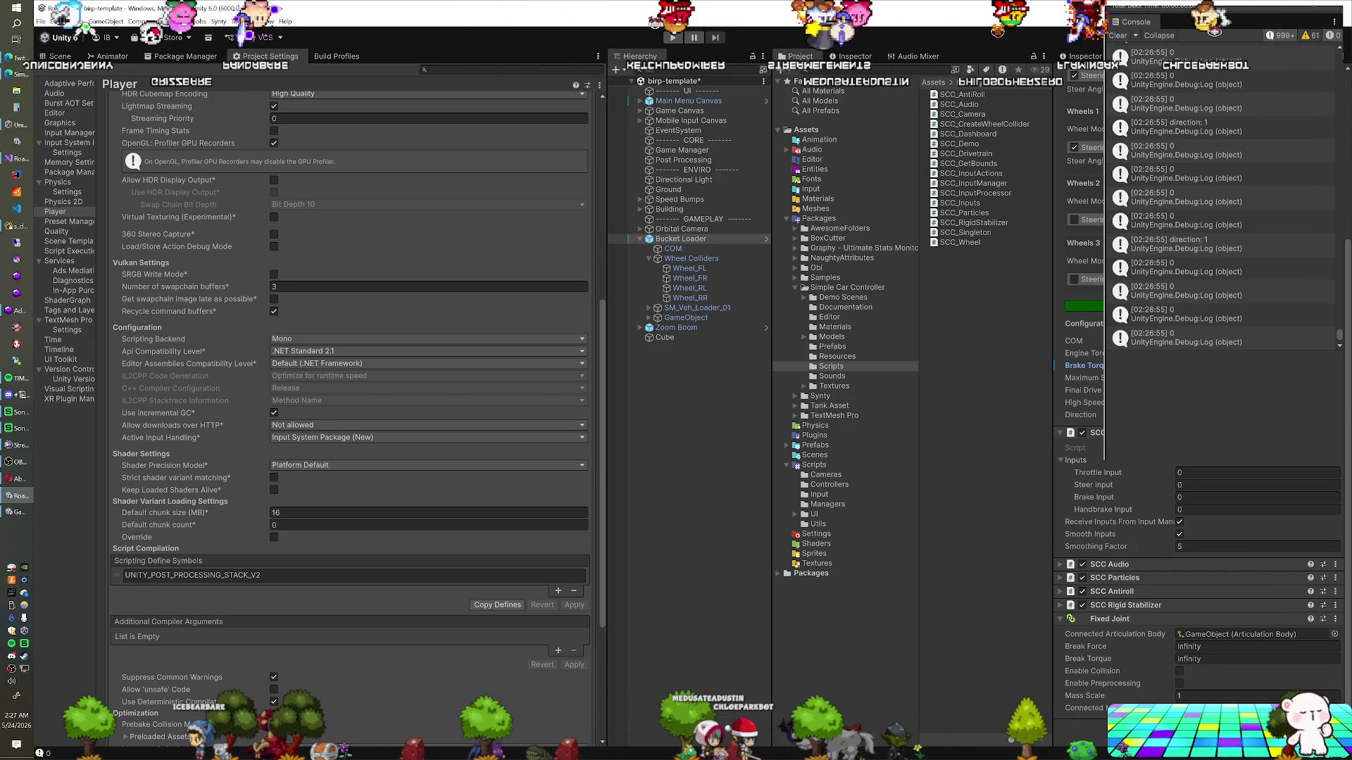
Set Brake Torque to 10000 for both Bucket Loader and Zoom Boom
scroll(1197, 493, "up", 5)
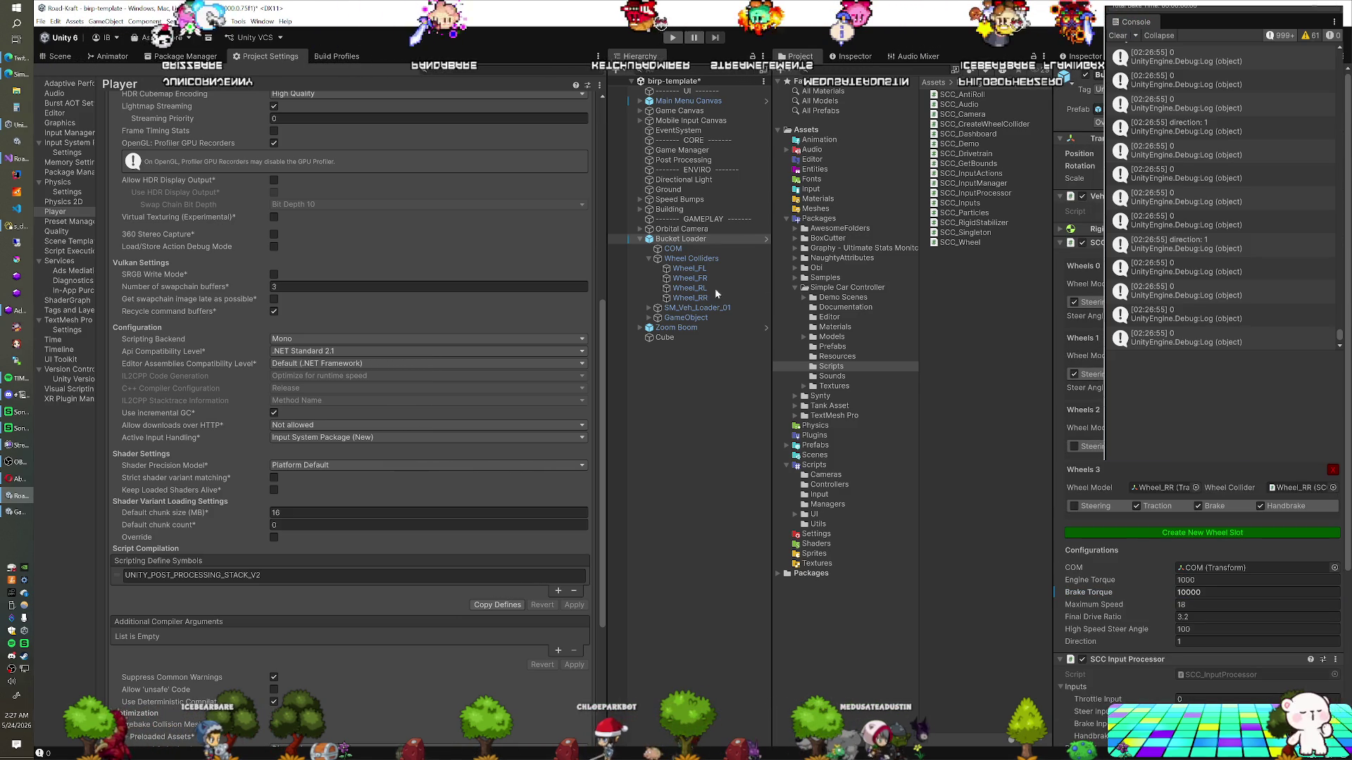
left_click(676, 327)
left_click(1197, 525)
type("0")
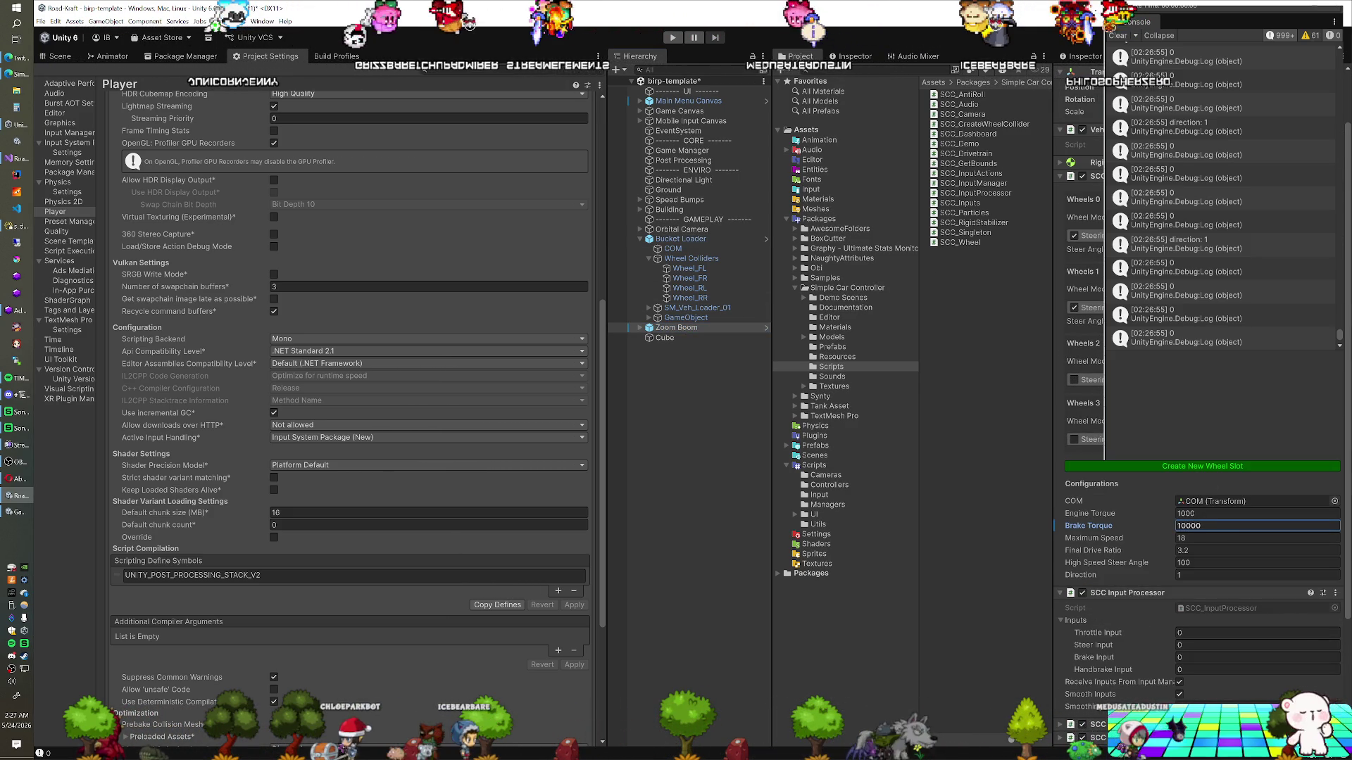
scroll(1164, 464, "down", 3)
scroll(1164, 464, "up", 5)
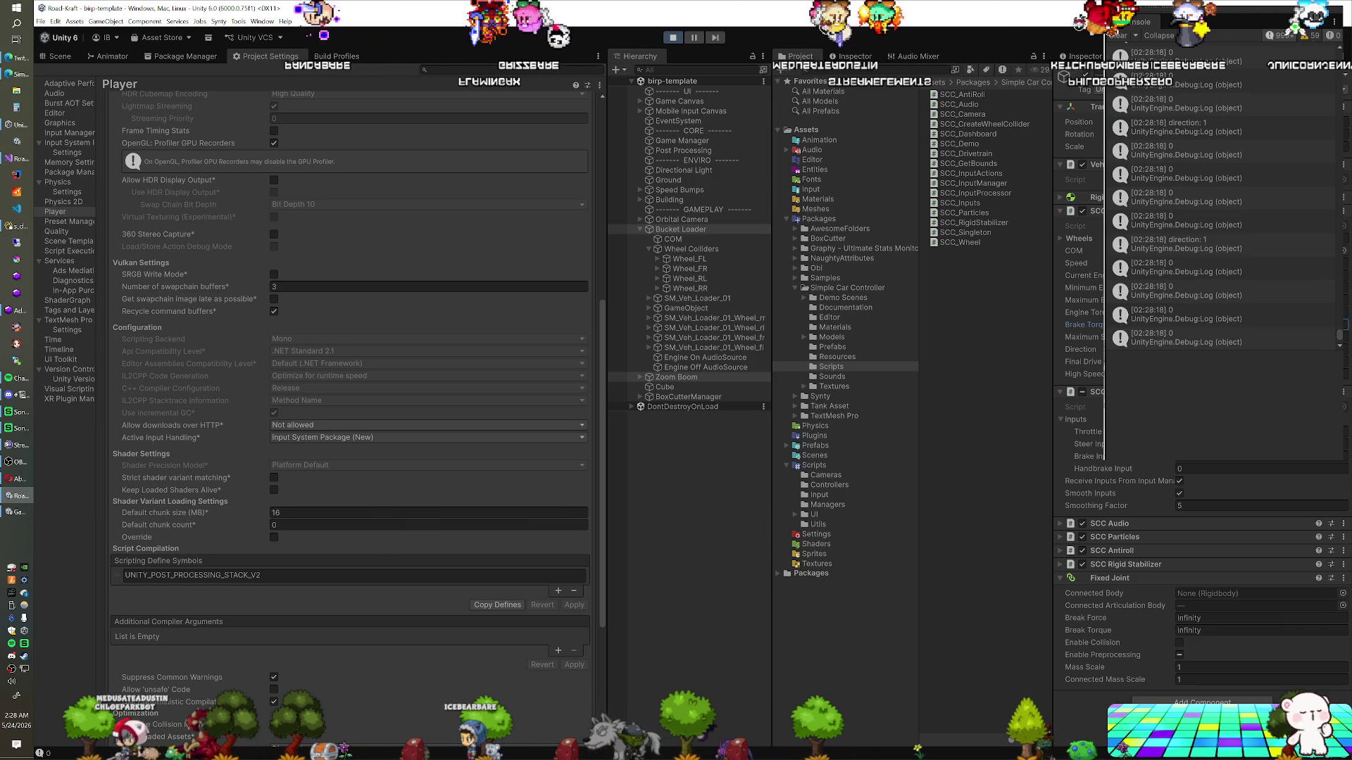
left_click(693, 93)
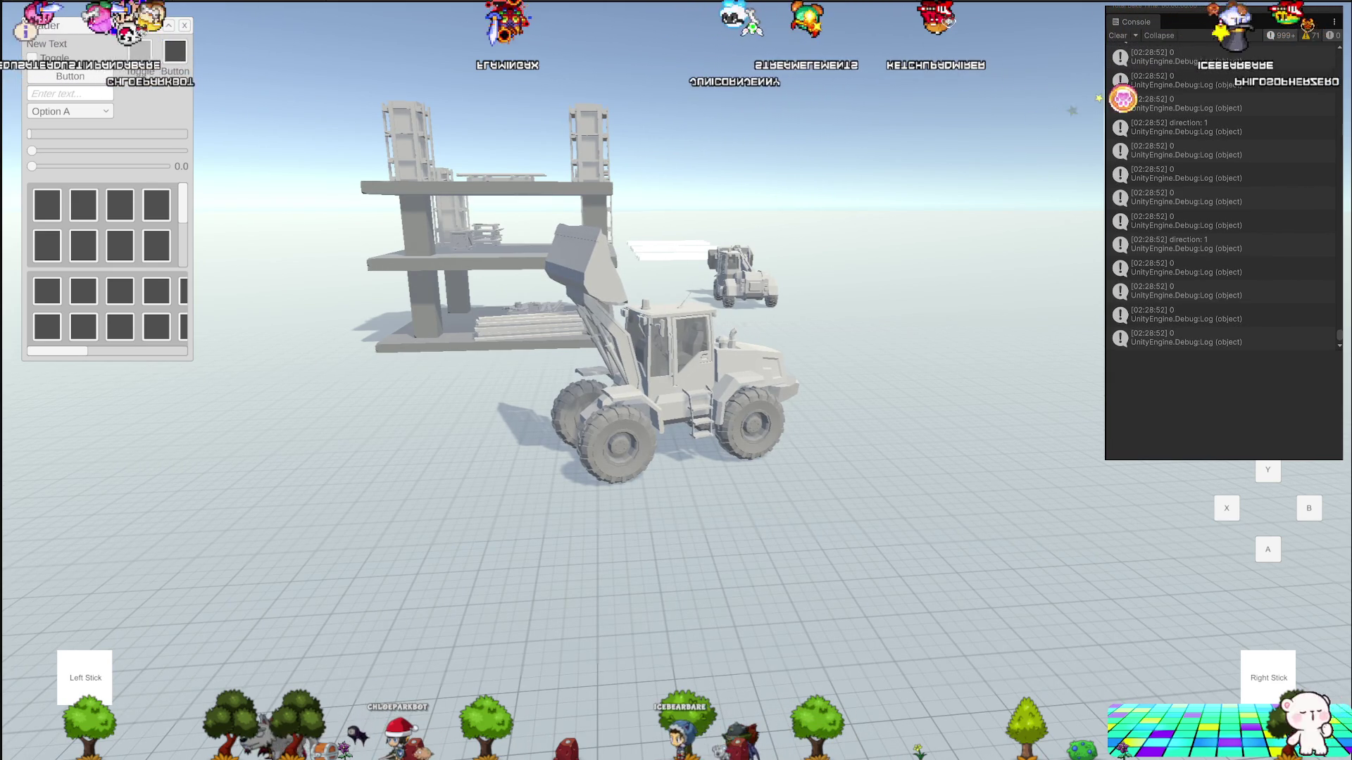
Leave the full-screen game view after test-driving the bucket loader
key("alt+Tab")
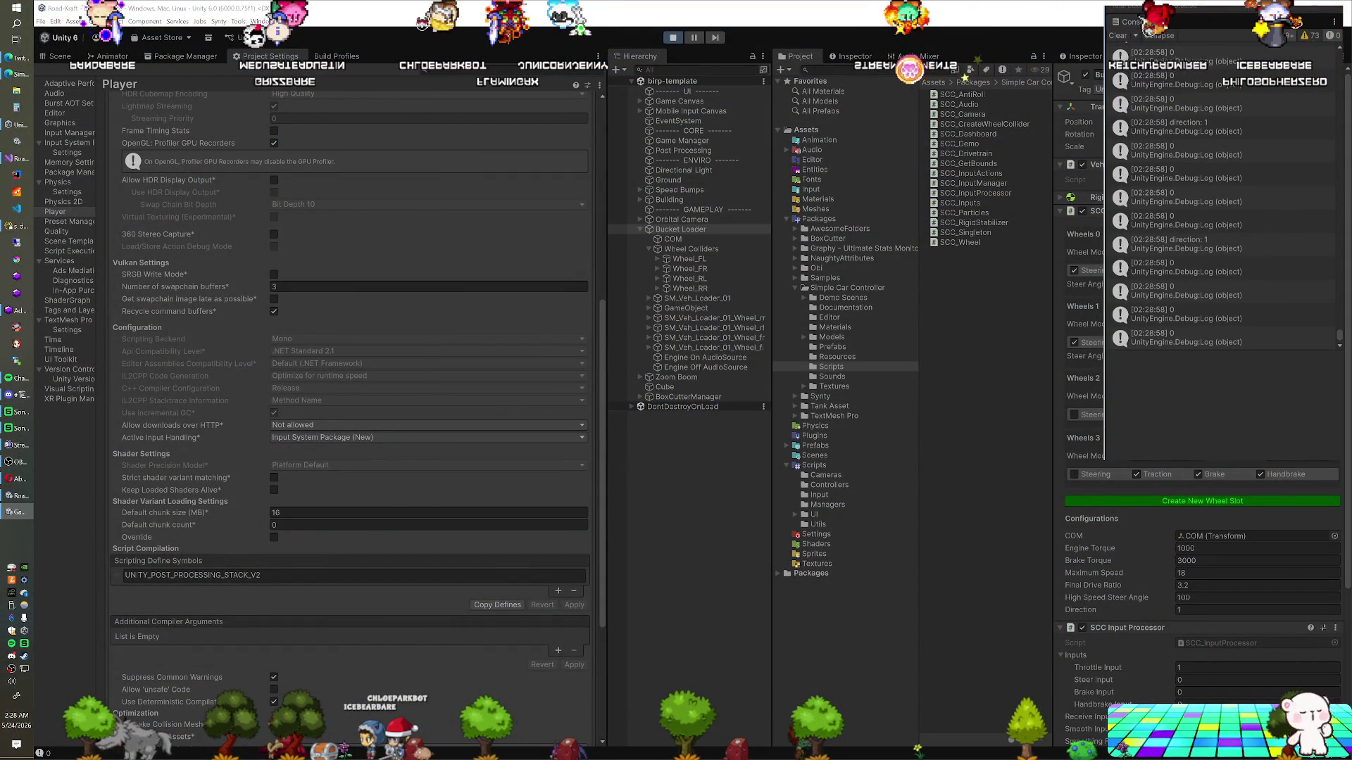
Stop the play test and select only the Bucket Loader in the Hierarchy
key("alt+Tab")
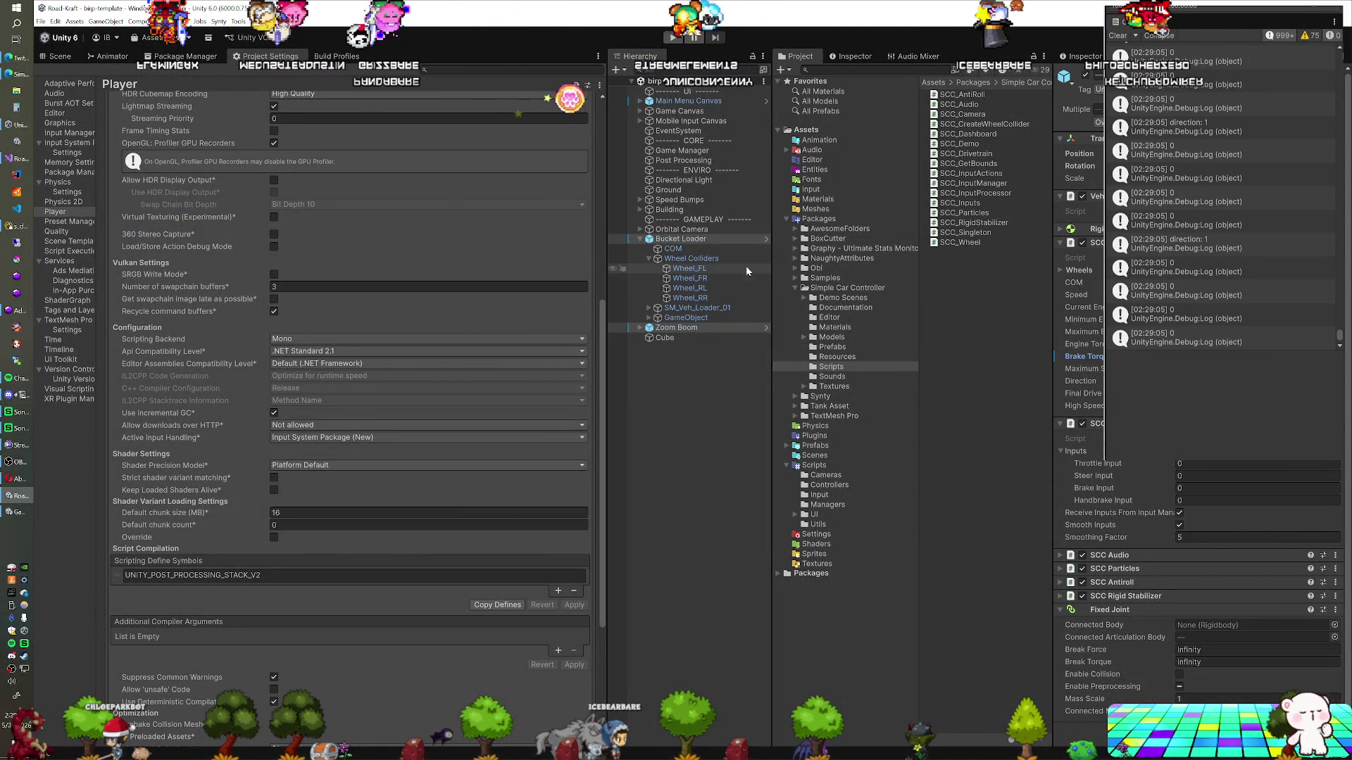
left_click(680, 239)
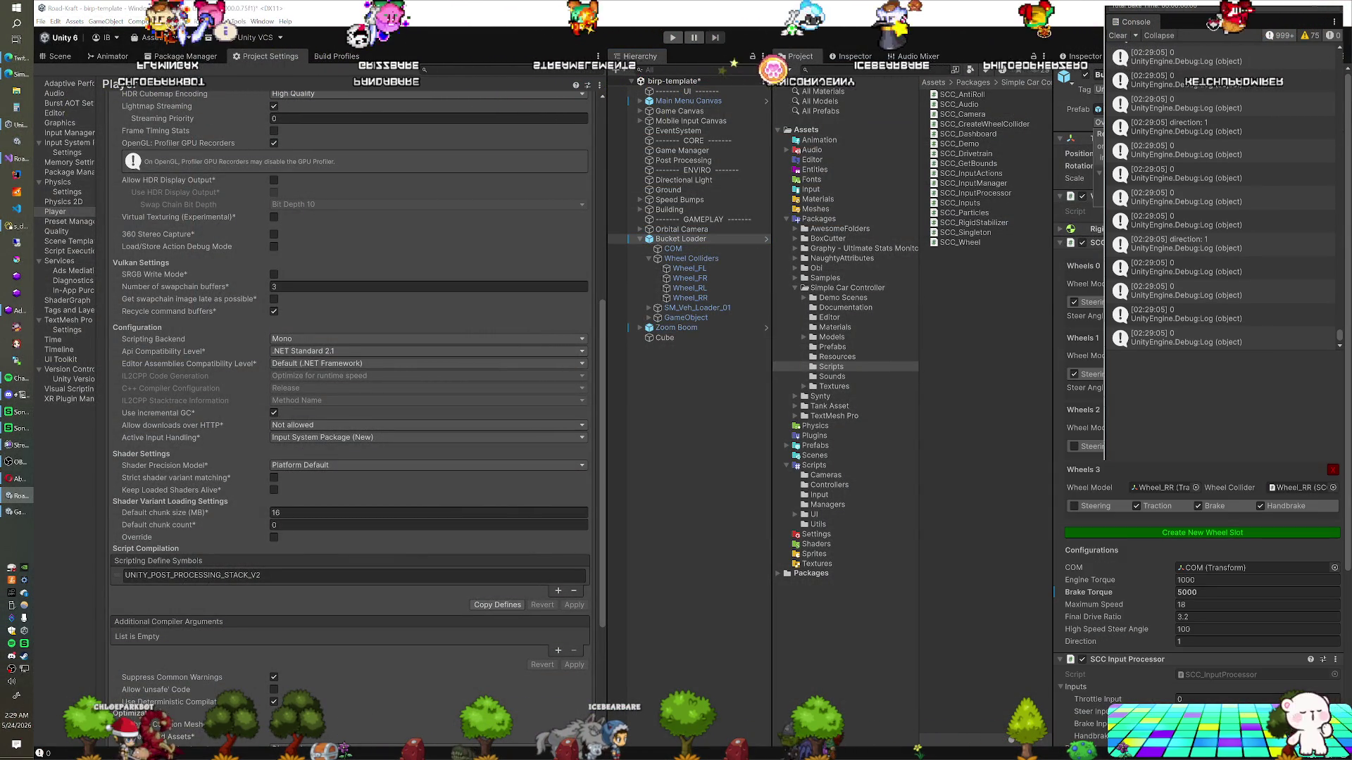
Select the Zoom Boom vehicle to inspect its settings
left_click(676, 328)
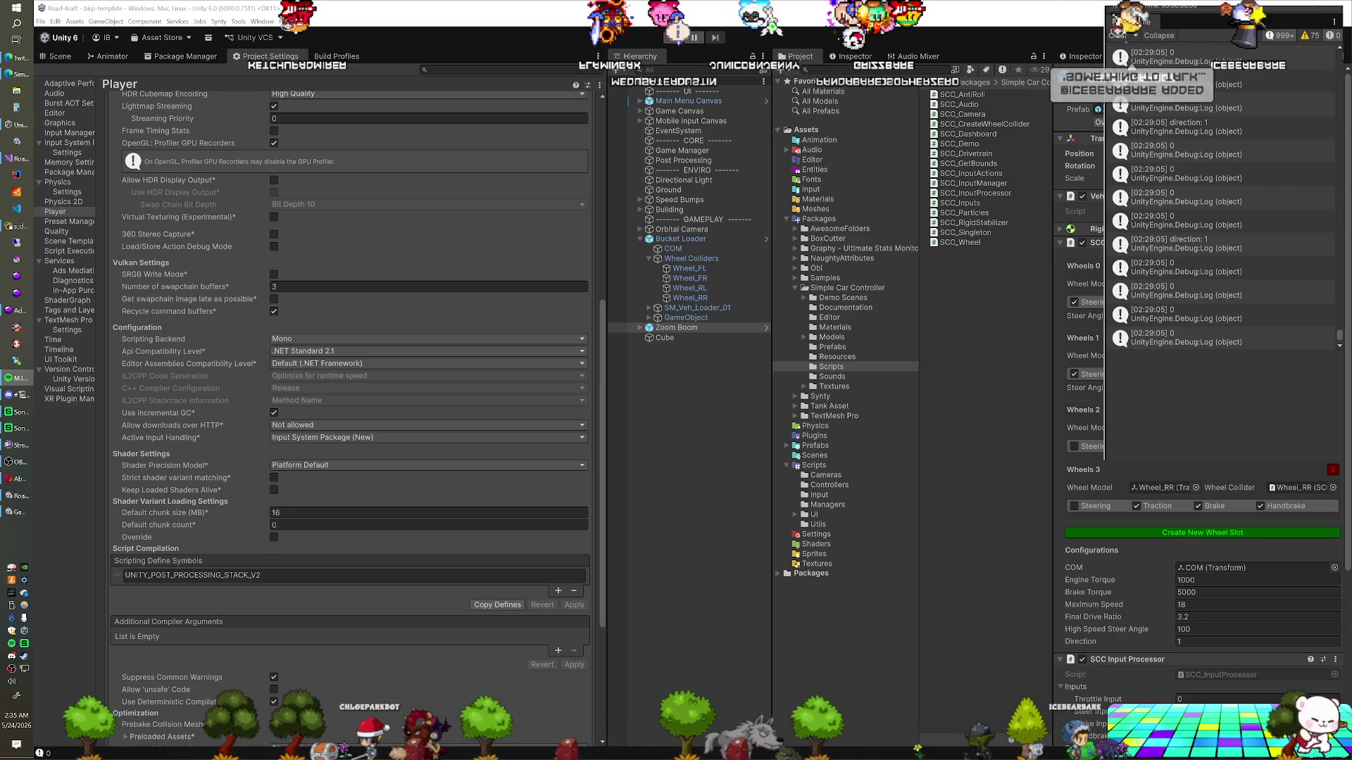
Maximize the Unity window and show Bucket Loader's components in the Inspector
double_click(561, 13)
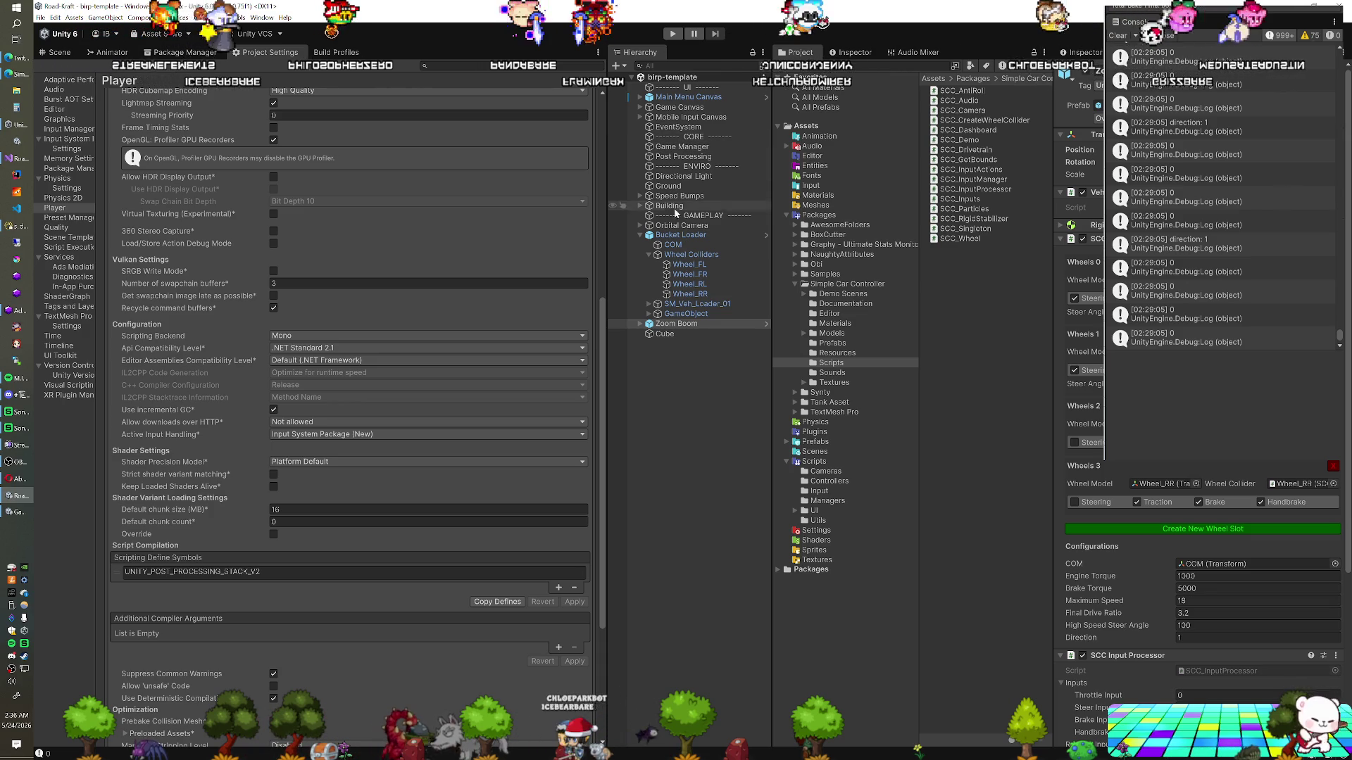
left_click(667, 235)
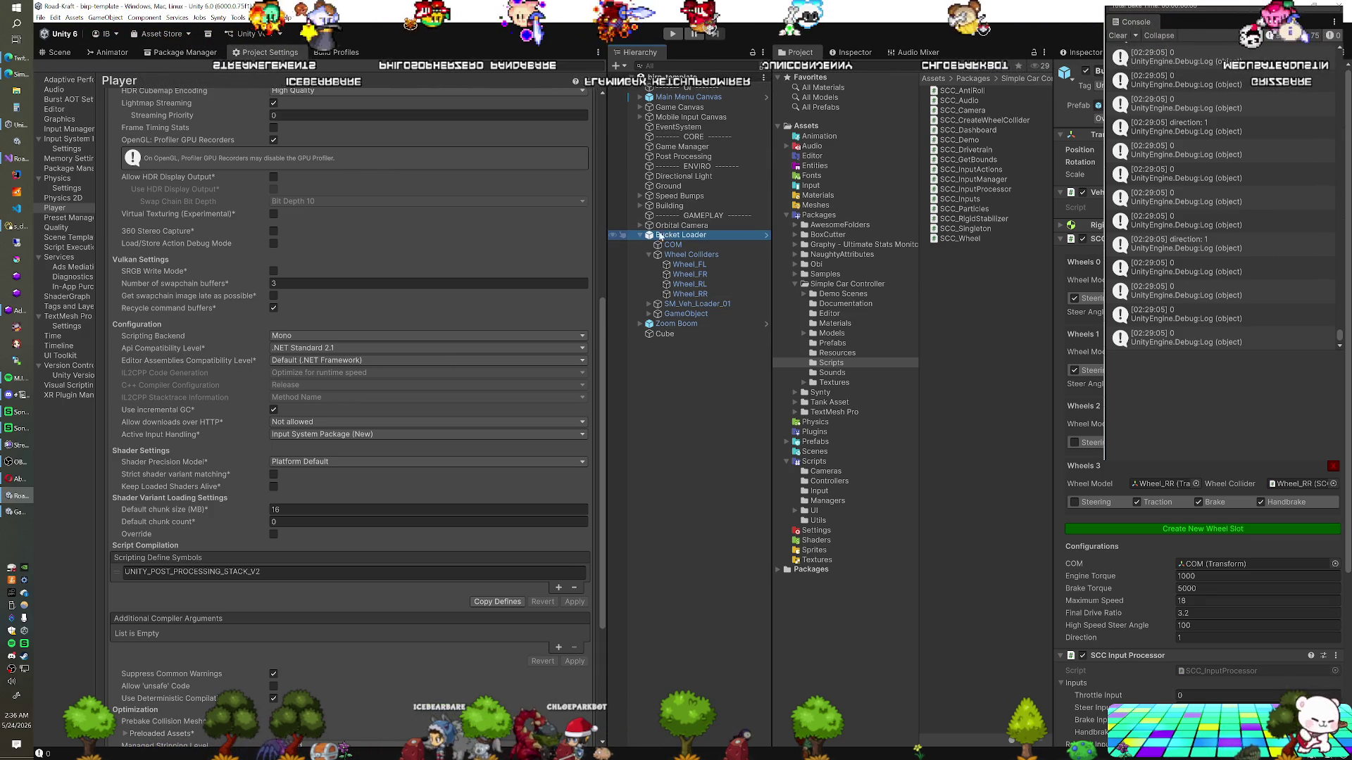
In Vehicle.cs ToggleControls, add inputProcessor.inputs.handbrakeInput = 1f before enabling controls
key("alt+Tab")
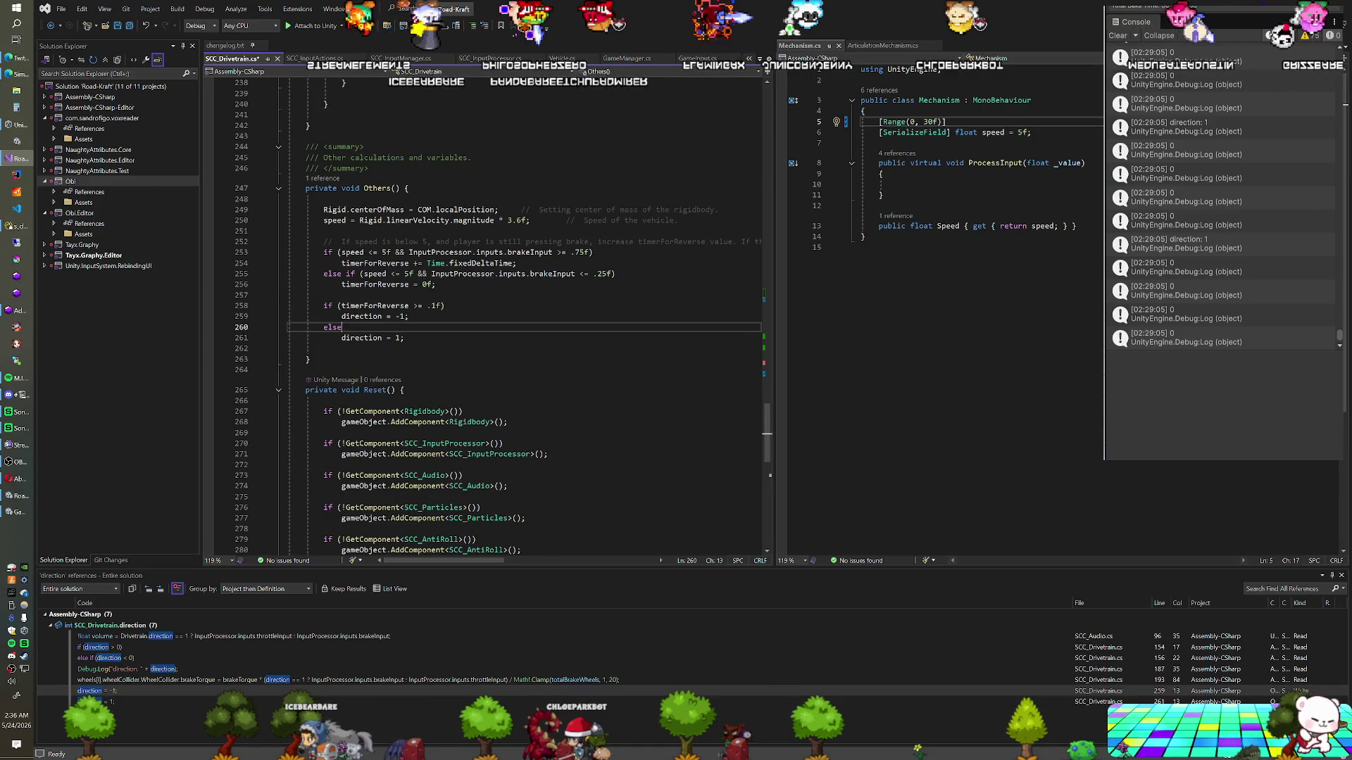
scroll(486, 316, "up", 3)
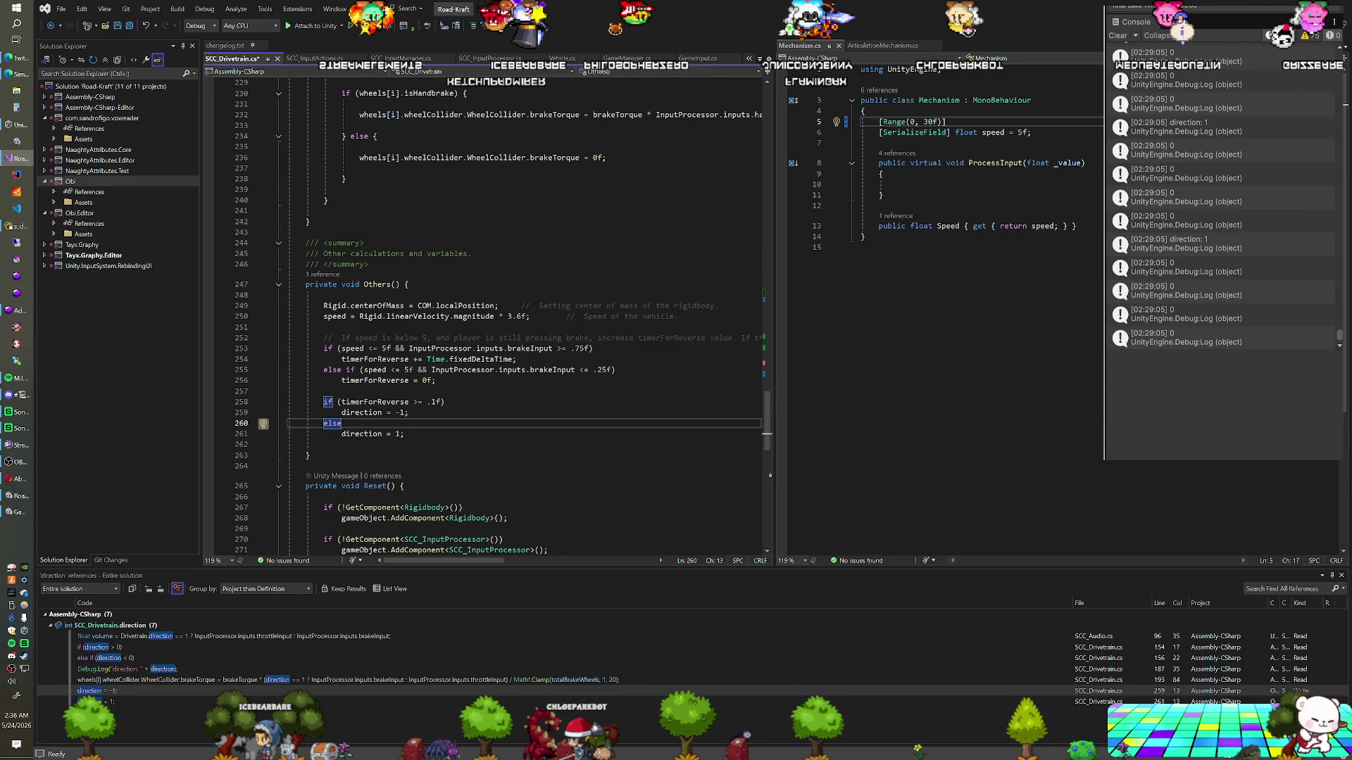
left_click(562, 59)
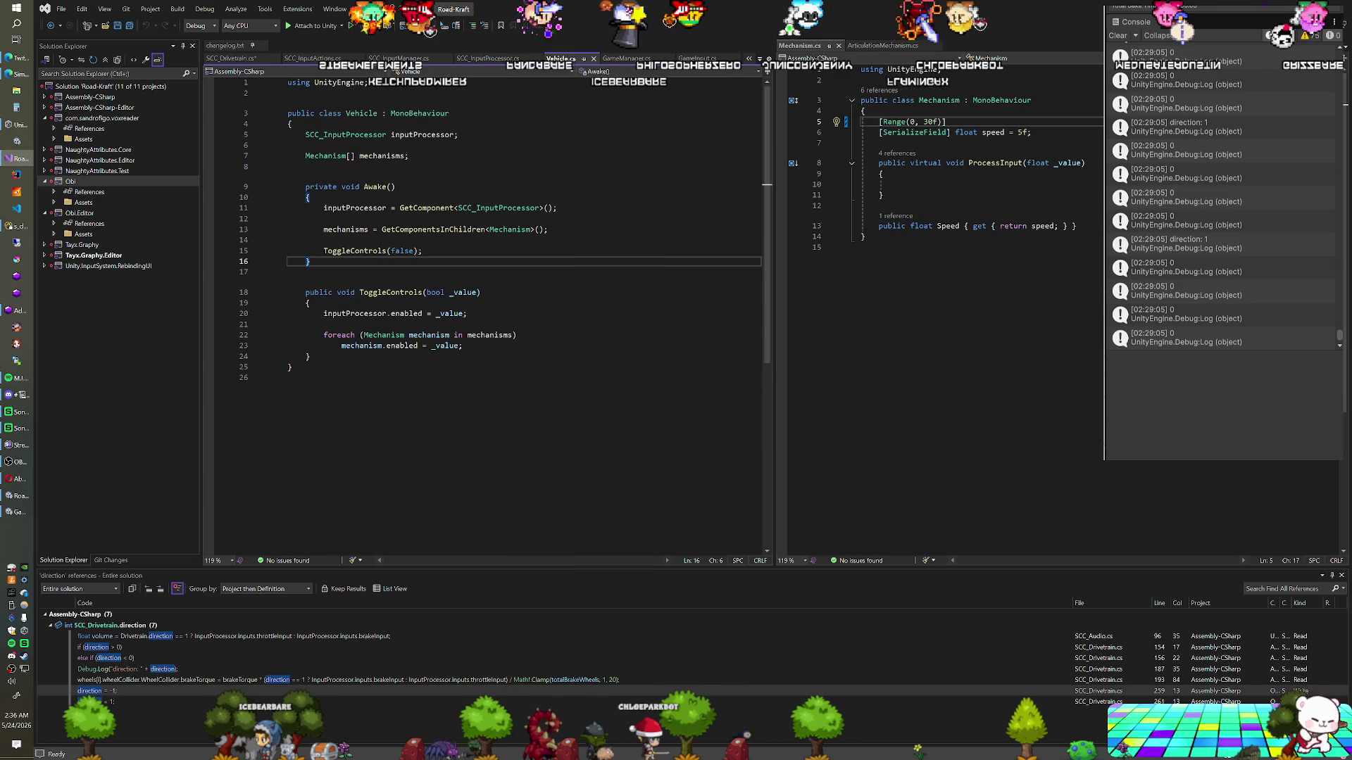
left_click(467, 313)
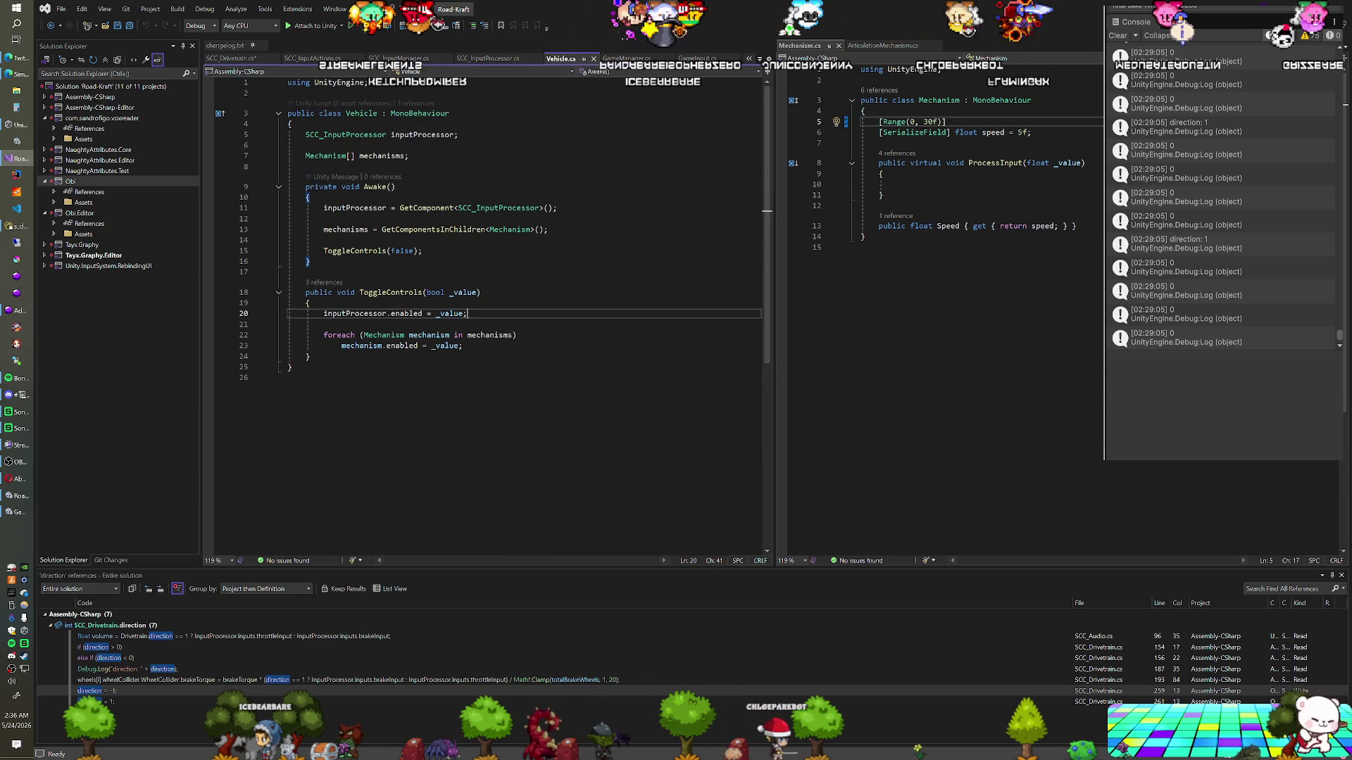
key("ctrl+Return")
key("Return")
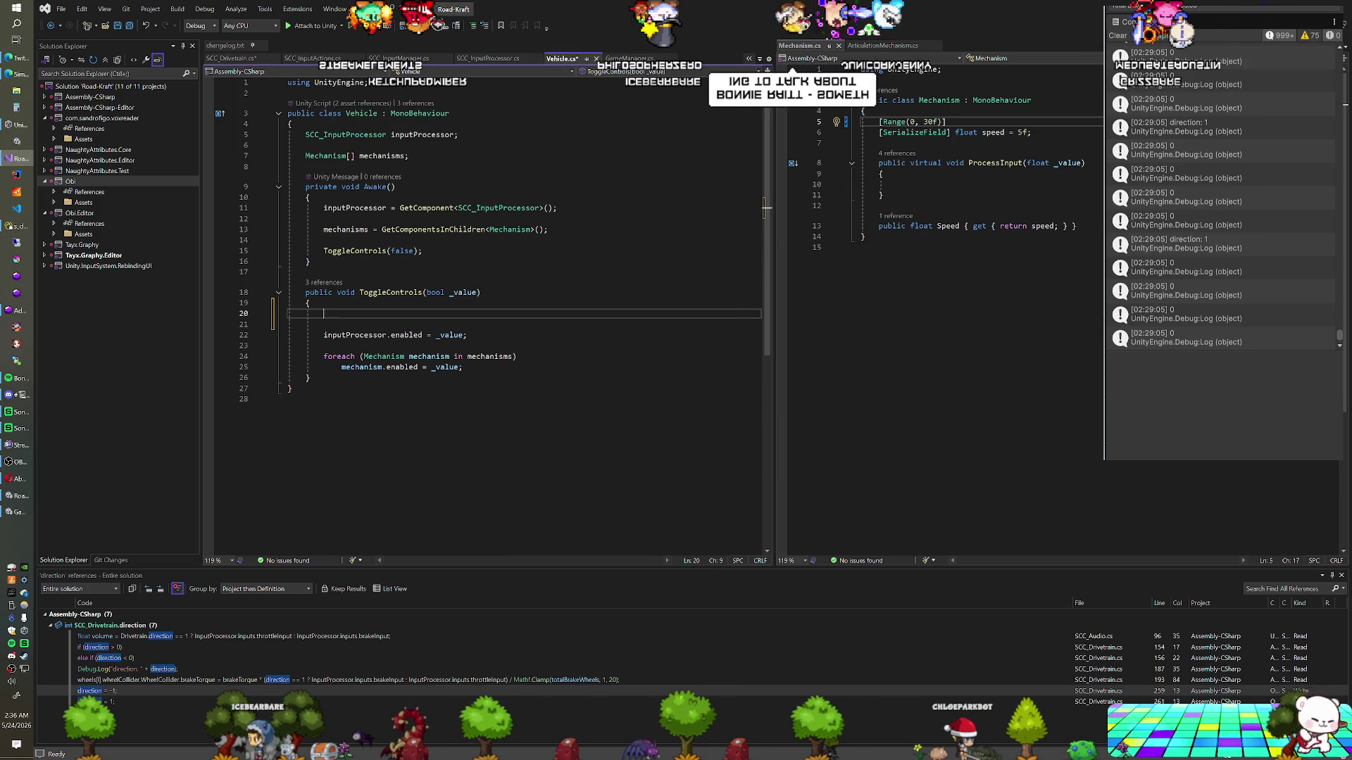
type("inputProcessor.")
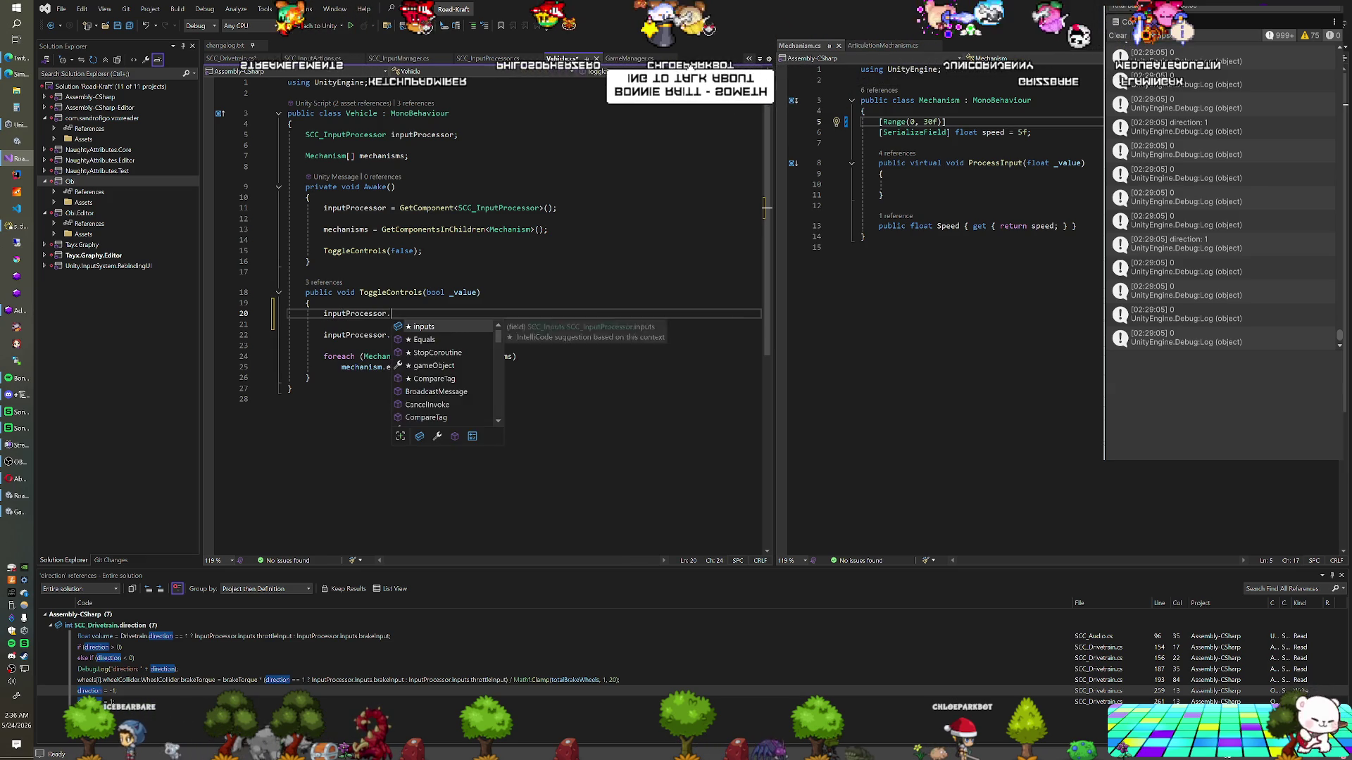
type("han")
key("BackSpace")
key("BackSpace")
type("inputs.han")
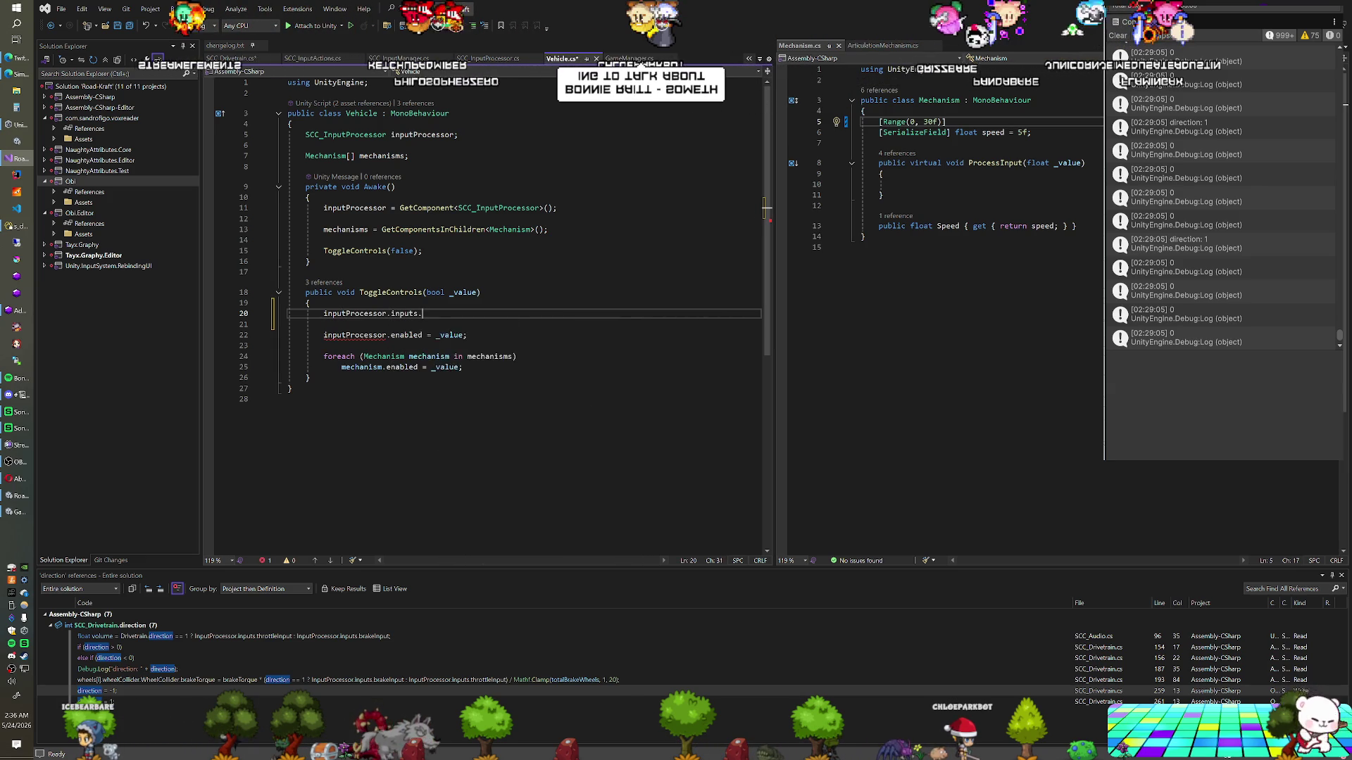
key("Tab")
type("=")
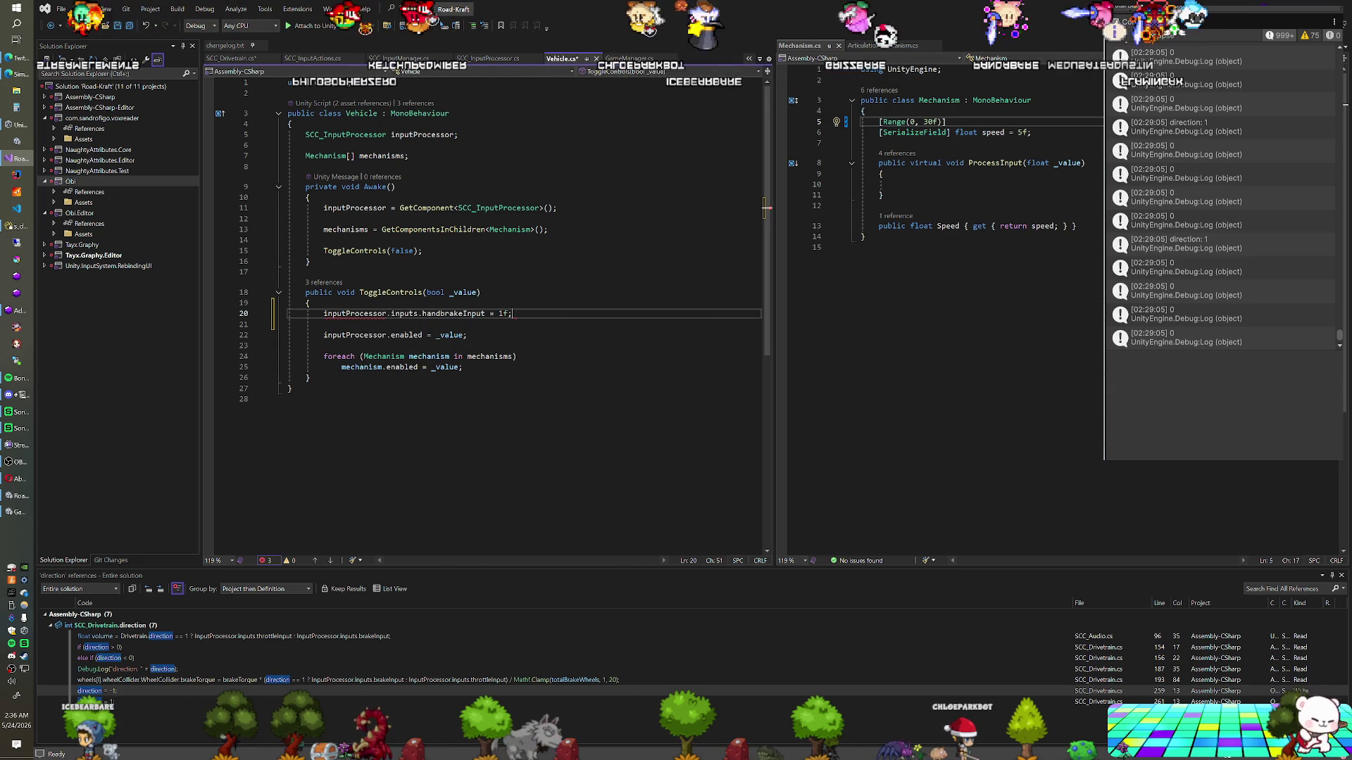
key("alt+Tab")
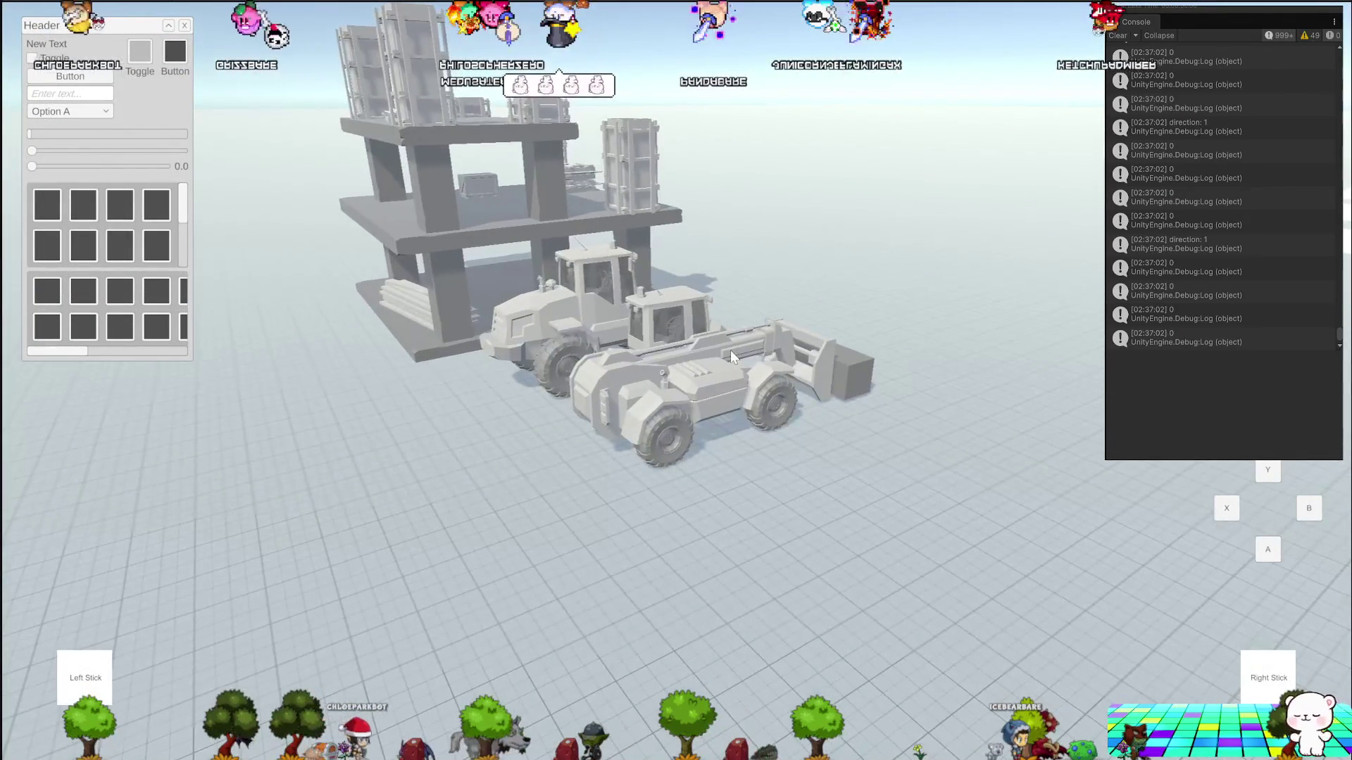
Drive the telehandler forward, then switch to the wheel loader and drive it around the building
key("w")
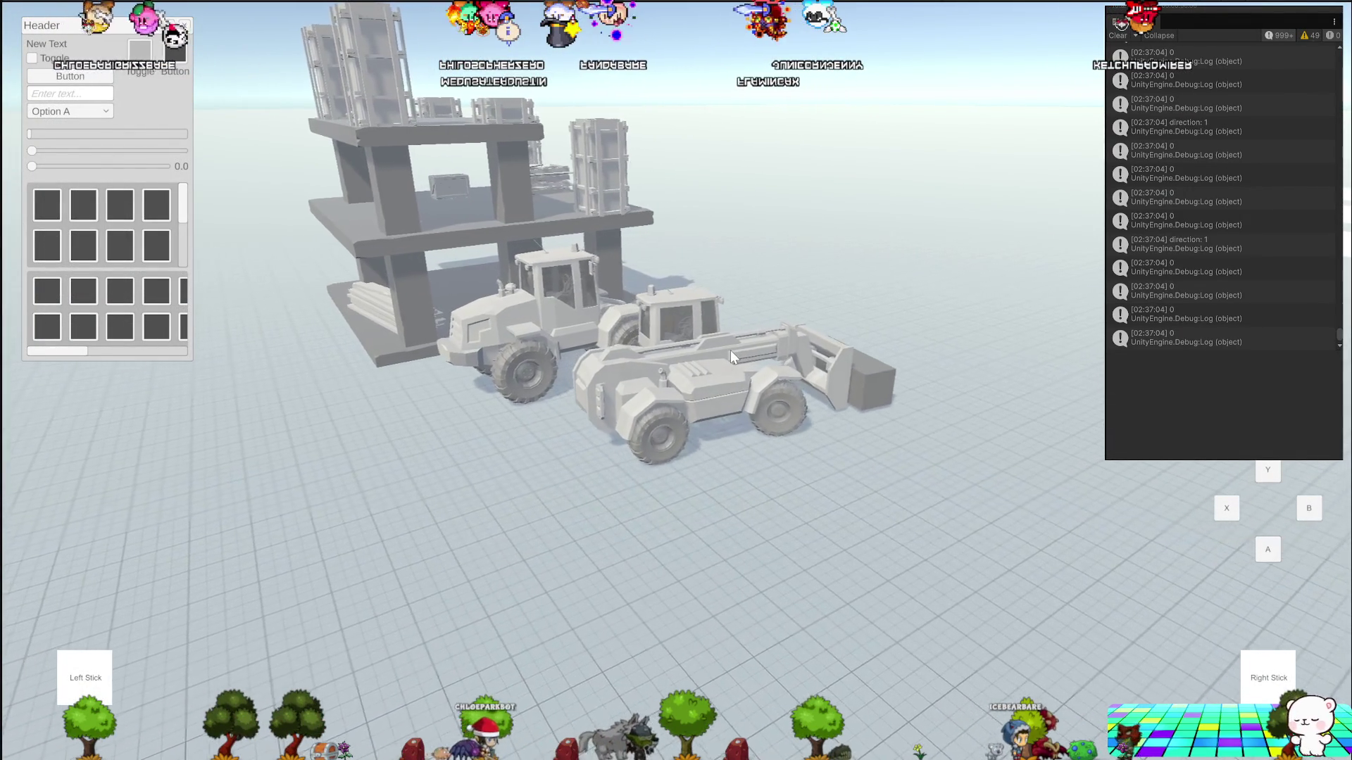
key("w")
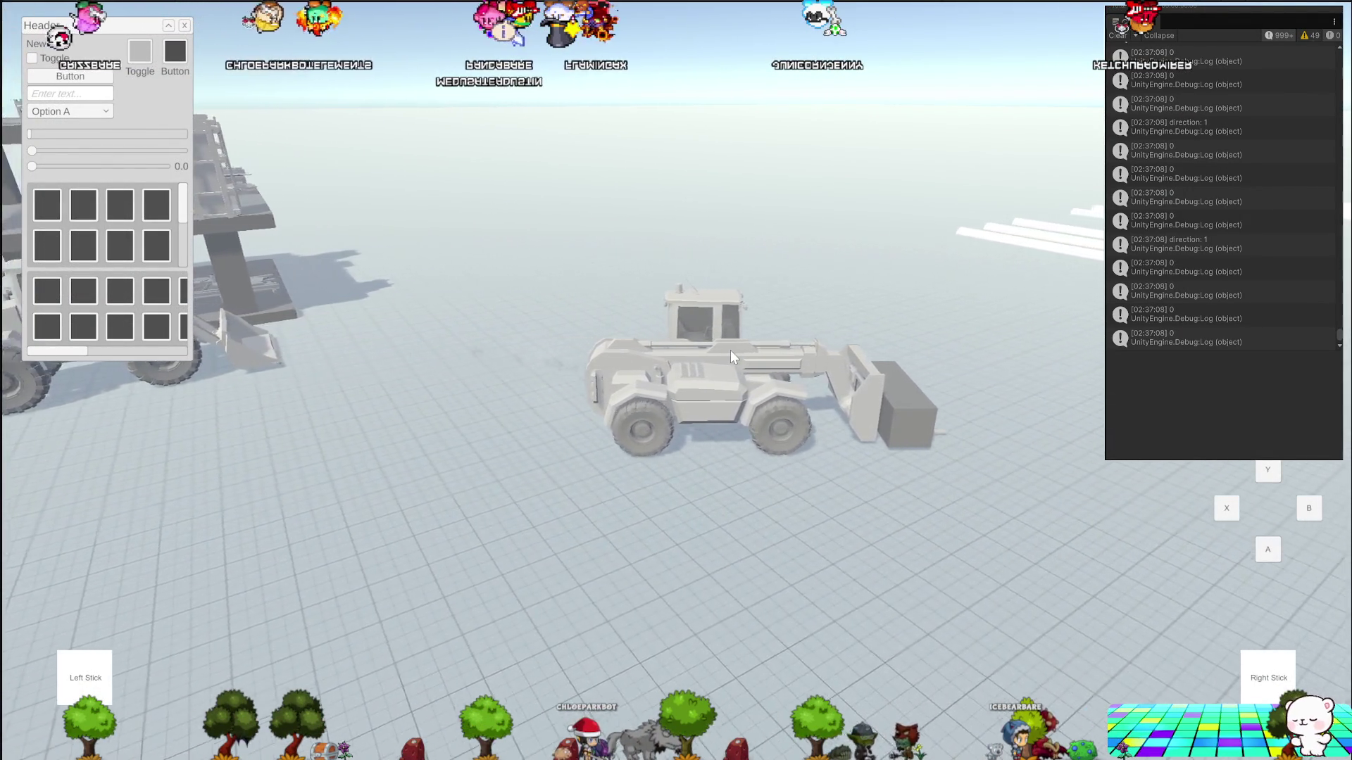
key("Tab")
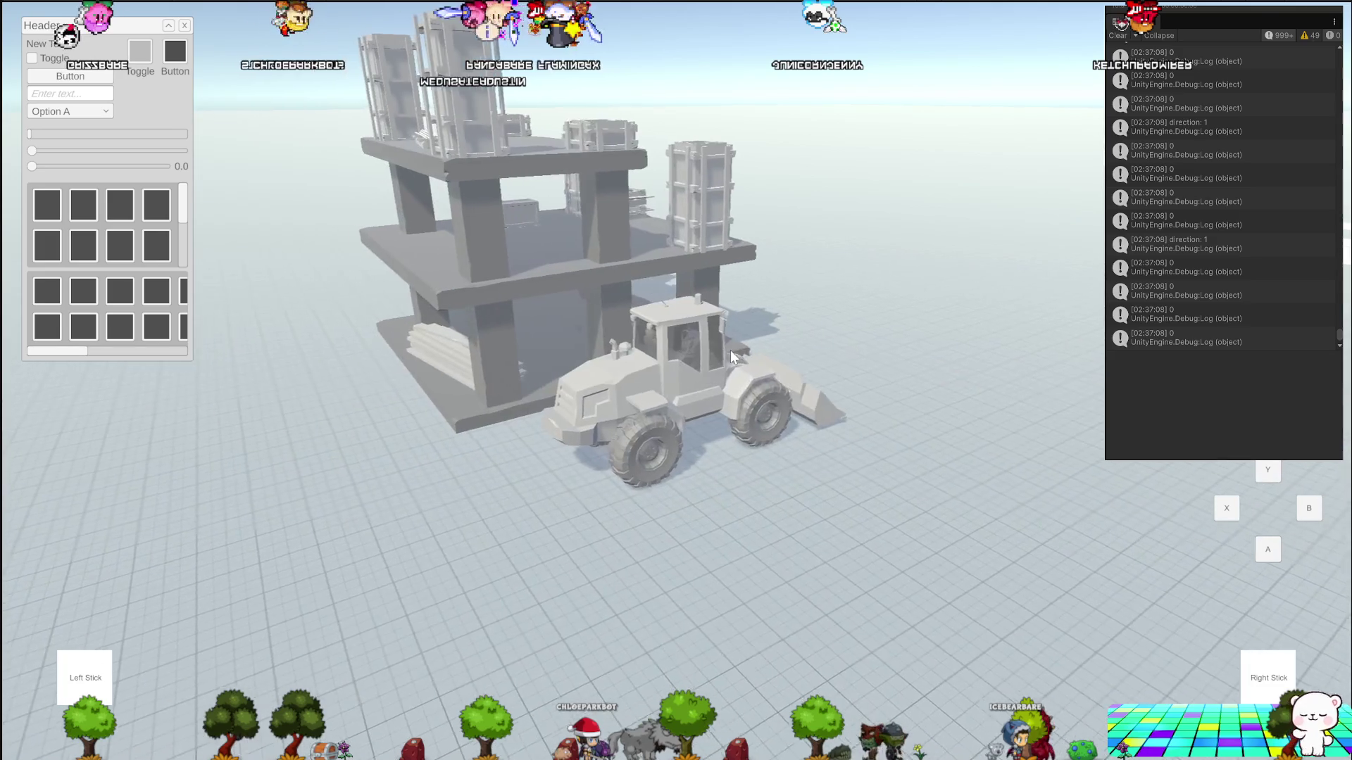
key("w")
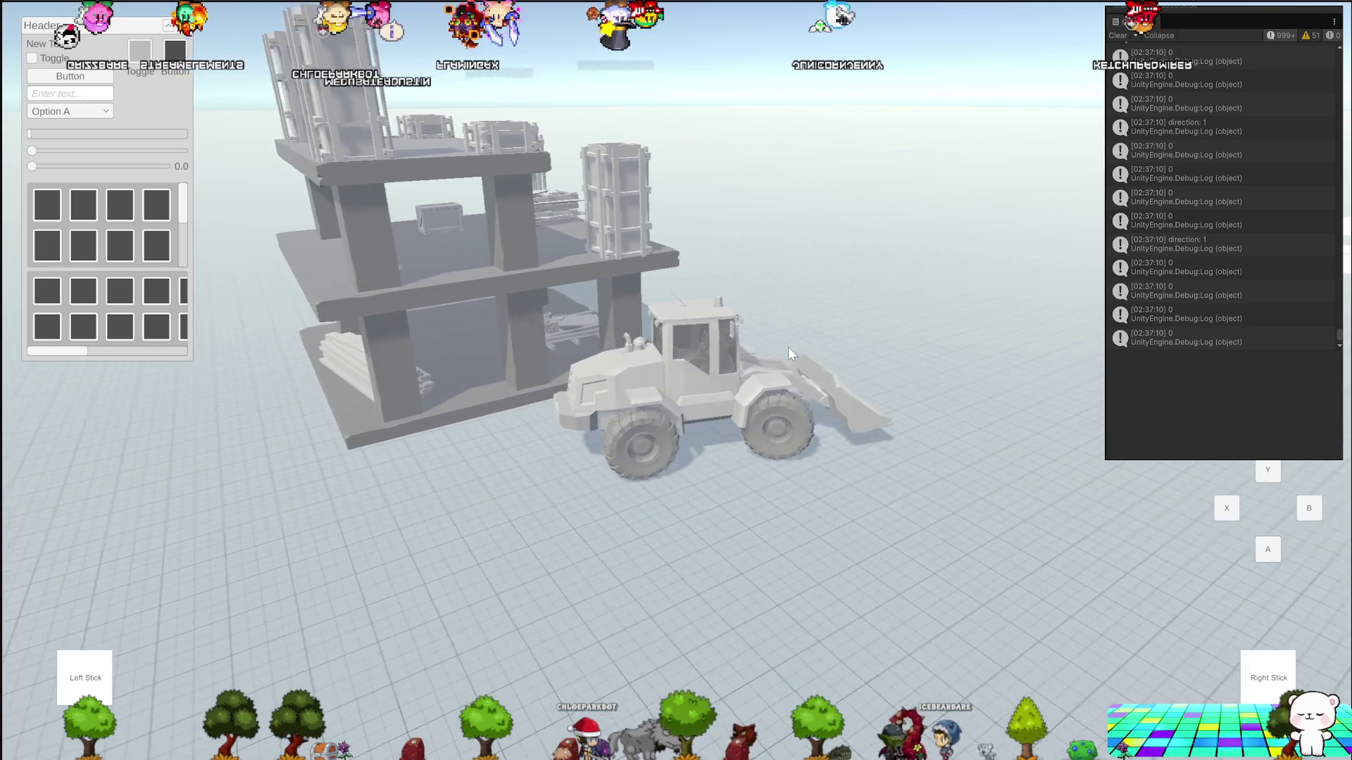
key("w")
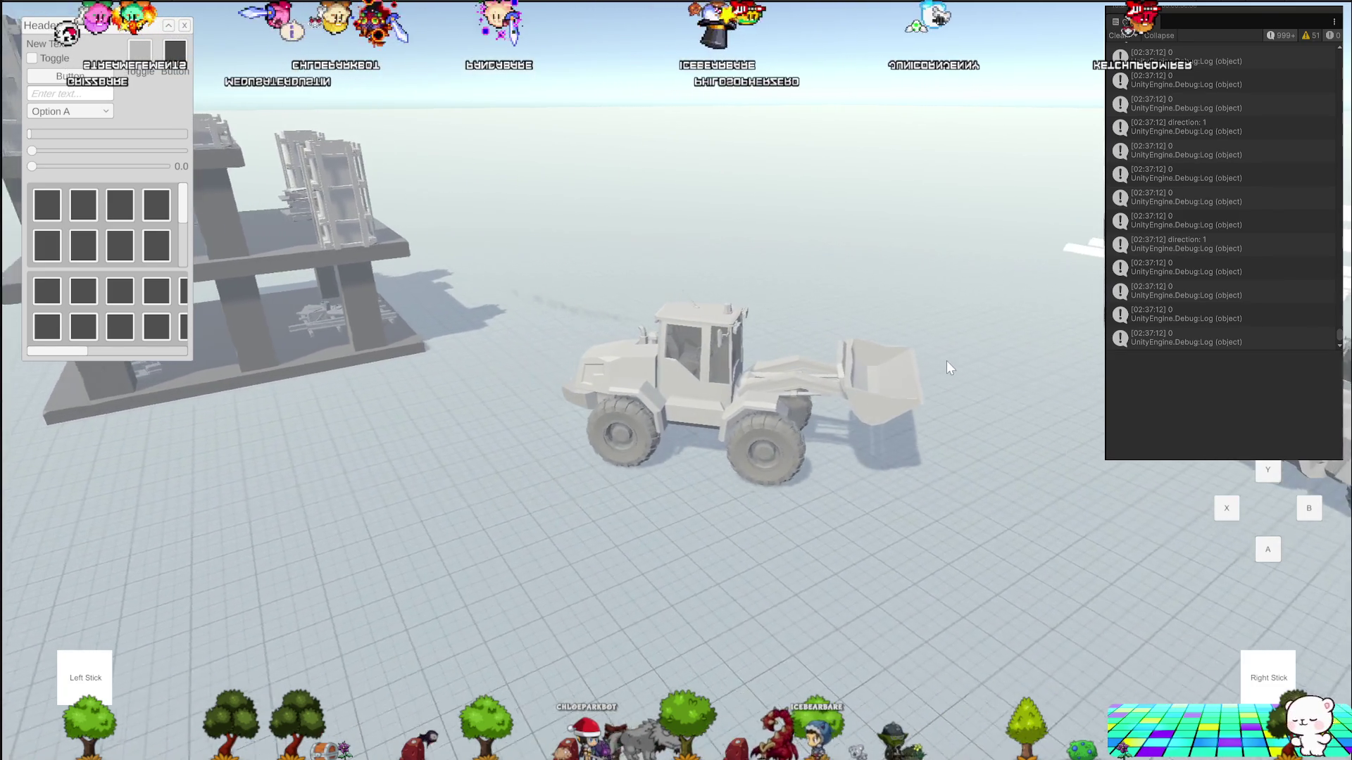
key("w")
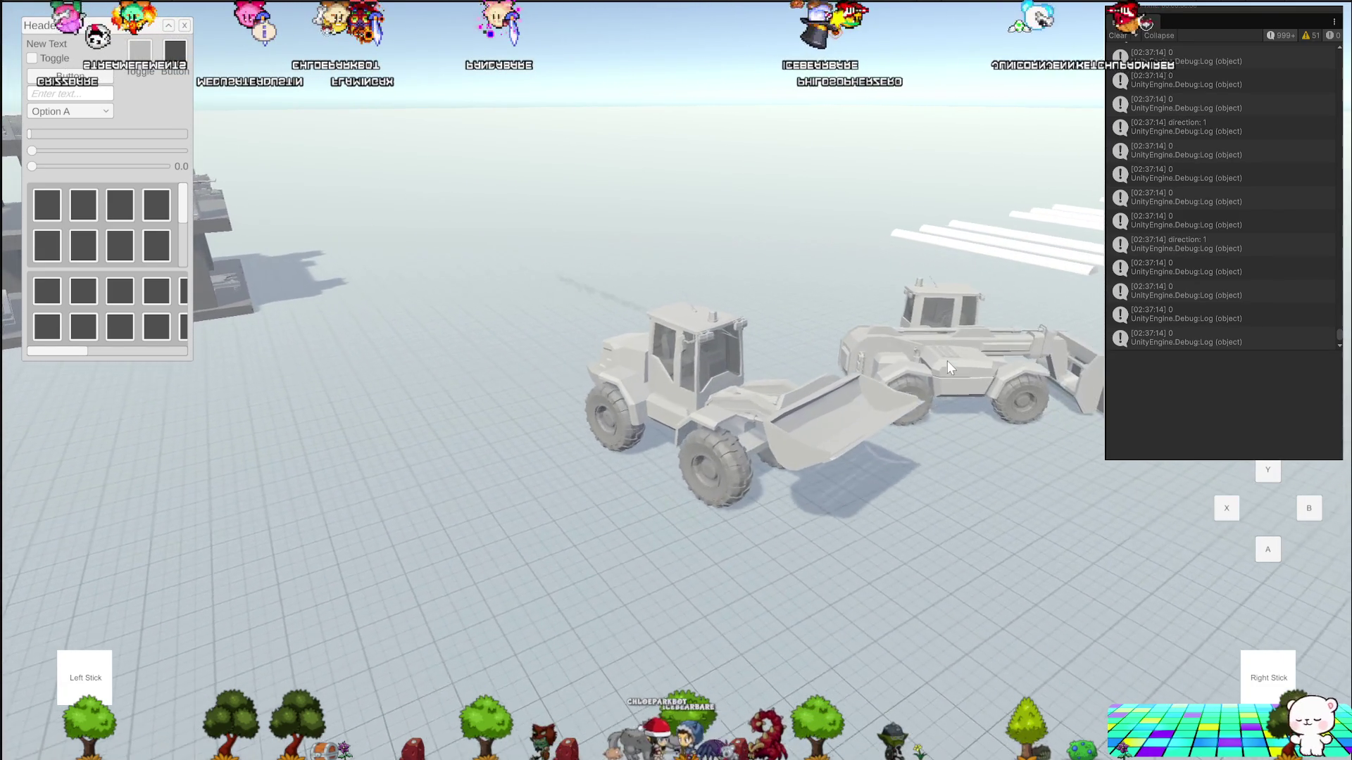
key("w")
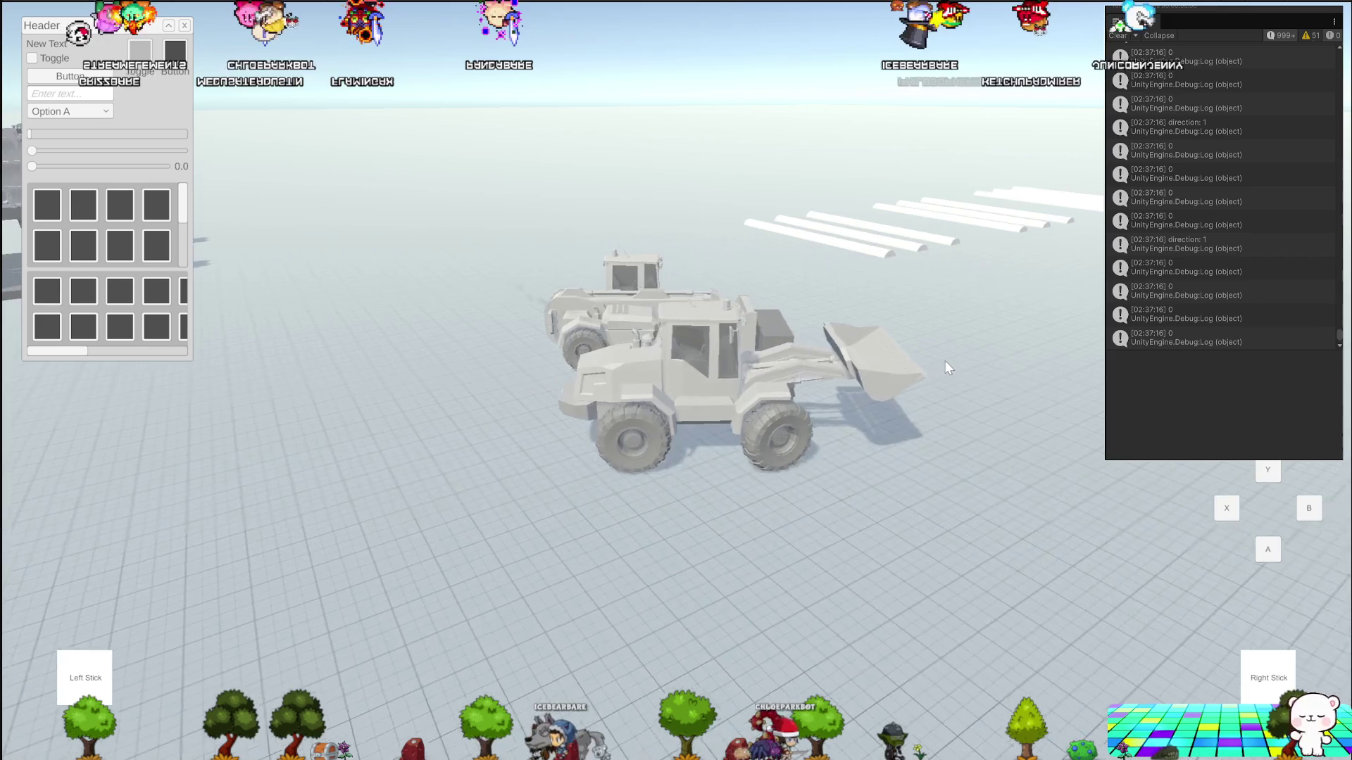
key("w")
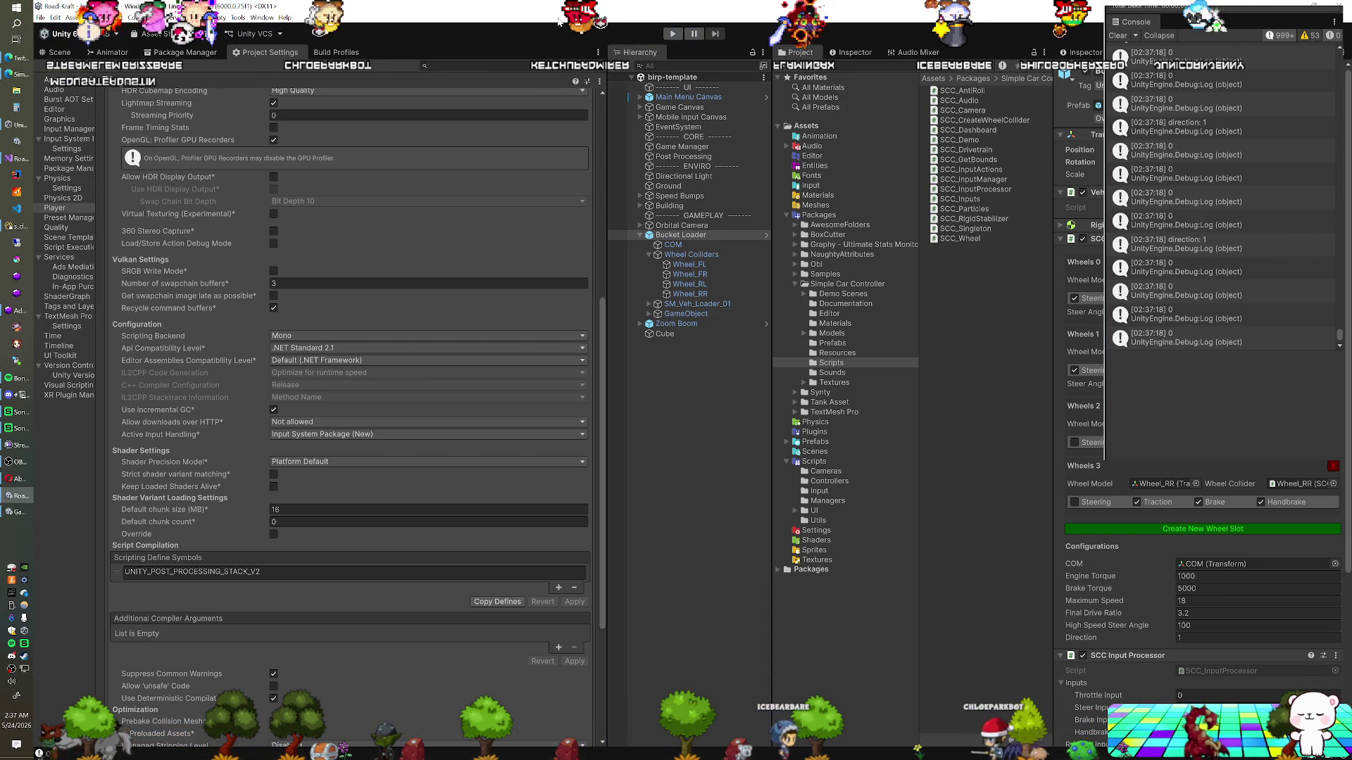
Add '- Set up zoom boom vehicle controller' and a new '- ' bullet to changelog.txt
key("alt+Tab")
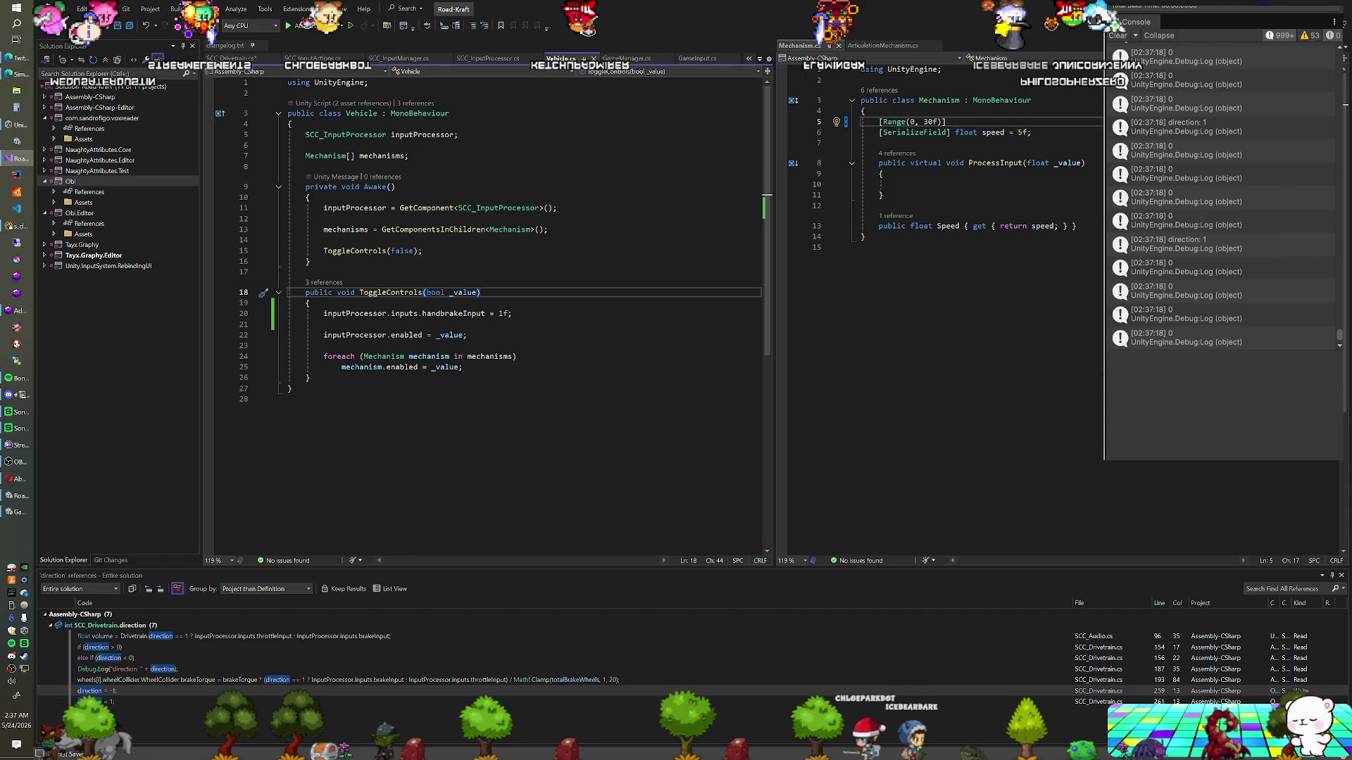
left_click(226, 45)
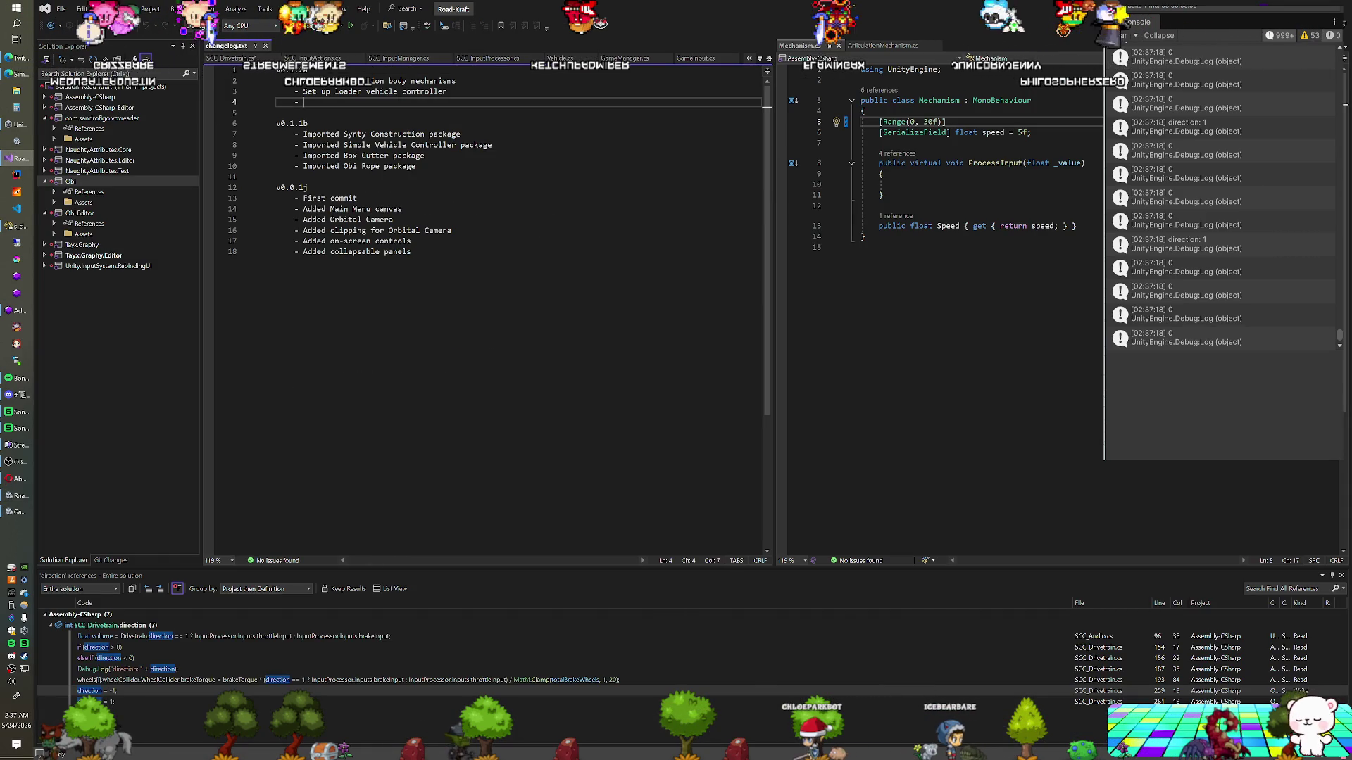
type("up zoomboo")
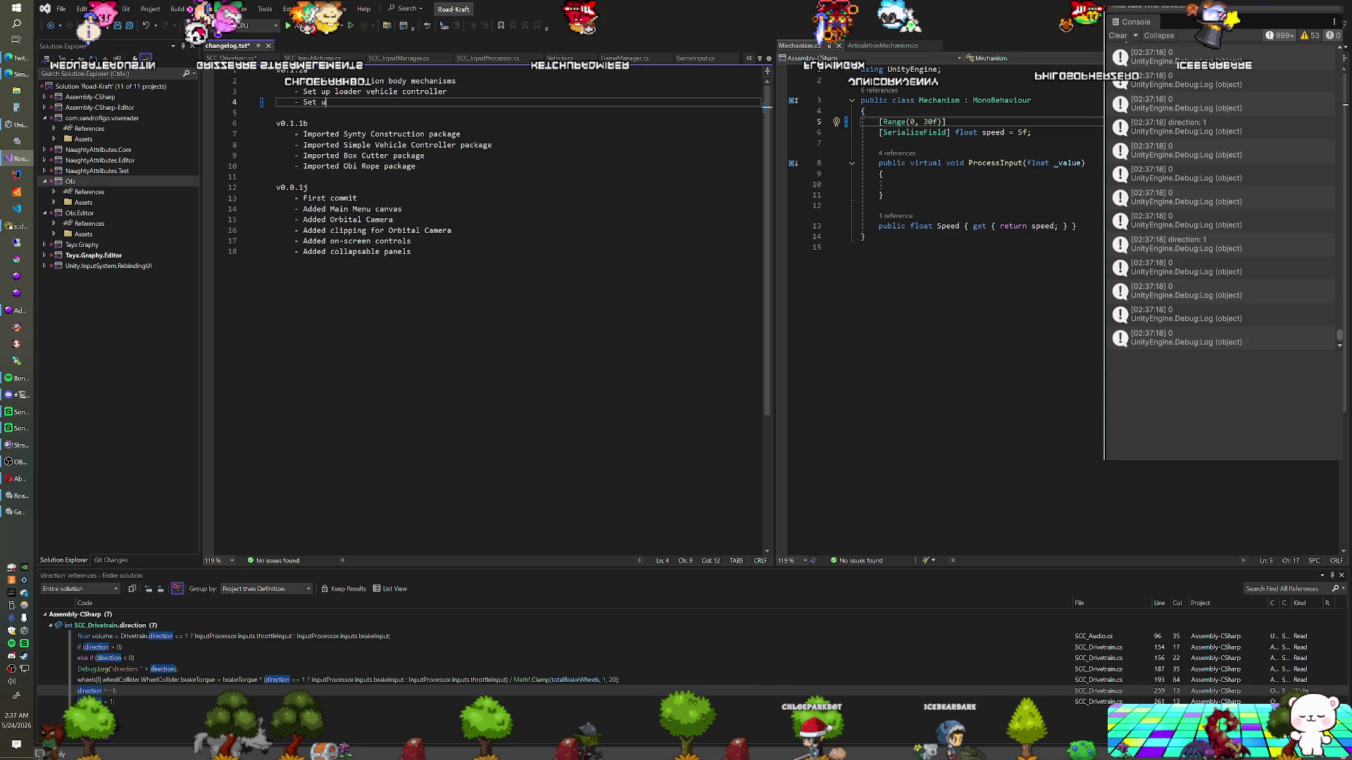
key("BackSpace")
key("BackSpace")
key("BackSpace")
type("b")
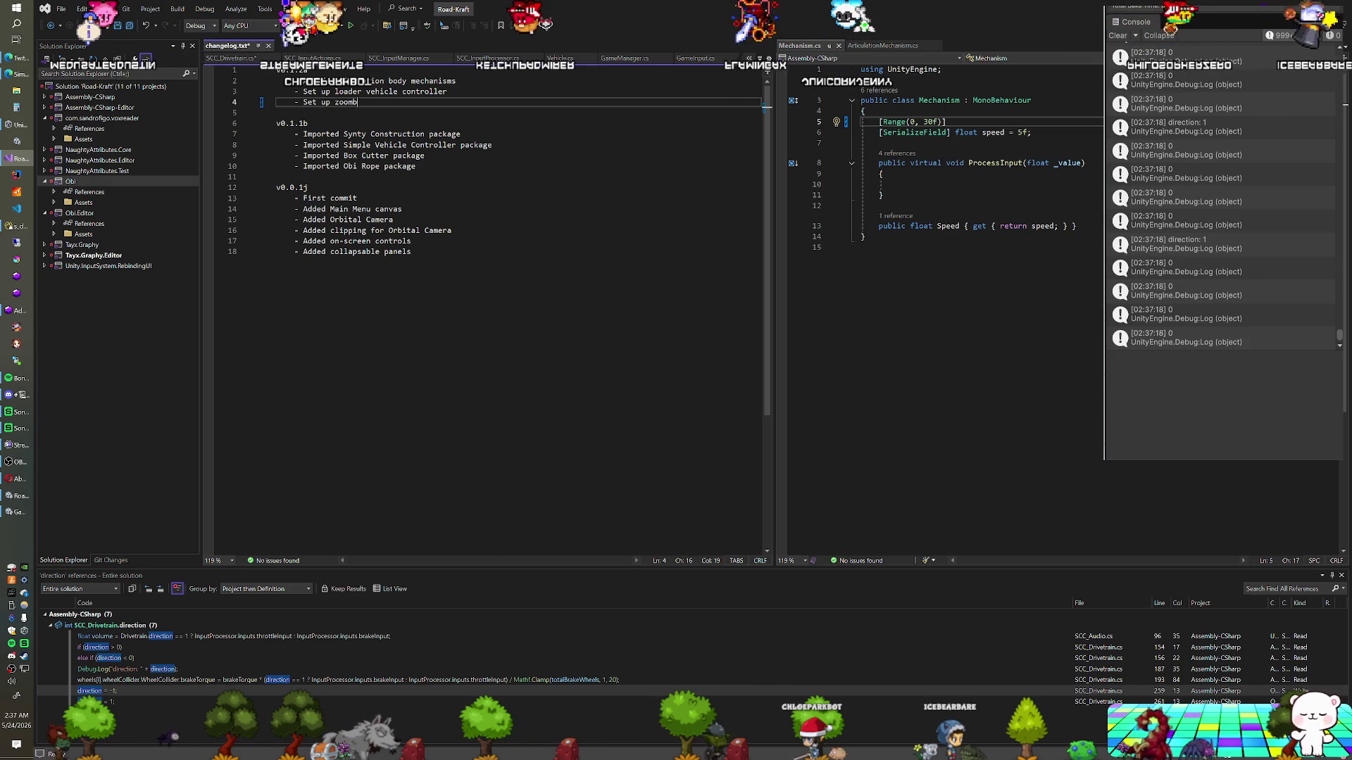
type(" boom vehicle controller")
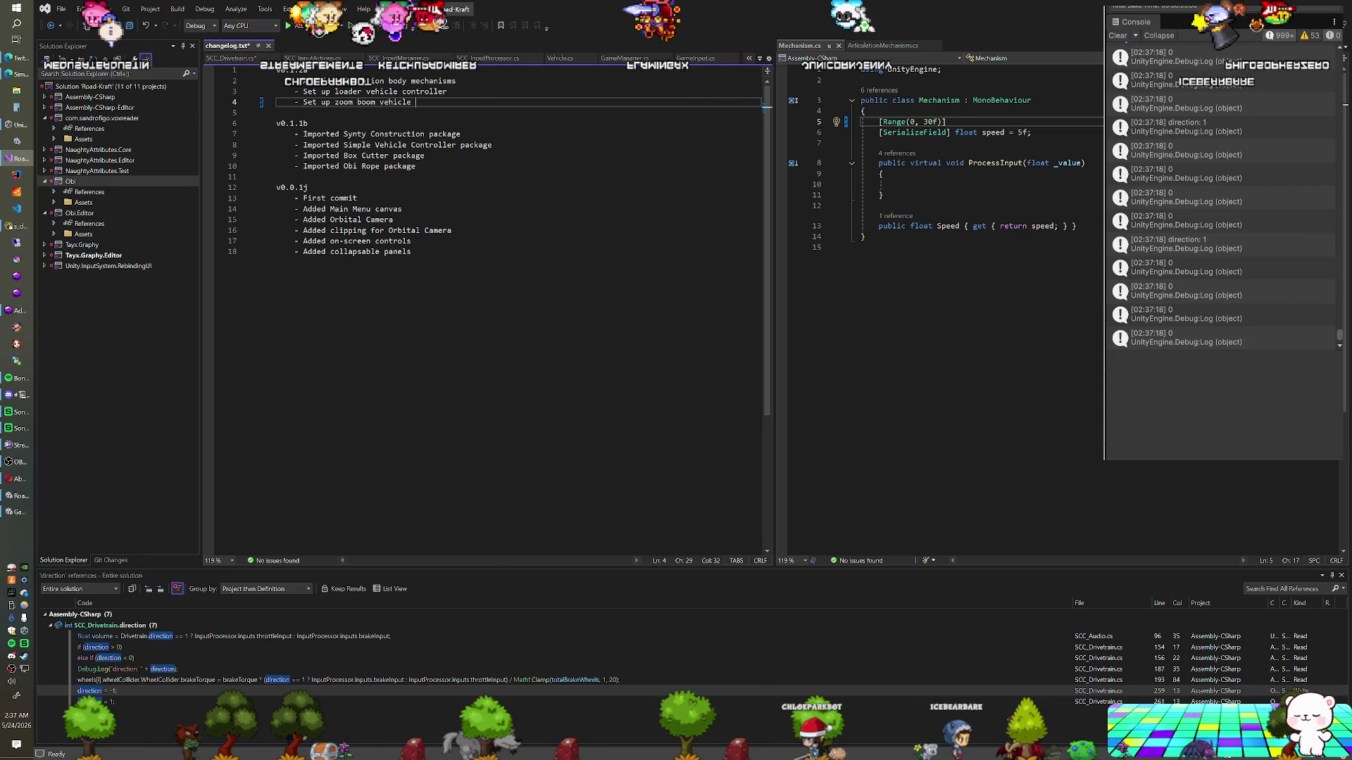
key("Return")
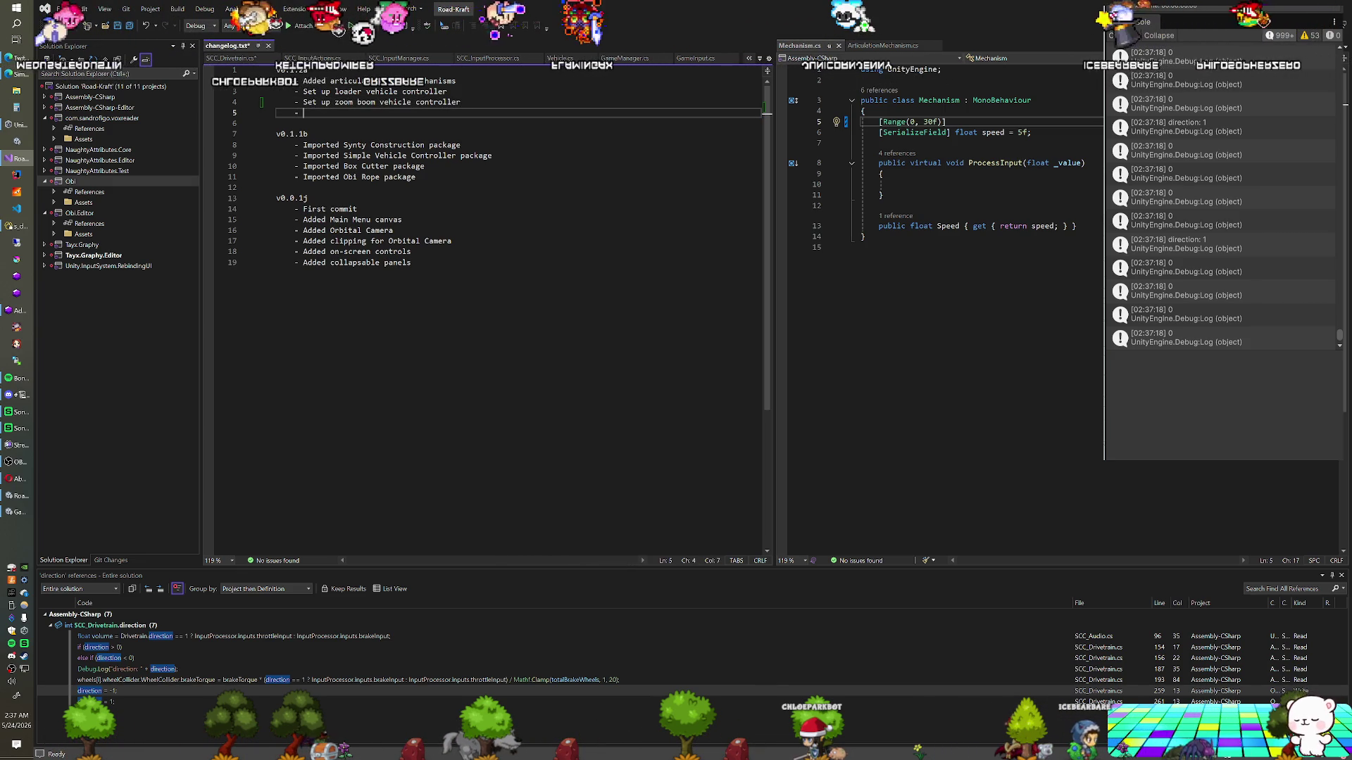
type("-")
key("Up")
key("Up")
key("Up")
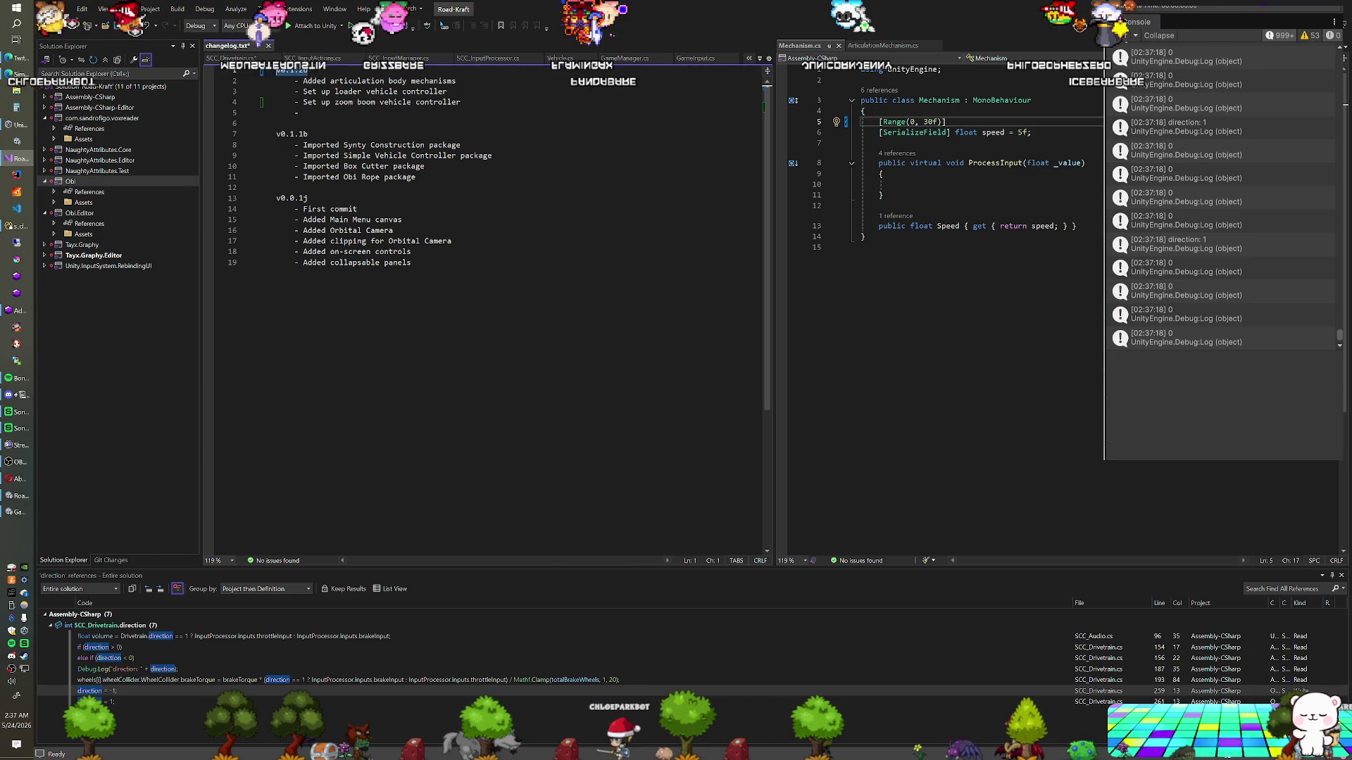
left_click(128, 563)
Enter the v0.1.2b commit message and undo the stray appliedBrake edit in SCC_Drivetrain.cs
type("v0.1.2b")
key("ctrl+Return")
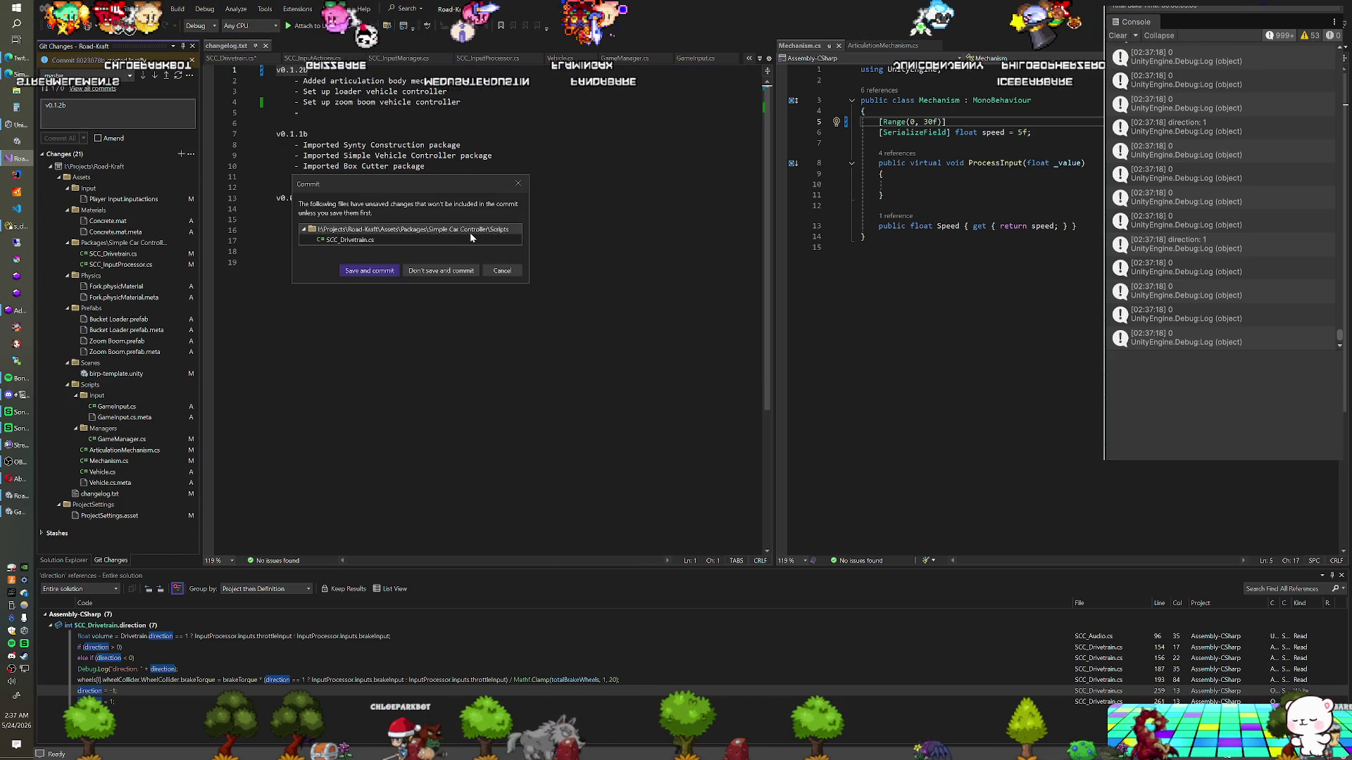
double_click(471, 241)
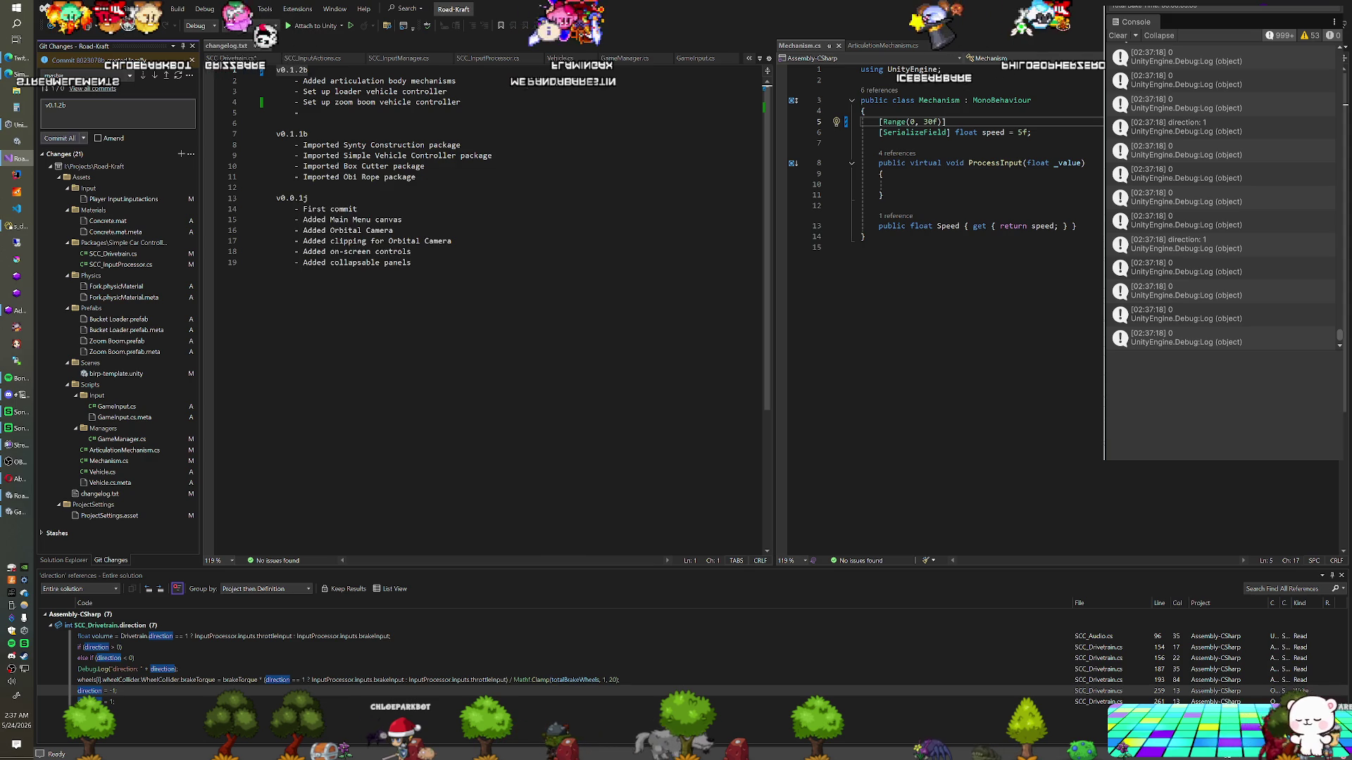
key("ctrl+z")
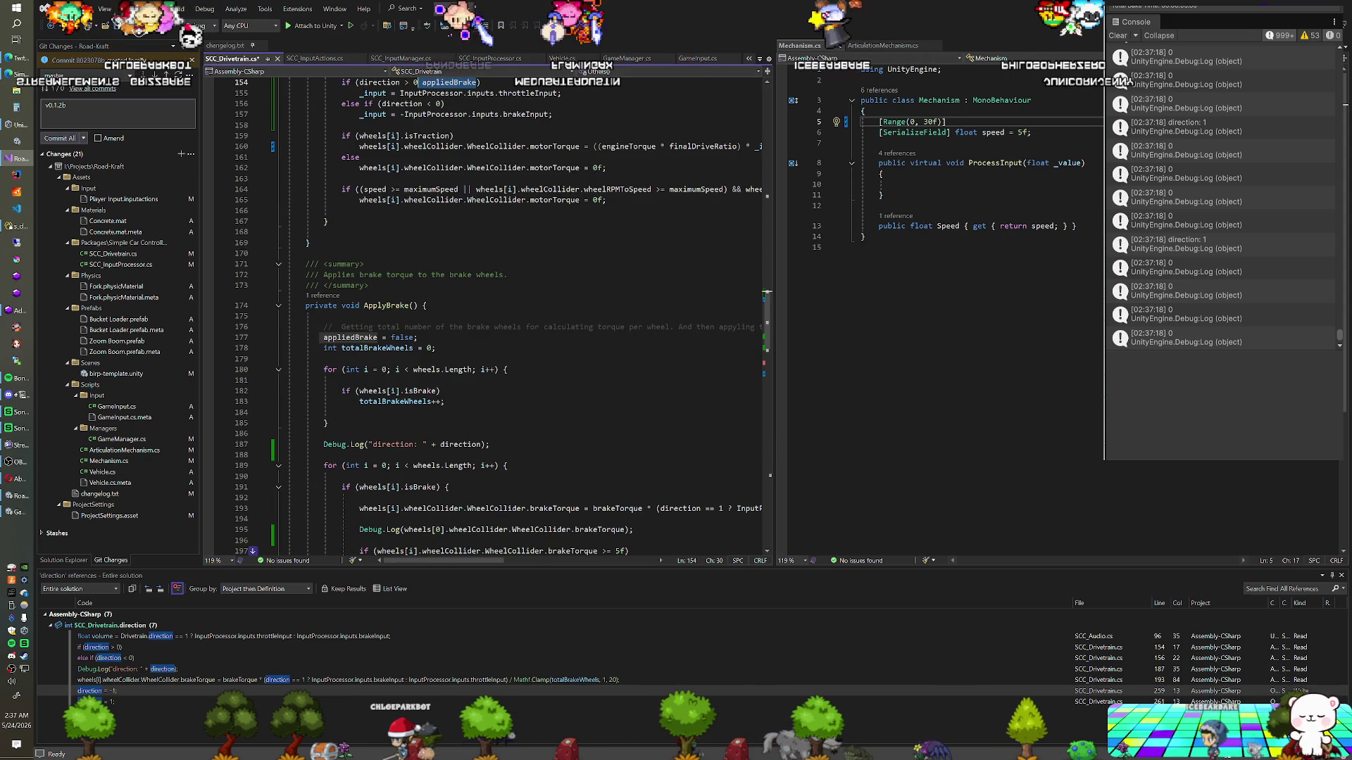
key("ctrl+z")
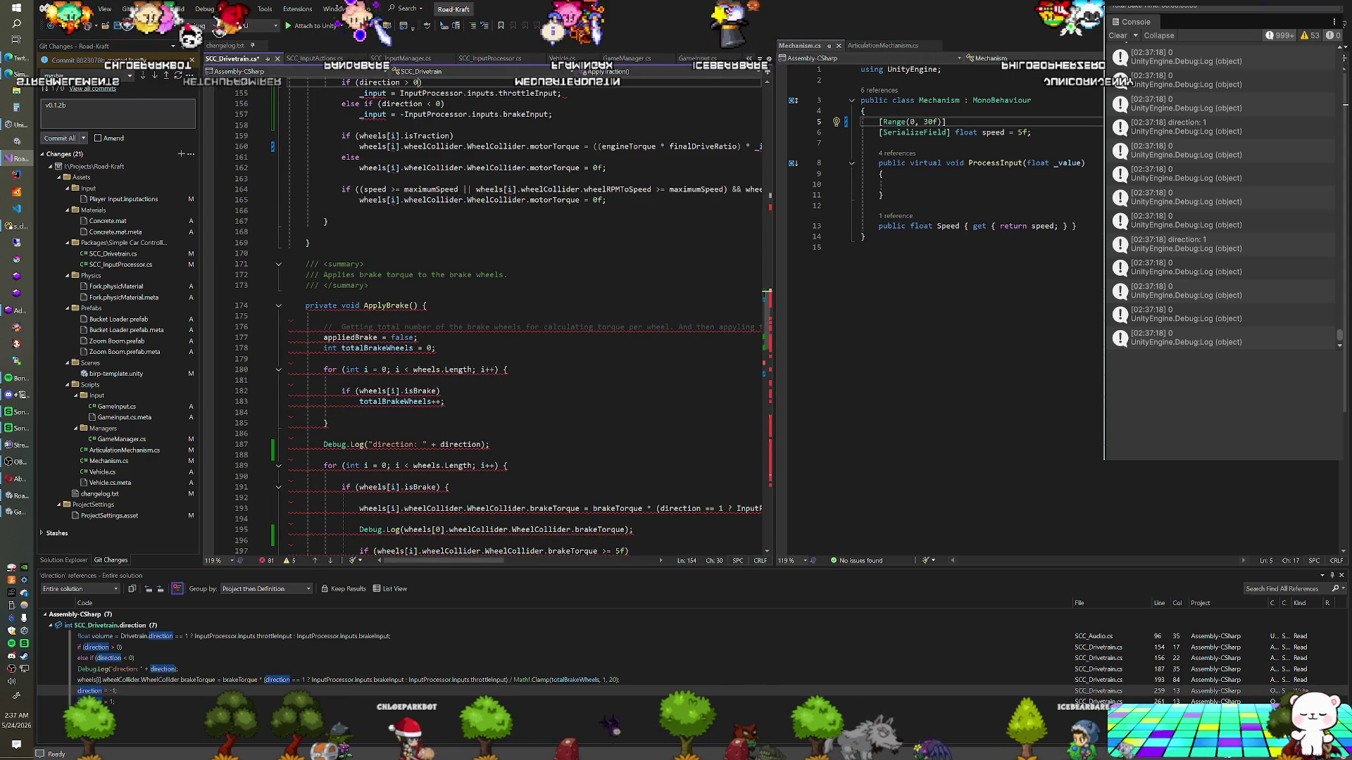
key("ctrl+z")
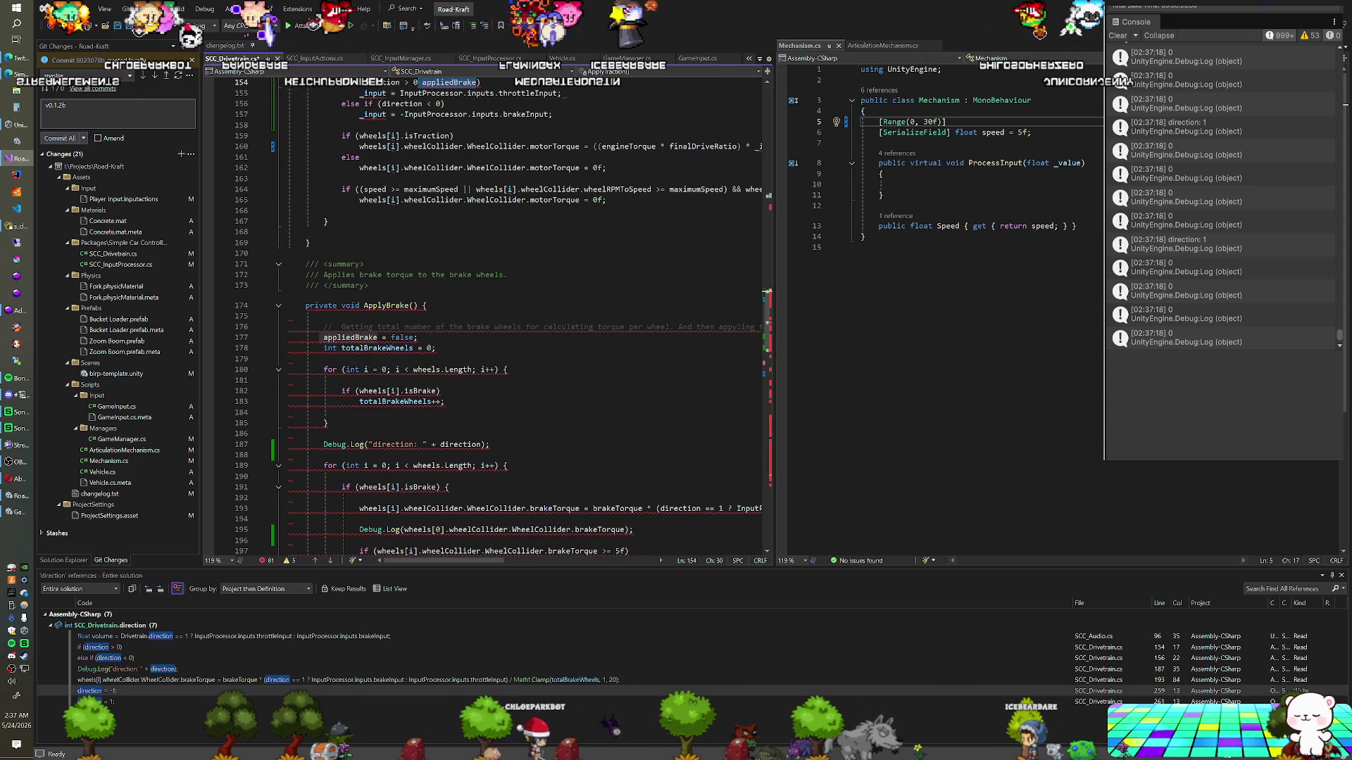
key("ctrl+z")
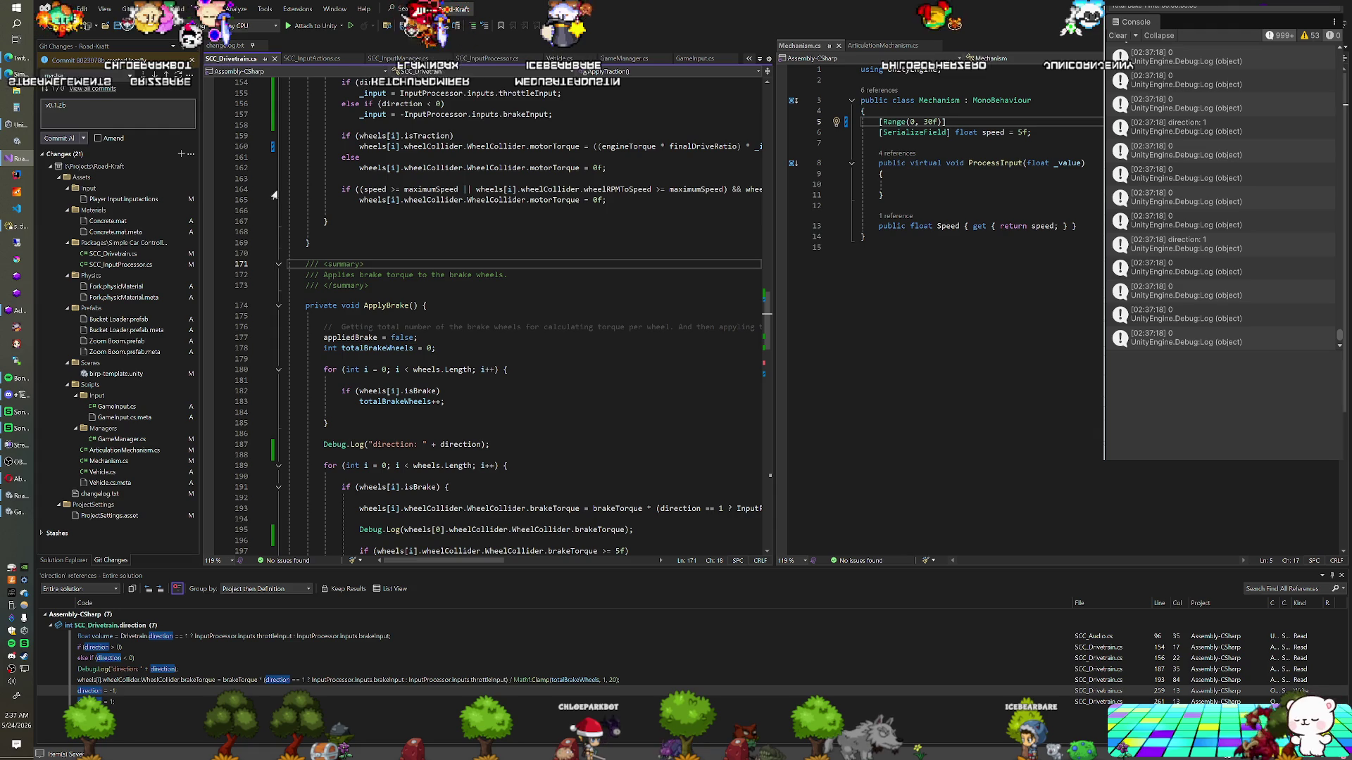
Commit the pending changes as v0.1.2b and start playing the scene in Unity
key("ctrl+Return")
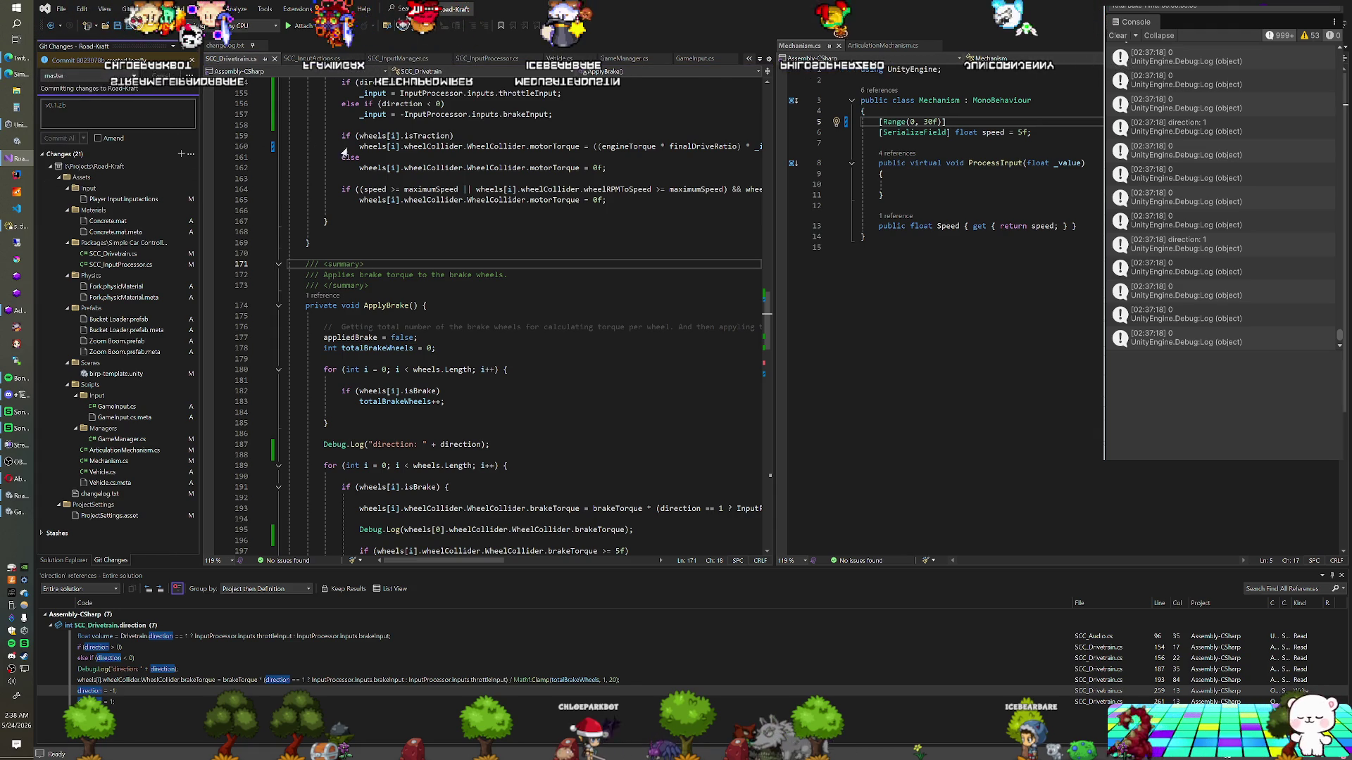
key("alt+Tab")
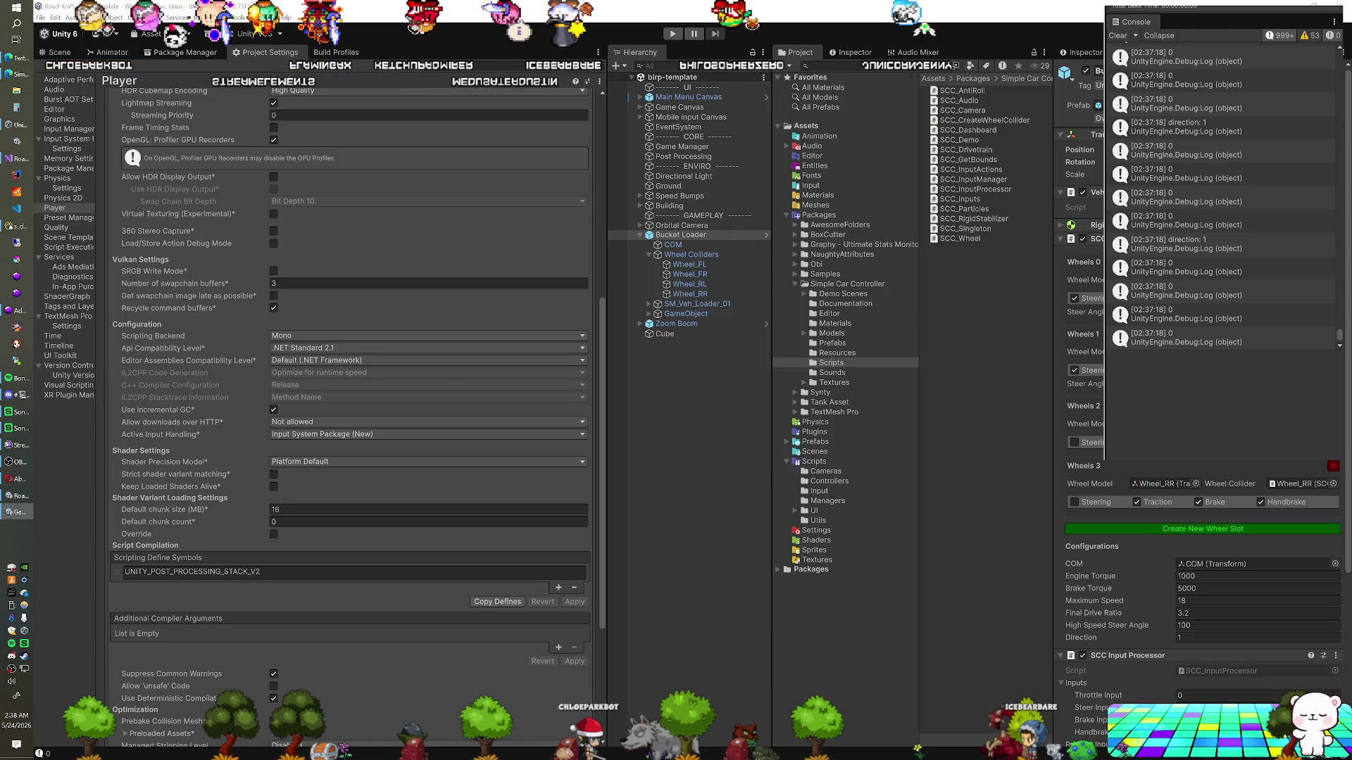
key("ctrl+p")
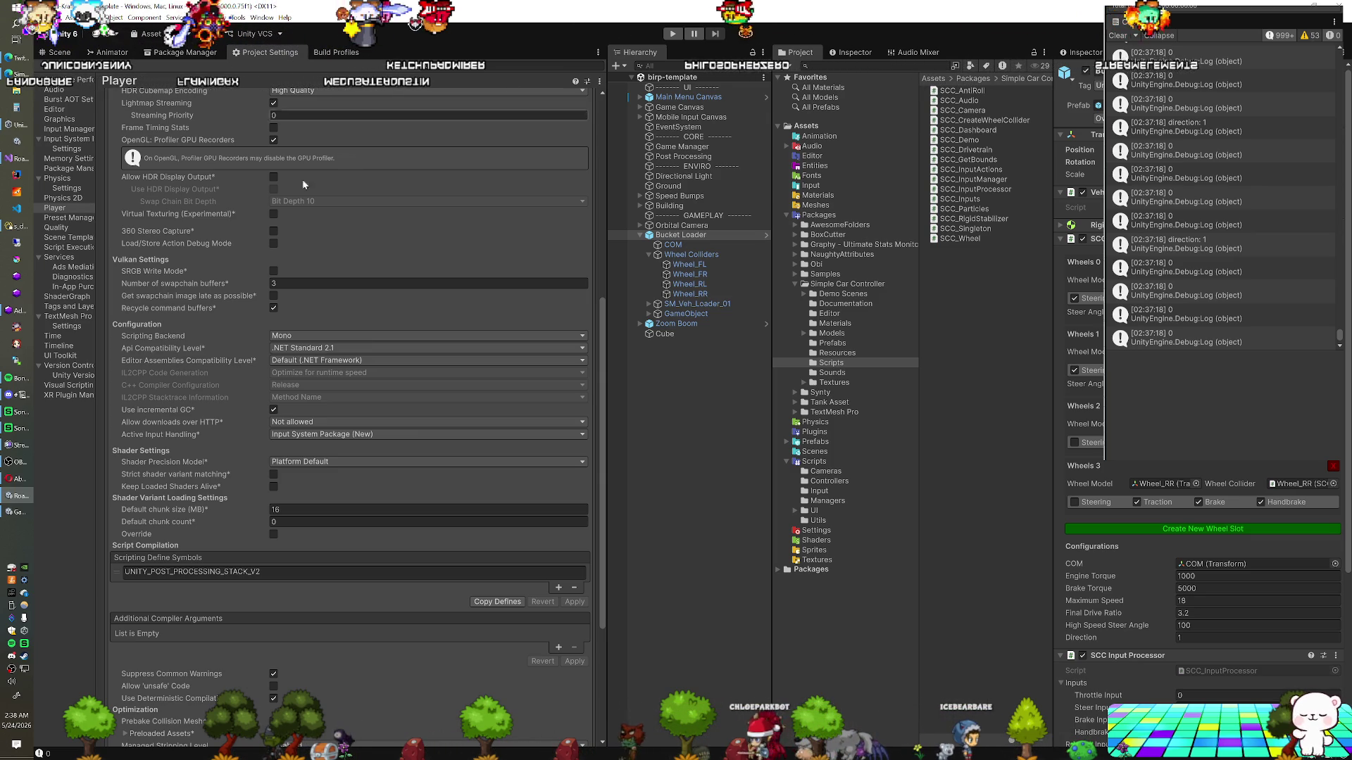
Return to the Visual Studio project after the quick play test
left_click(17, 157)
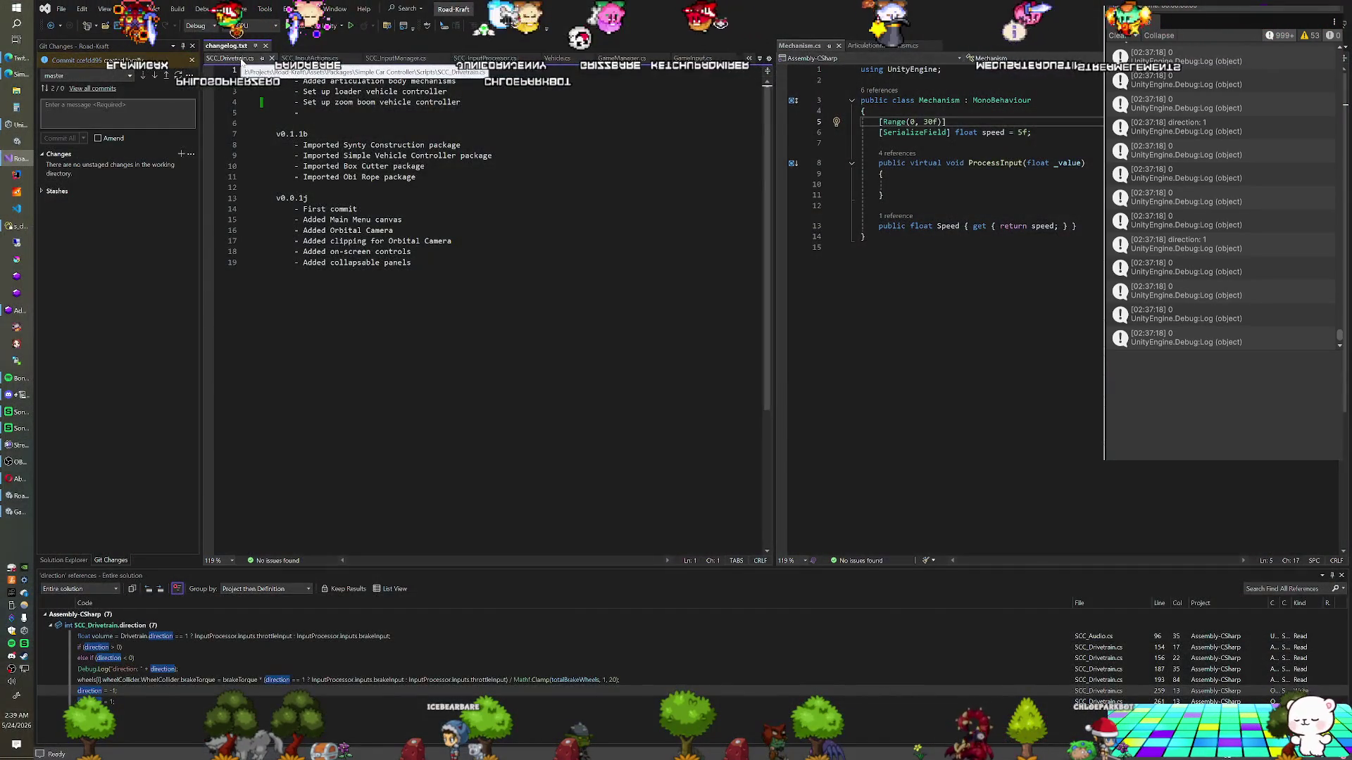
Bring the ApplyBrake code in SCC_Drivetrain.cs back into view
left_click(232, 58)
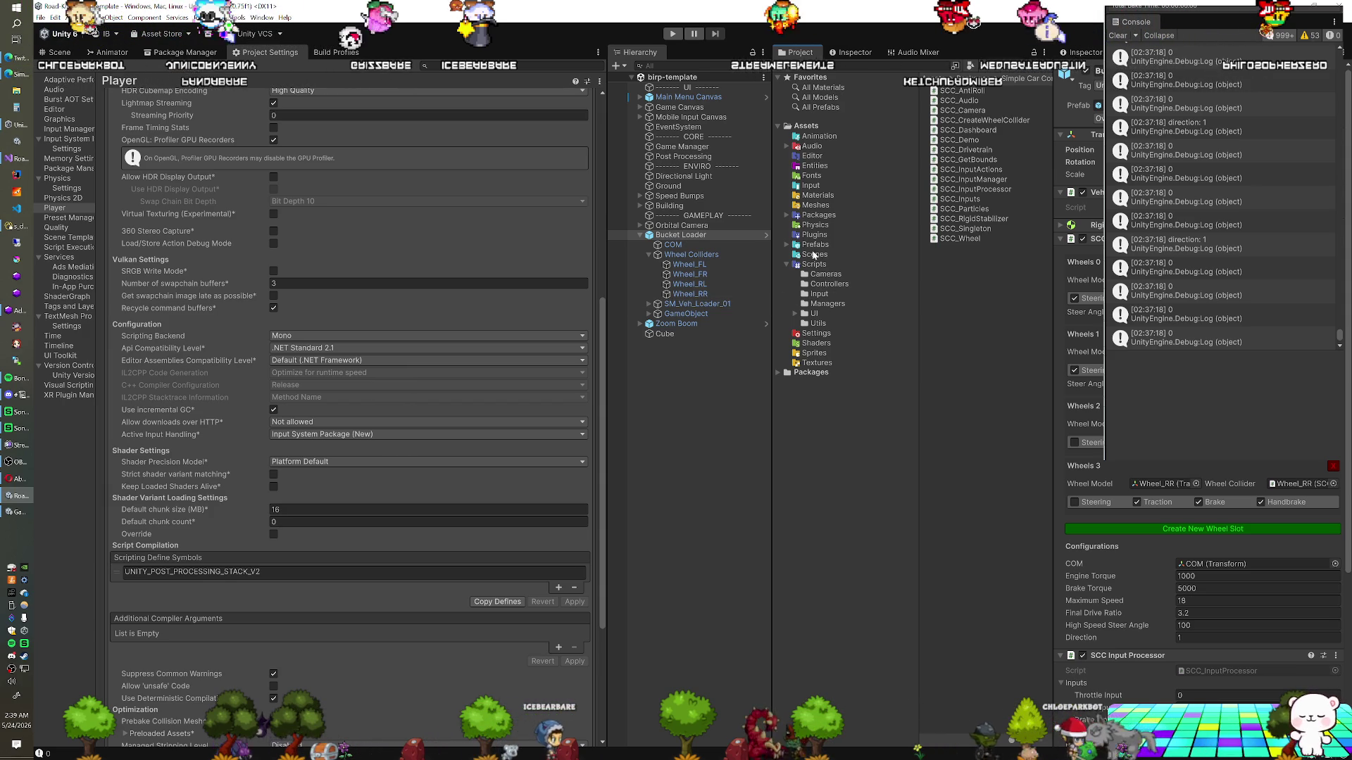
Place the SM_Veh_Crane_01 model from Synty PolygonConstruction Models into the scene
left_click(788, 217)
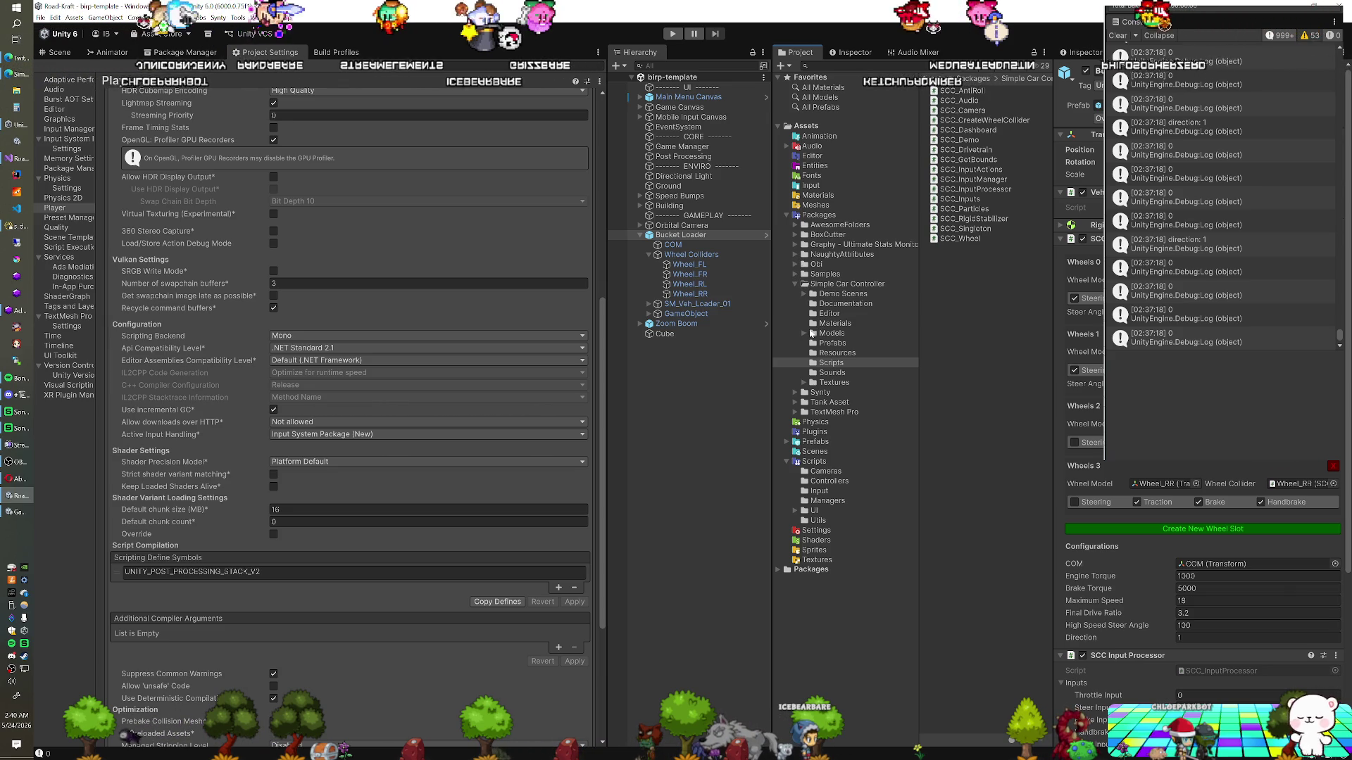
left_click(795, 392)
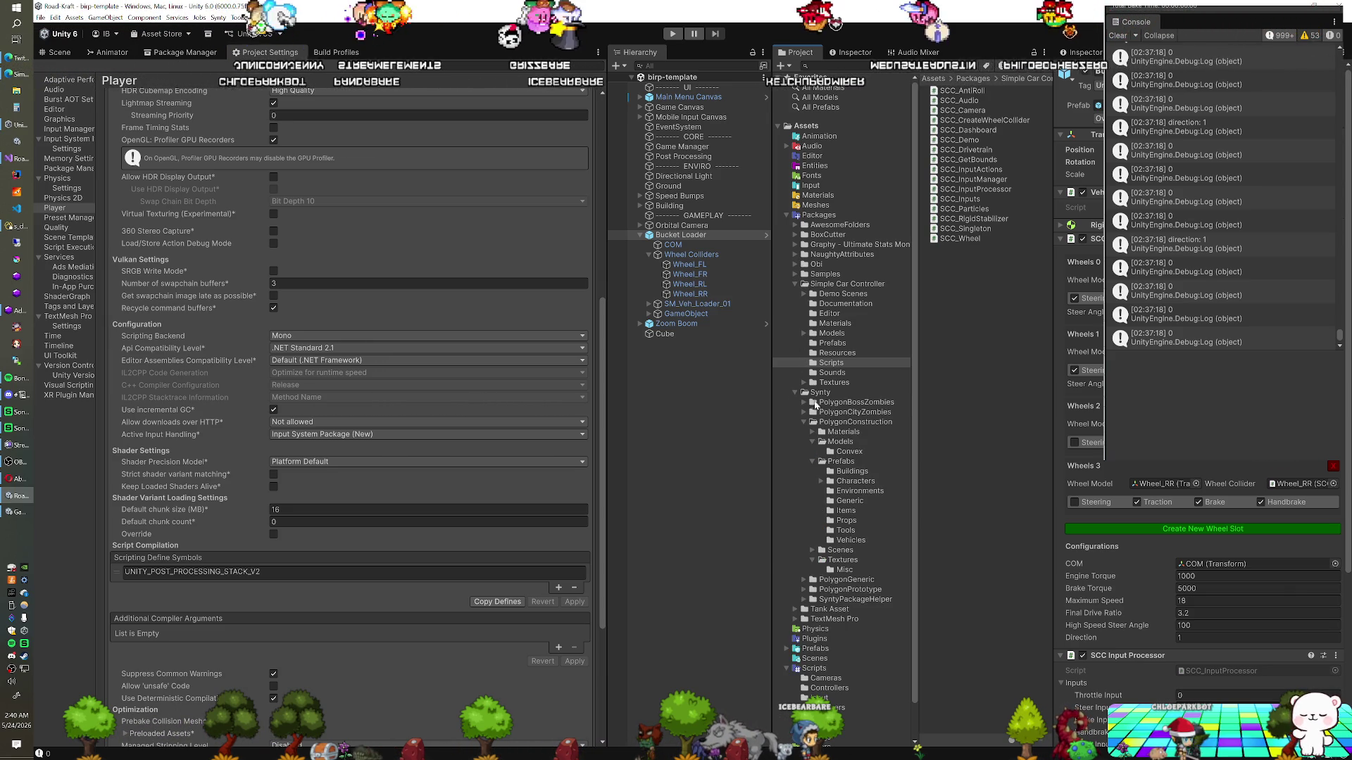
left_click(840, 442)
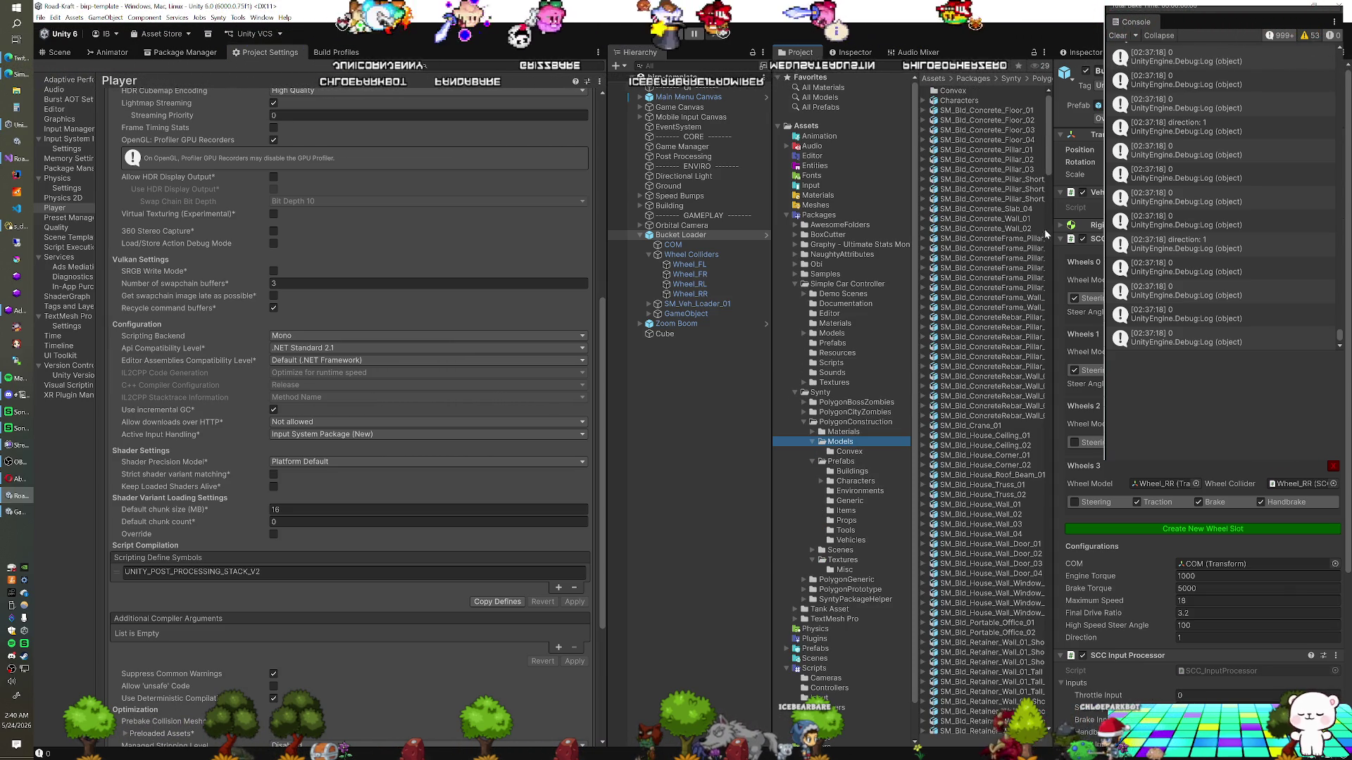
left_click_drag(1044, 234, 1051, 712)
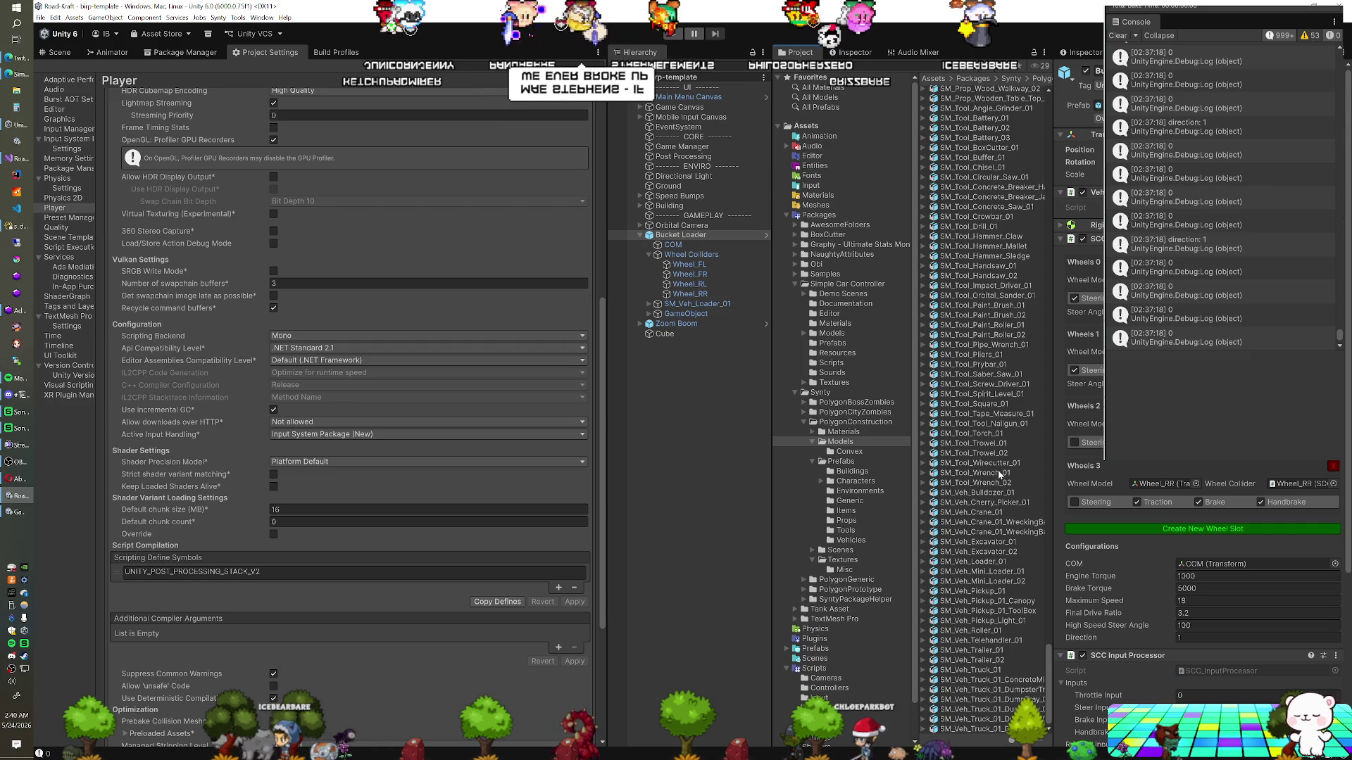
scroll(992, 324, "up", 3)
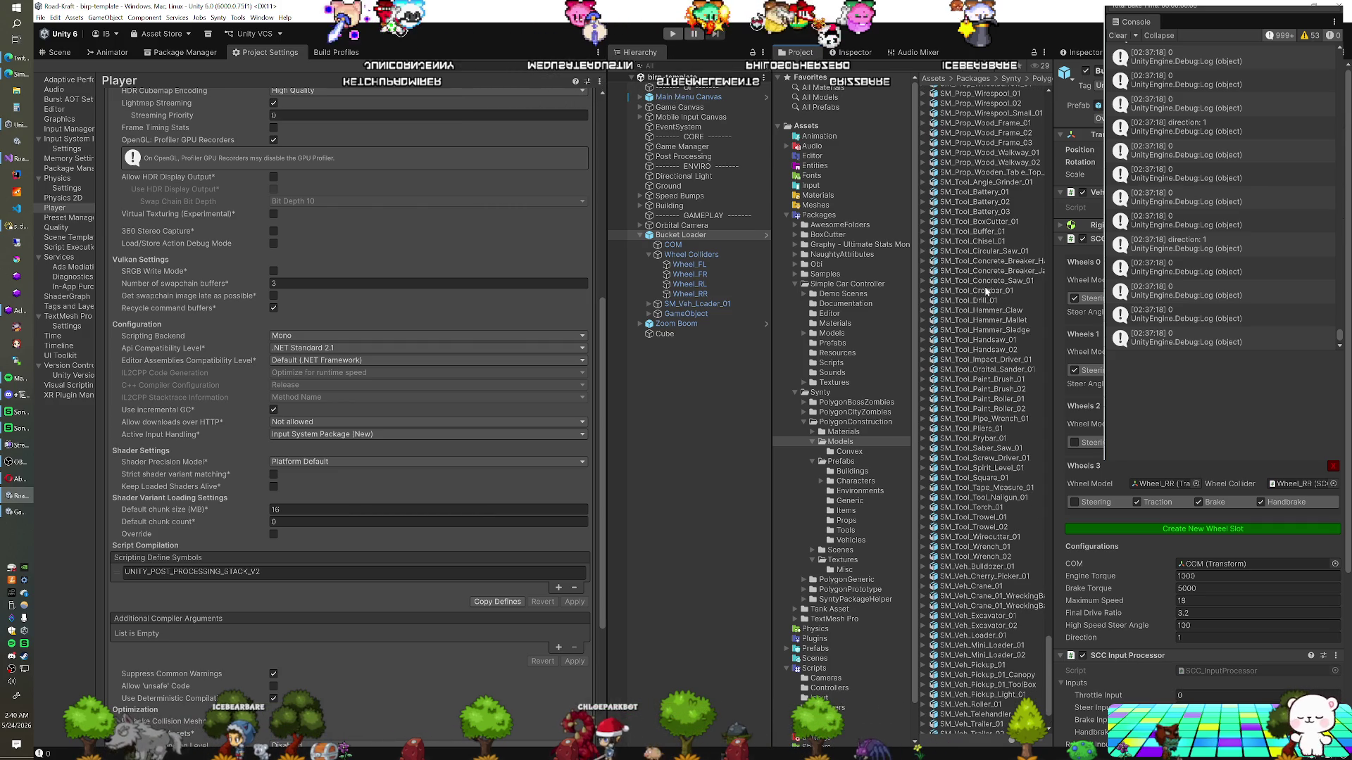
scroll(996, 303, "down", 3)
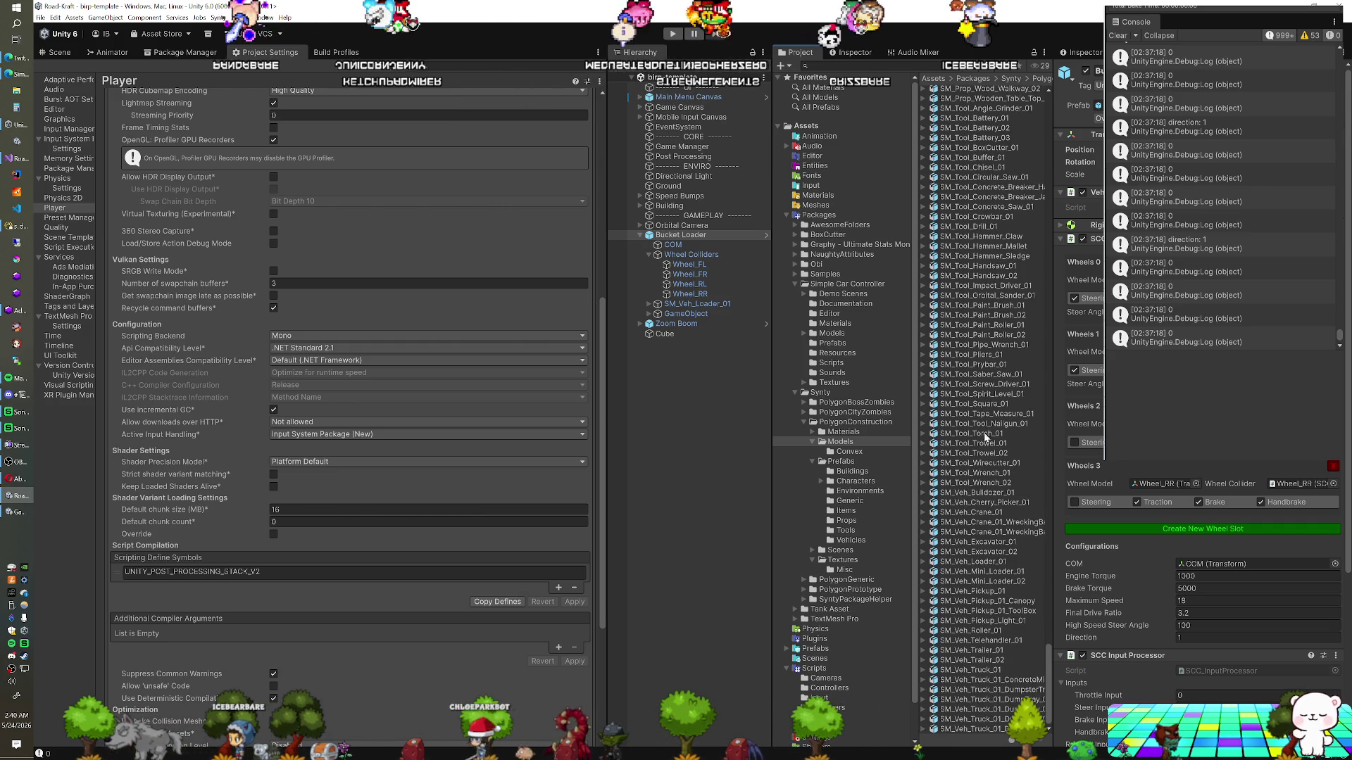
mouse_move(988, 512)
left_mouse_down()
mouse_move(631, 407)
mouse_move(651, 384)
left_mouse_up()
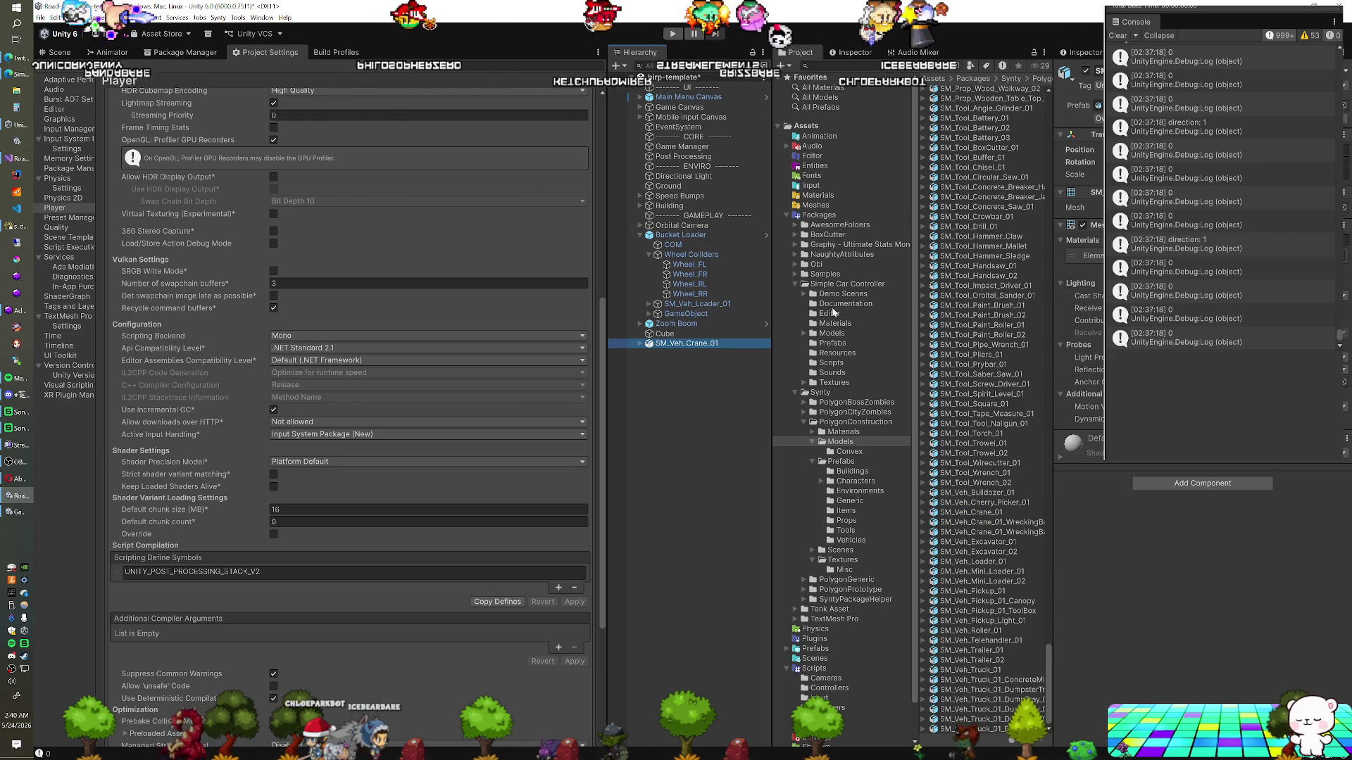
Collapse the Simple Car Controller and Synty folders and expand the Tank Asset folder
left_click(797, 283)
left_click(797, 295)
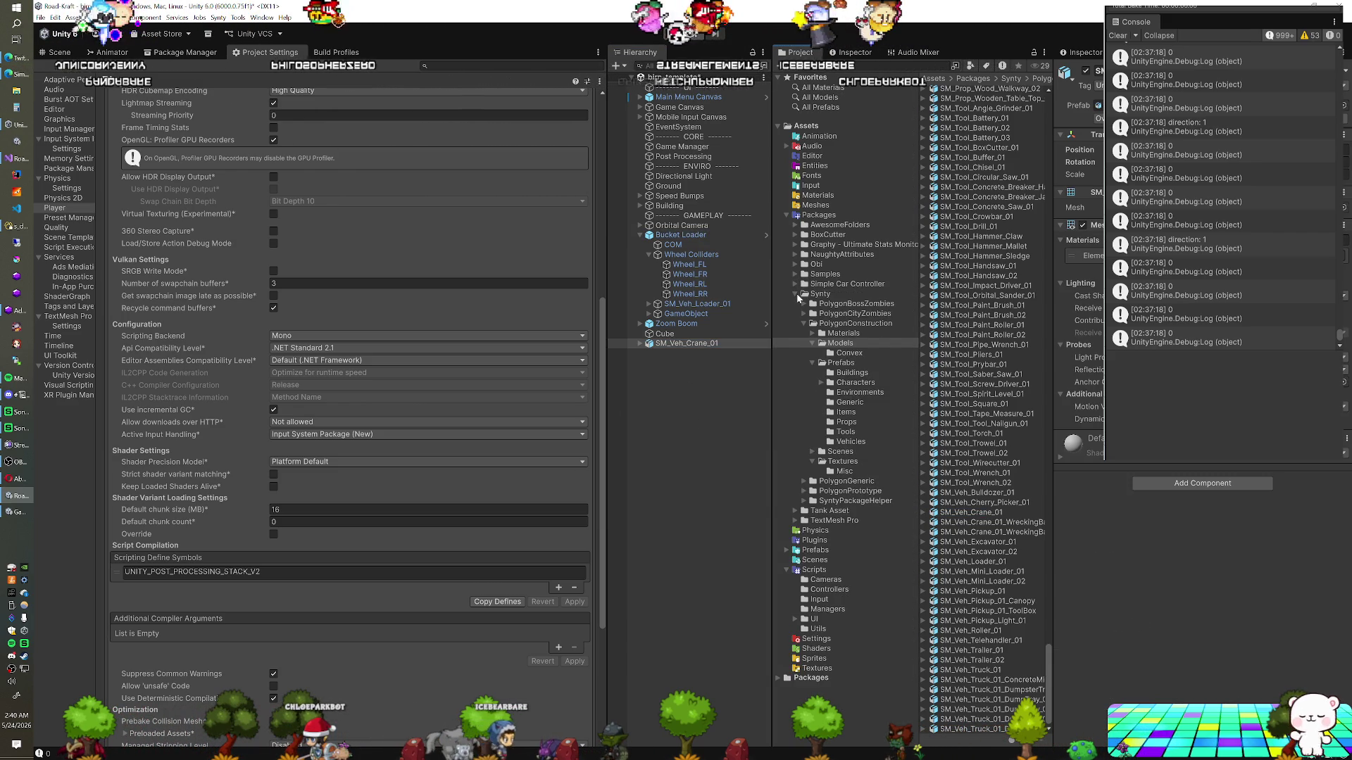
left_click(823, 304)
left_click(796, 305)
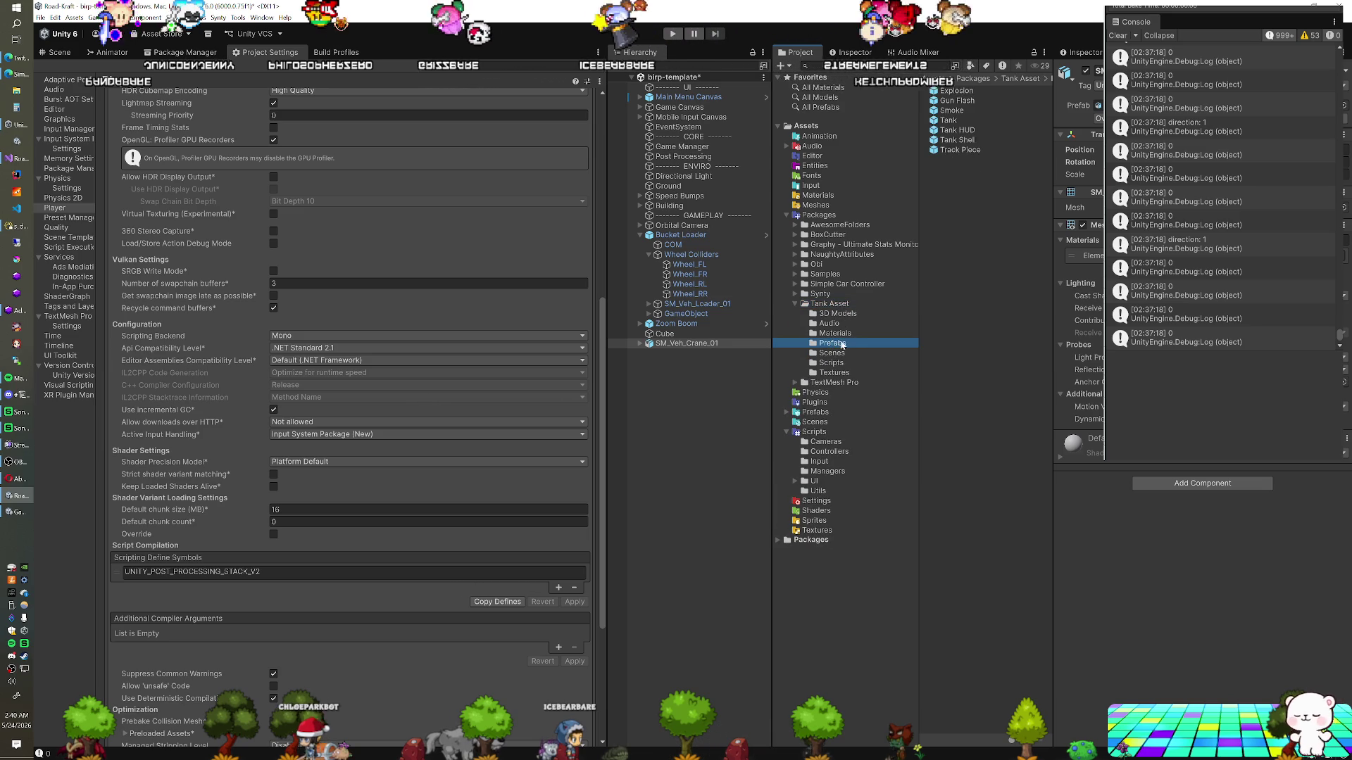
Add the Tank prefab to the scene and raise it above the crane
left_click(952, 121)
left_click_drag(952, 121, 669, 401)
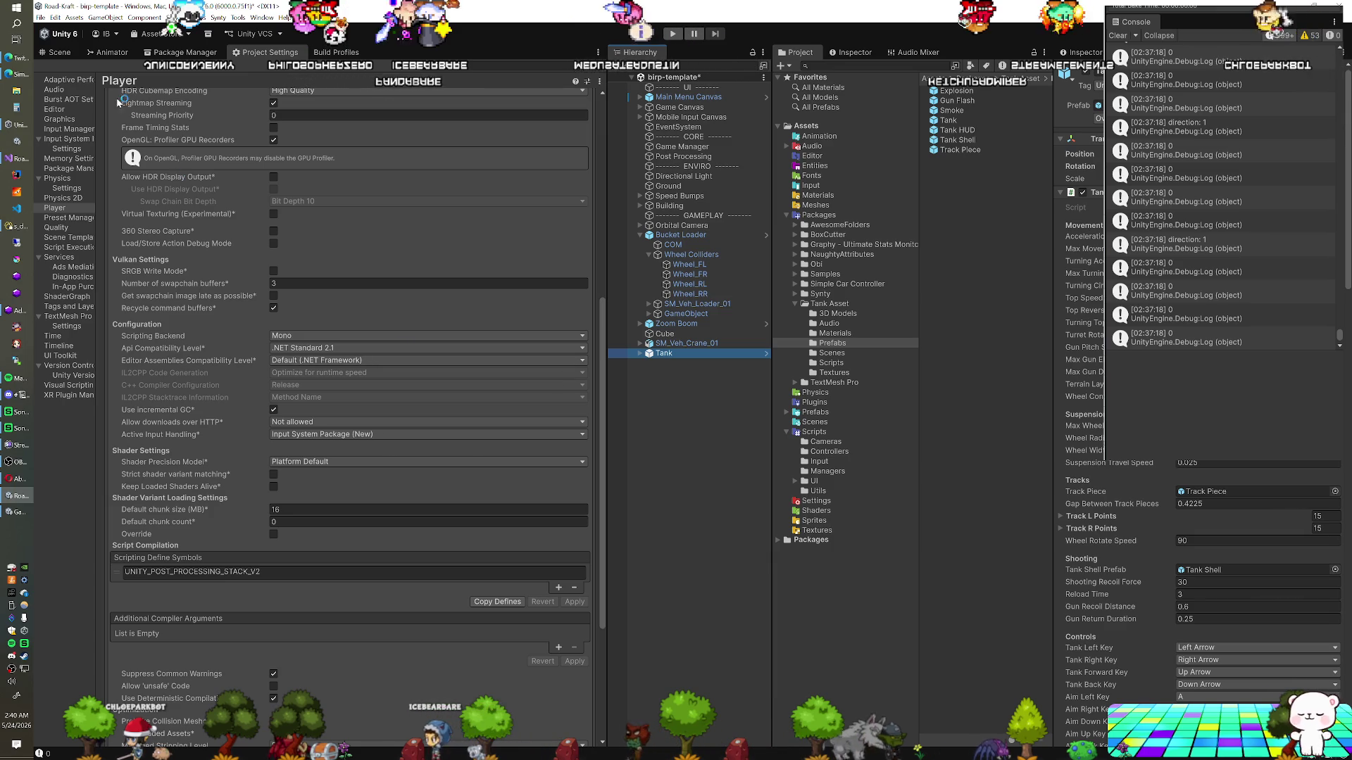
left_click(65, 53)
key("f")
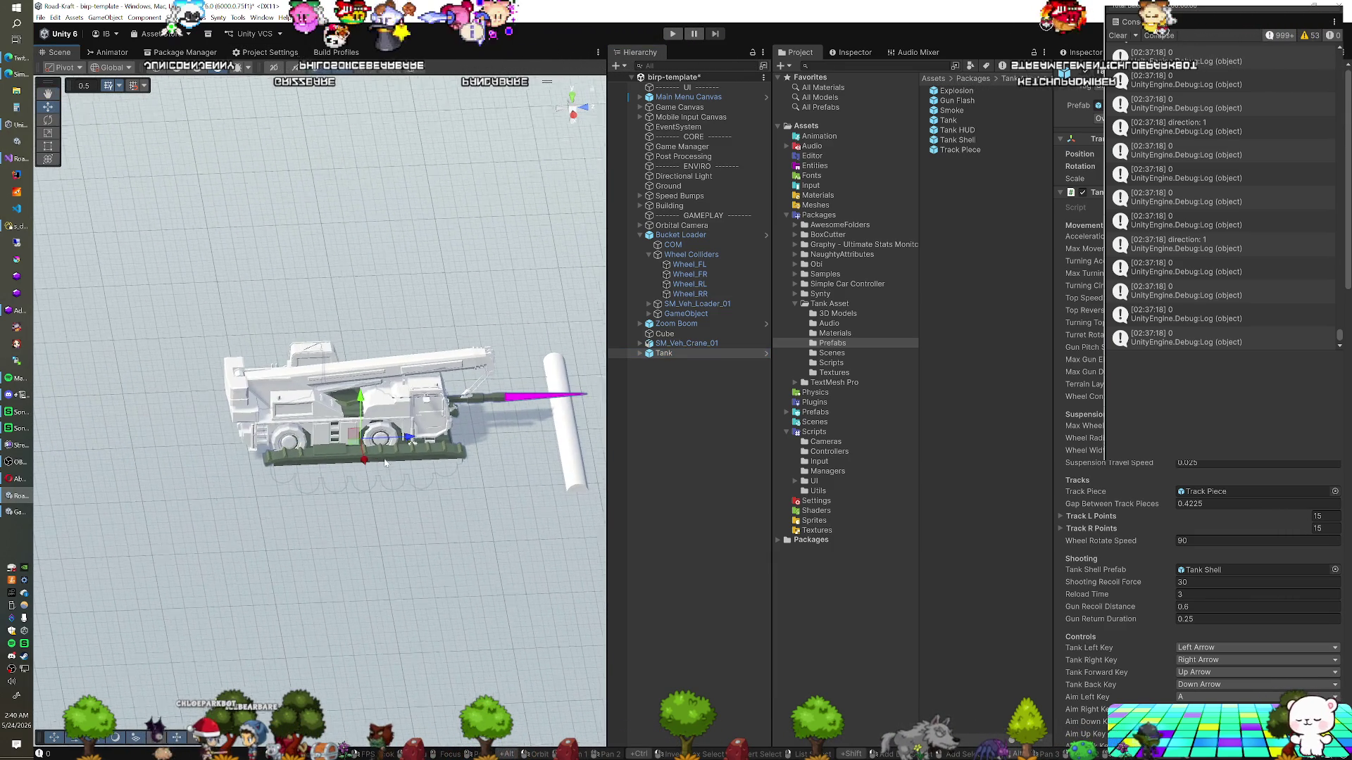
mouse_move(365, 394)
left_mouse_down()
mouse_move(364, 352)
mouse_move(399, 414)
left_mouse_up()
Deactivate the crane and start Play mode to test the tank
left_click(686, 343)
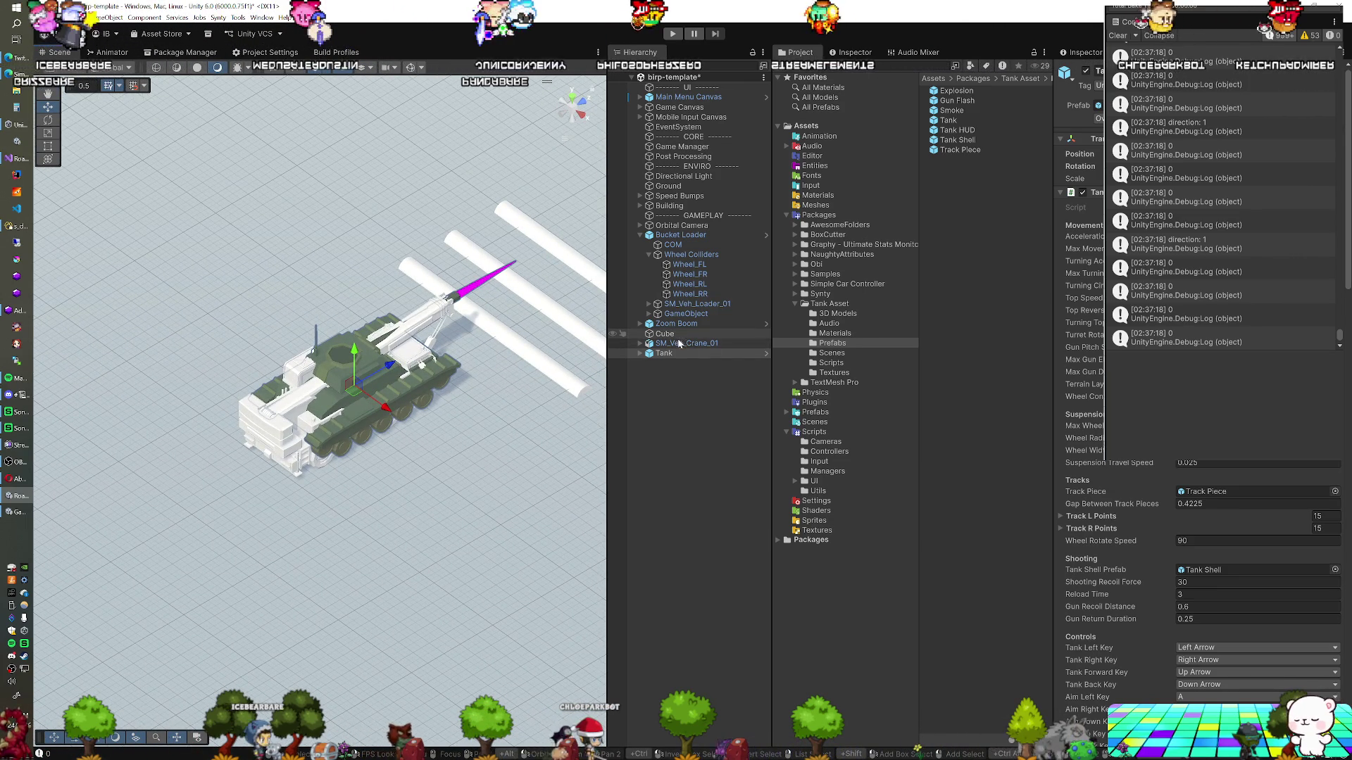
left_click(1085, 71)
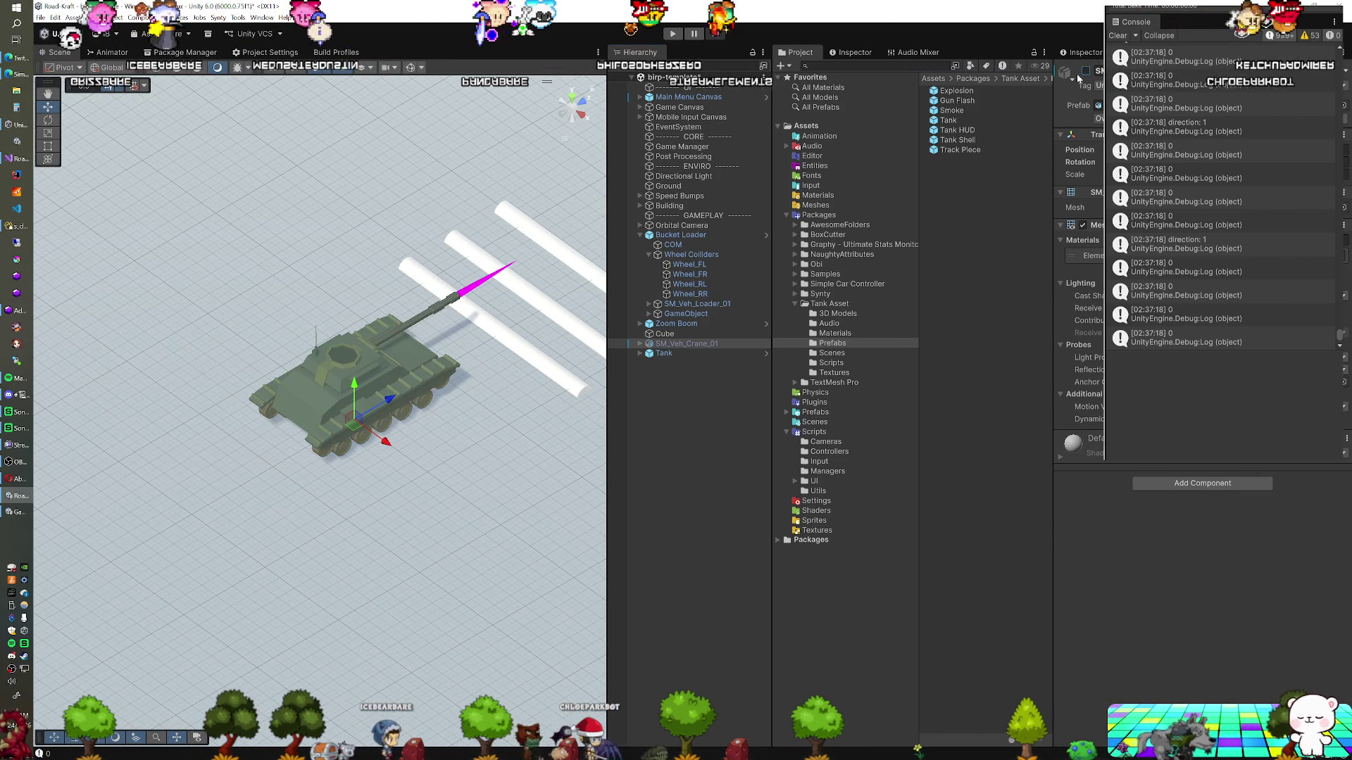
left_click(678, 227)
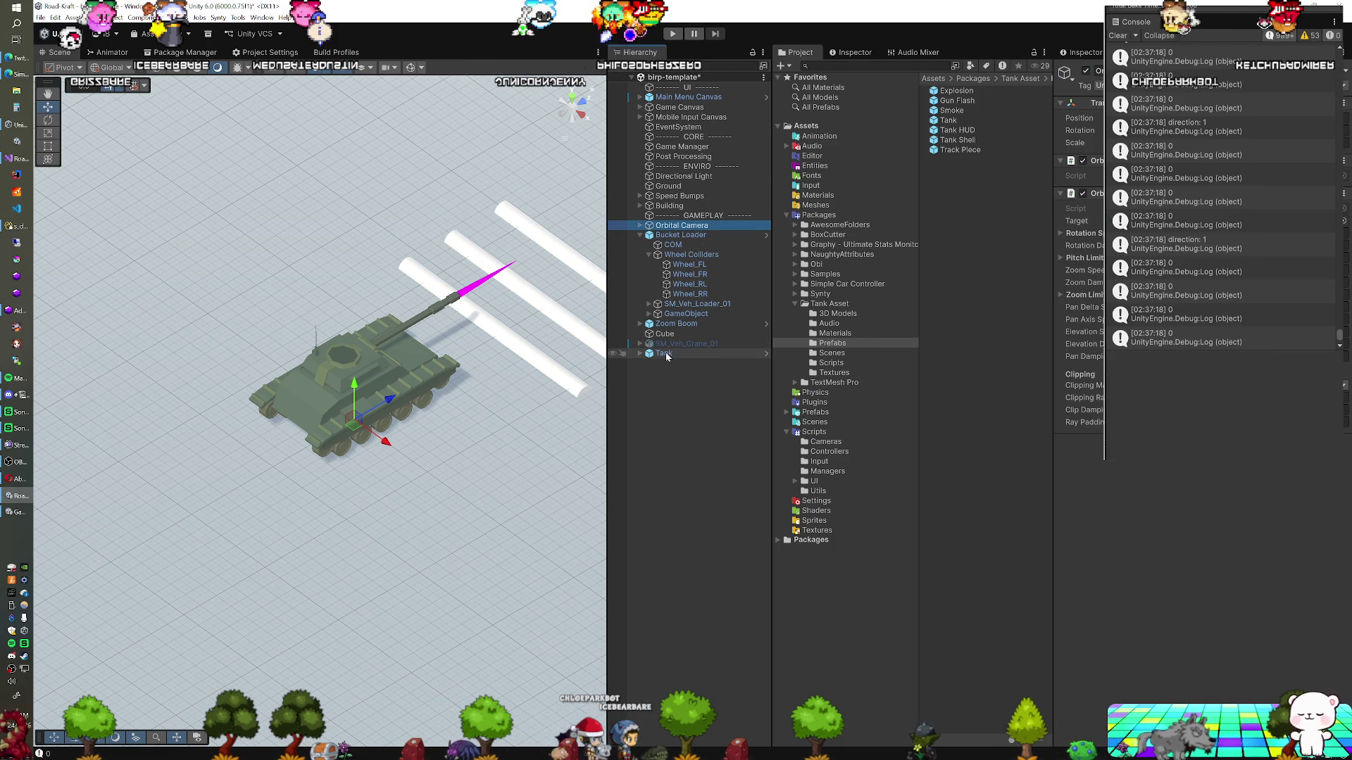
left_click(672, 35)
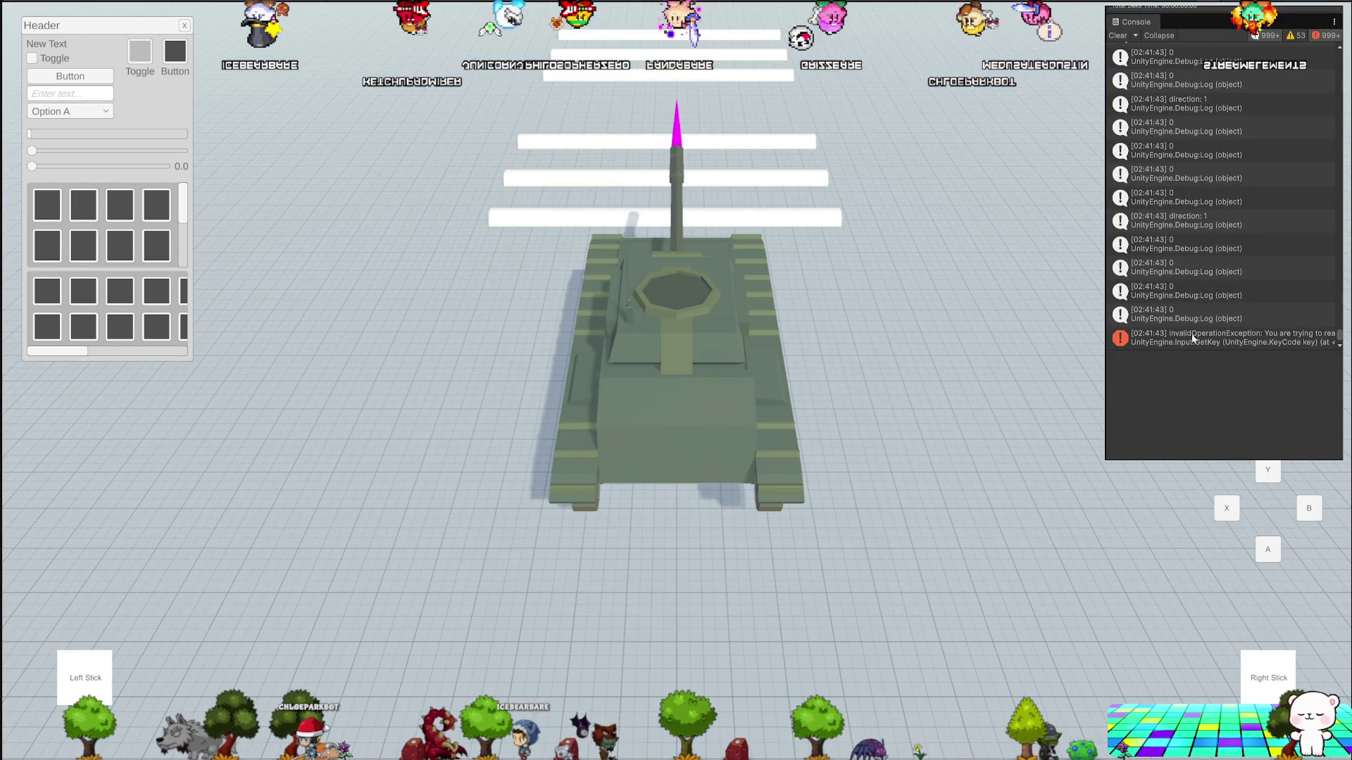
Show the InvalidOperationException stack trace pointing to Tank.cs line 478
left_click(1193, 337)
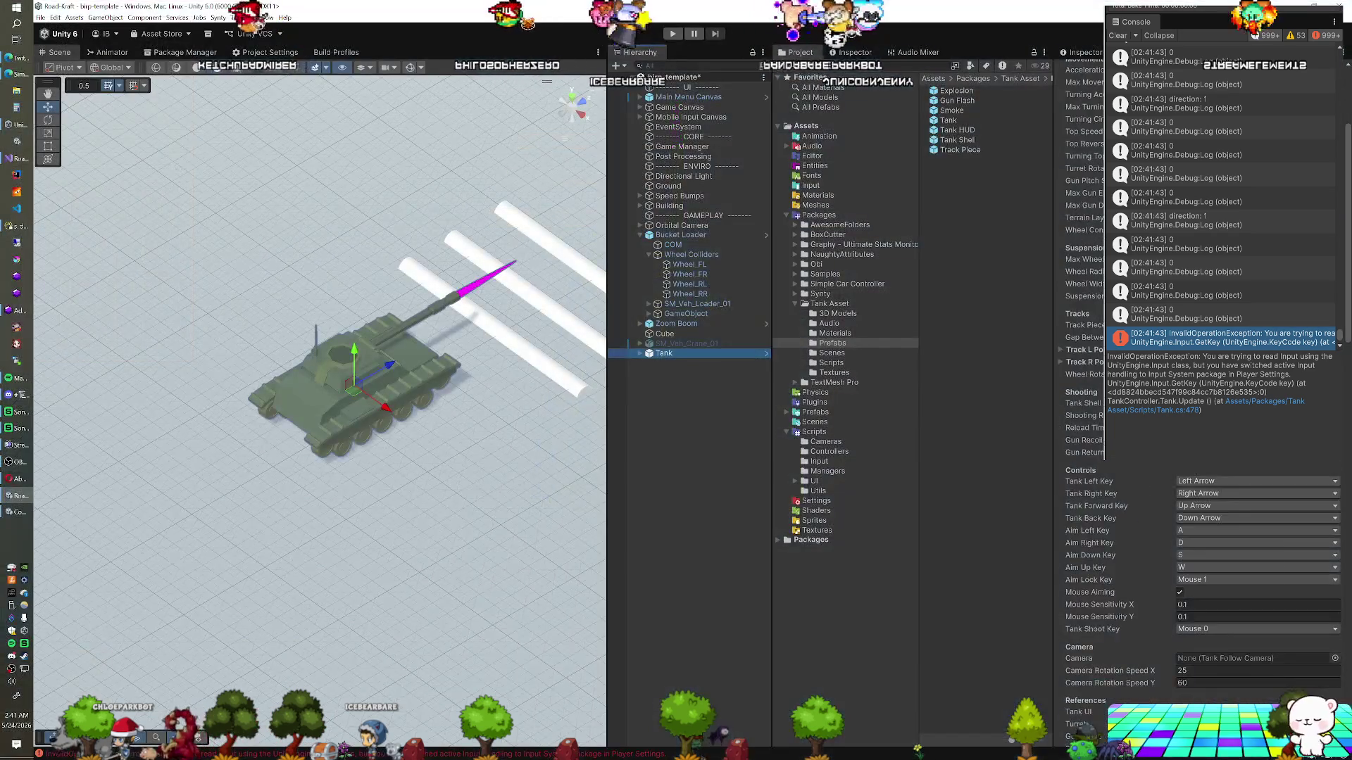
Set Player Active Input Handling to Both and accept the editor restart
scroll(1197, 563, "down", 5)
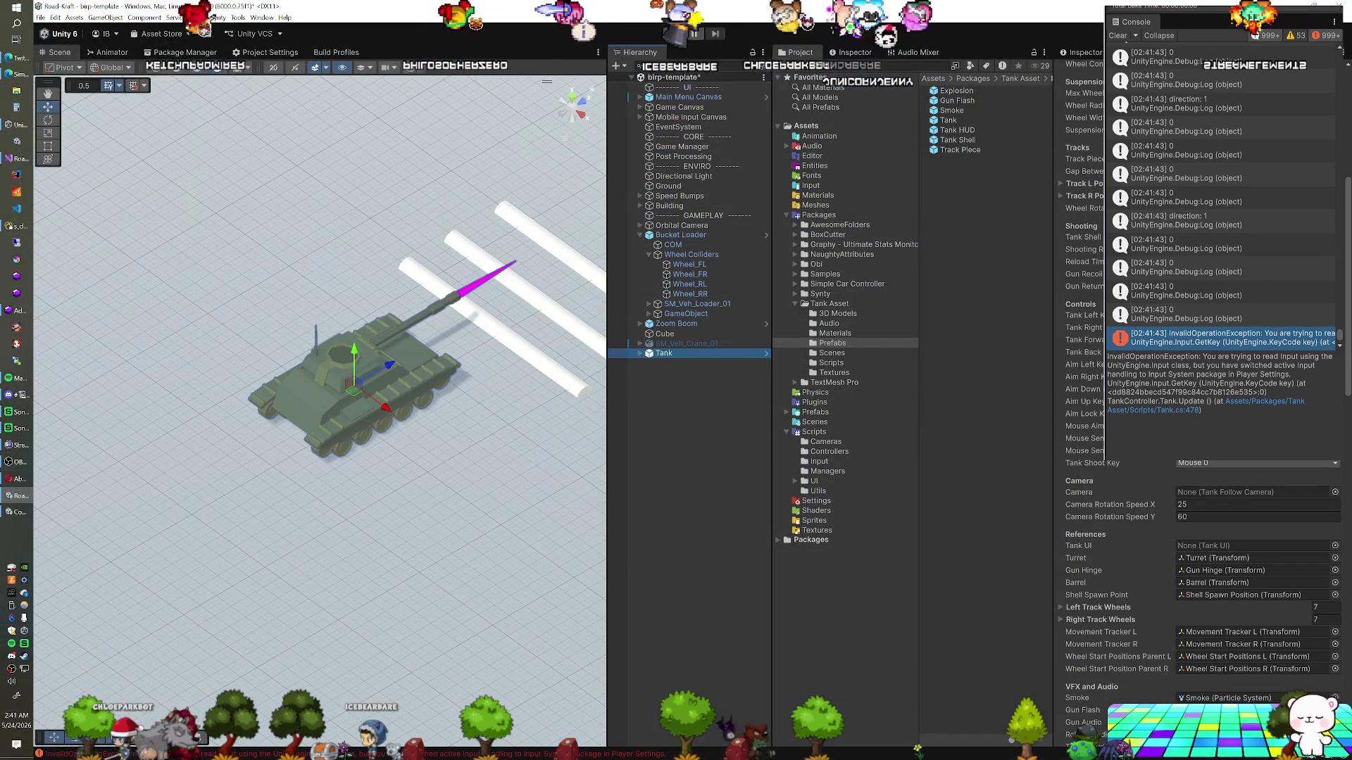
scroll(1197, 563, "down", 4)
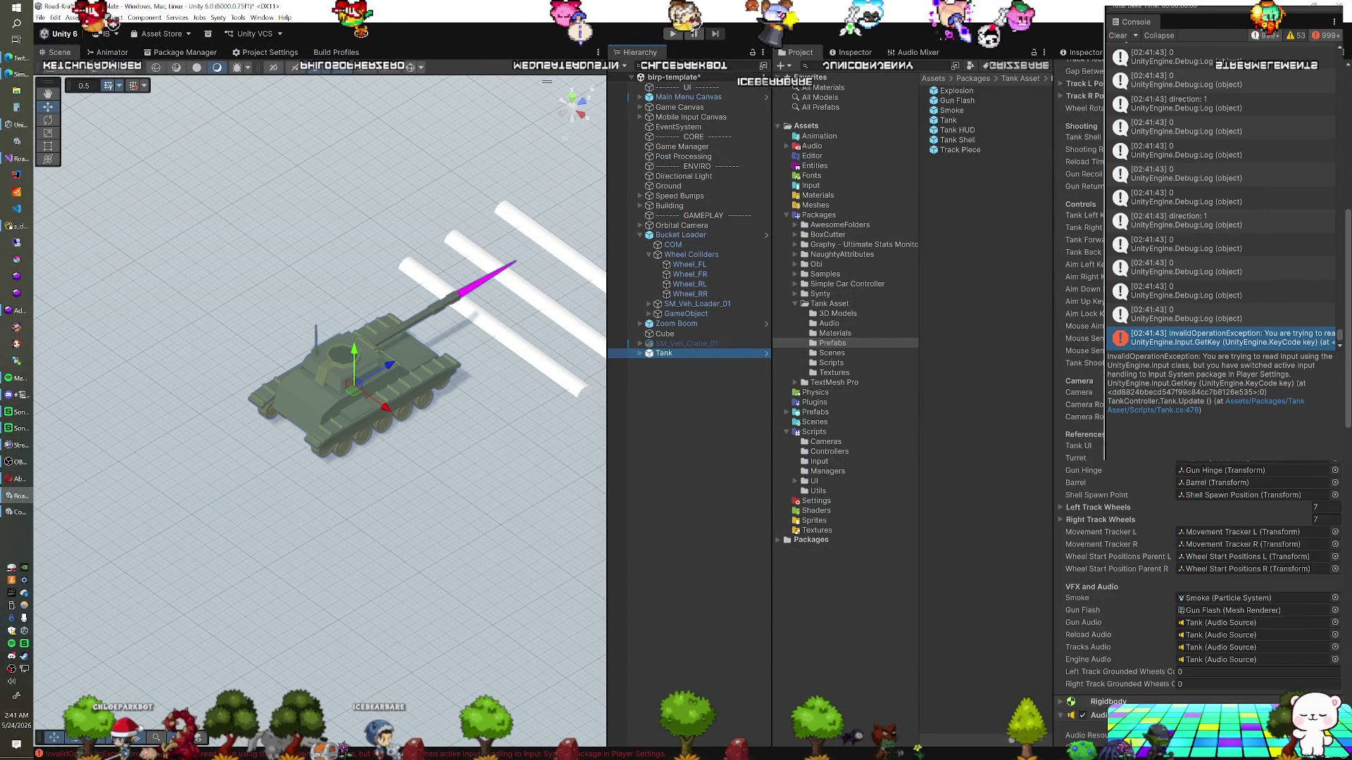
scroll(1197, 564, "down", 4)
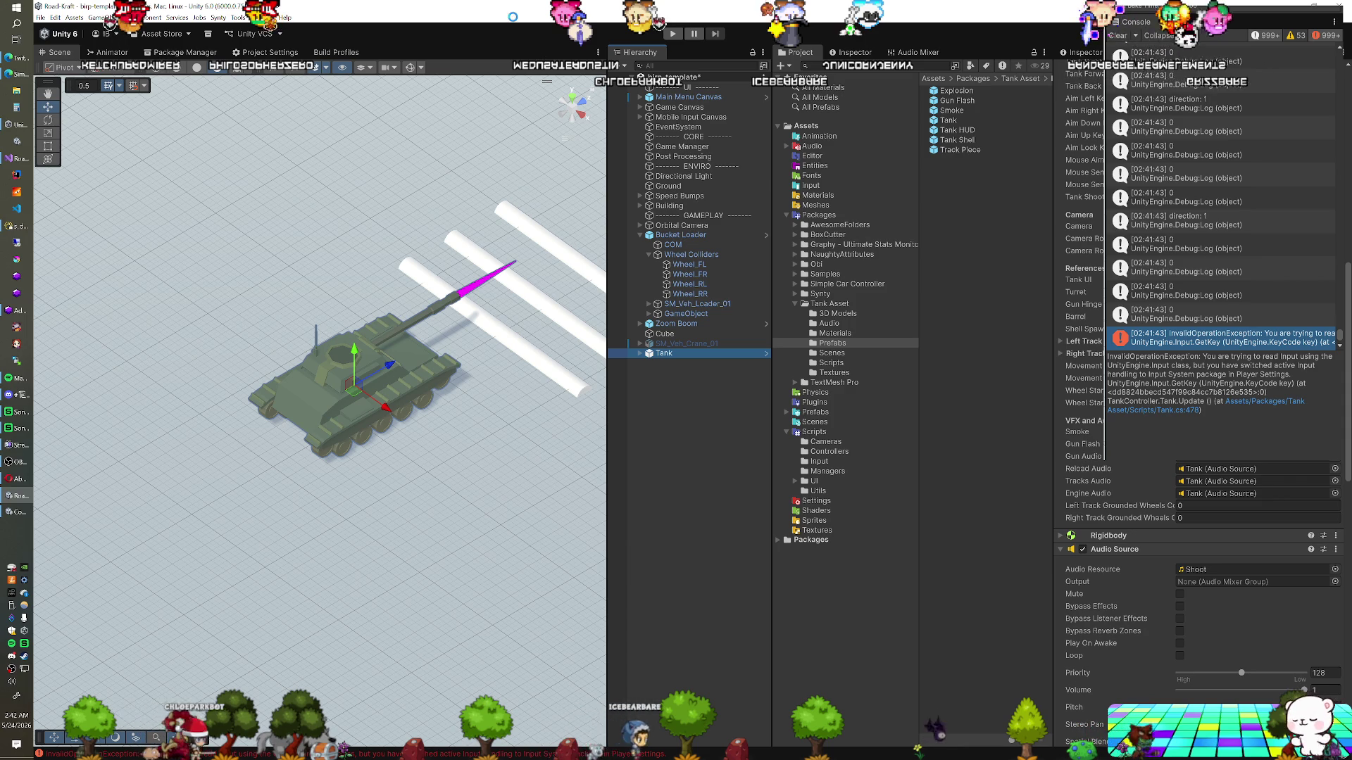
left_click(266, 53)
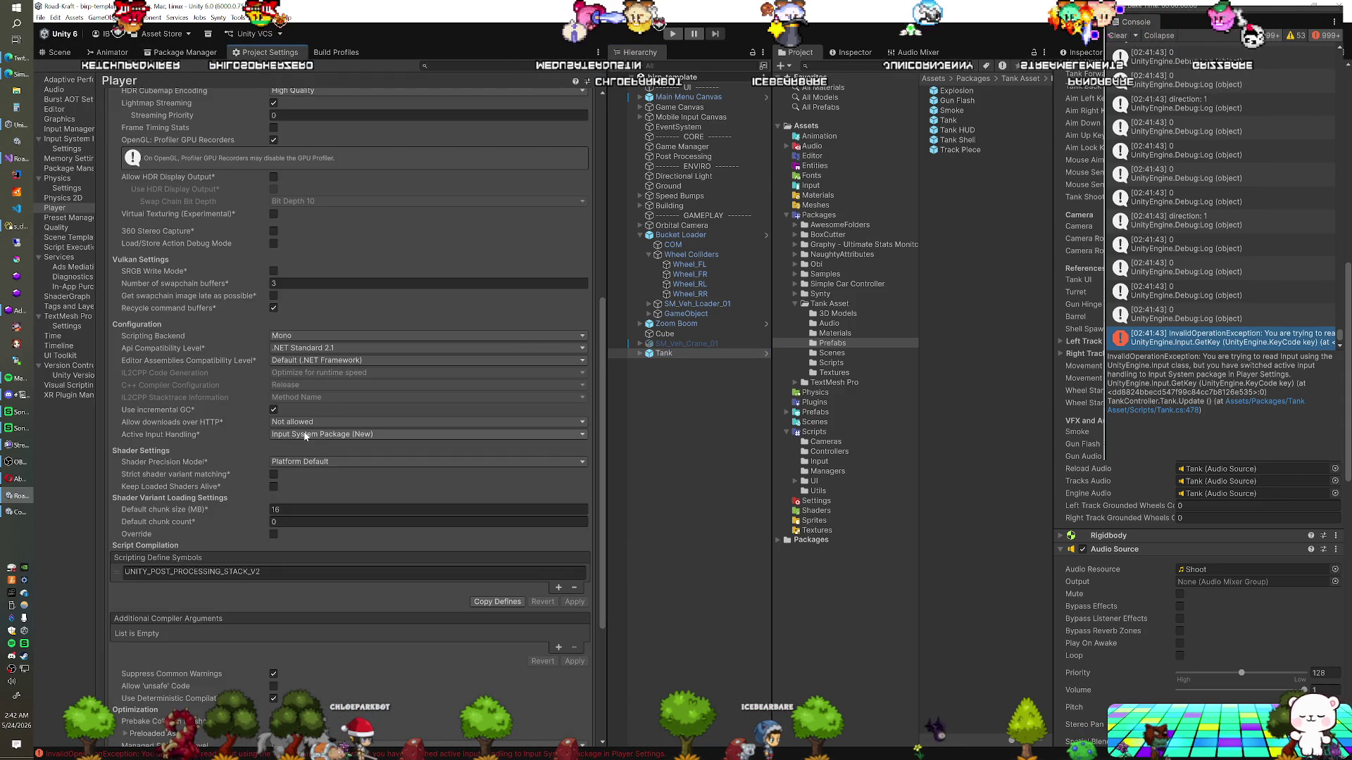
left_click(304, 435)
left_click(310, 468)
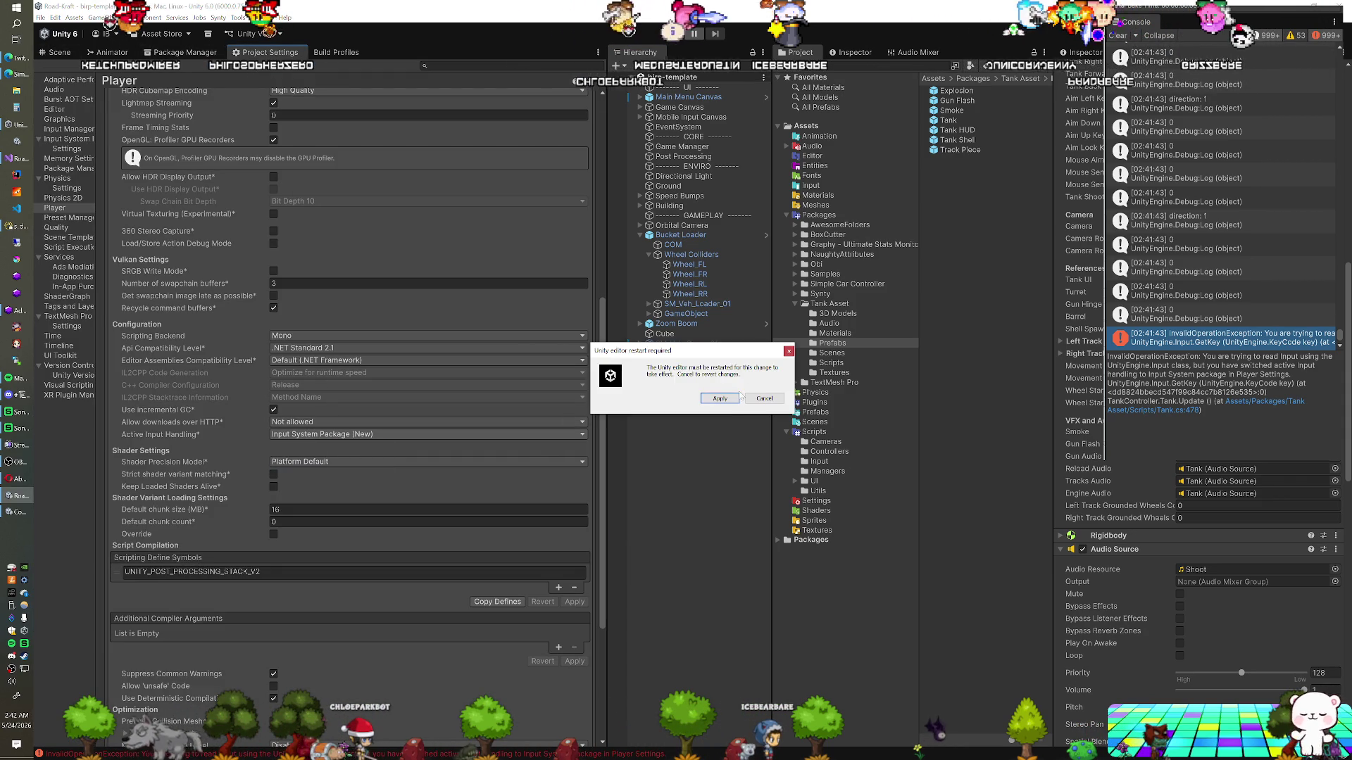
left_click(720, 398)
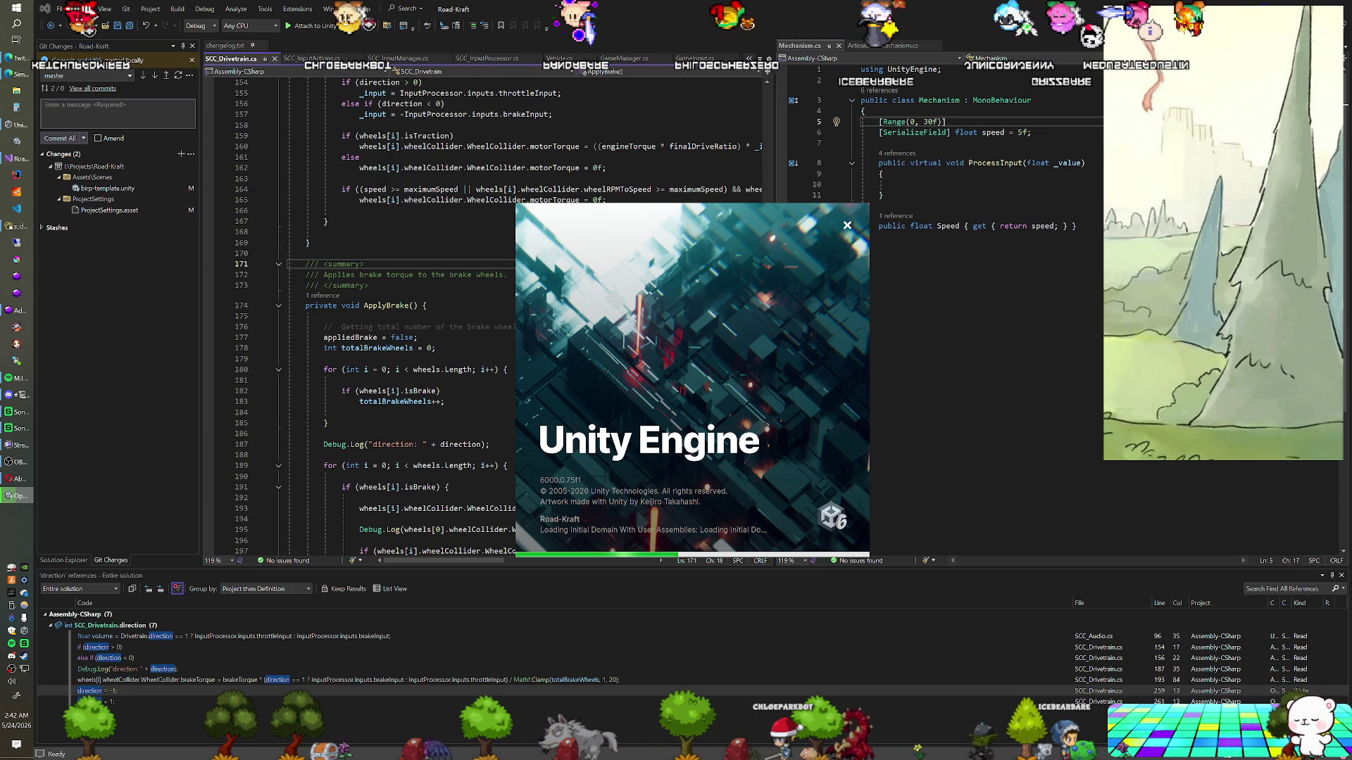
Wait for the restarted Unity to finish loading, then switch back to the Unity editor
left_click(323, 232)
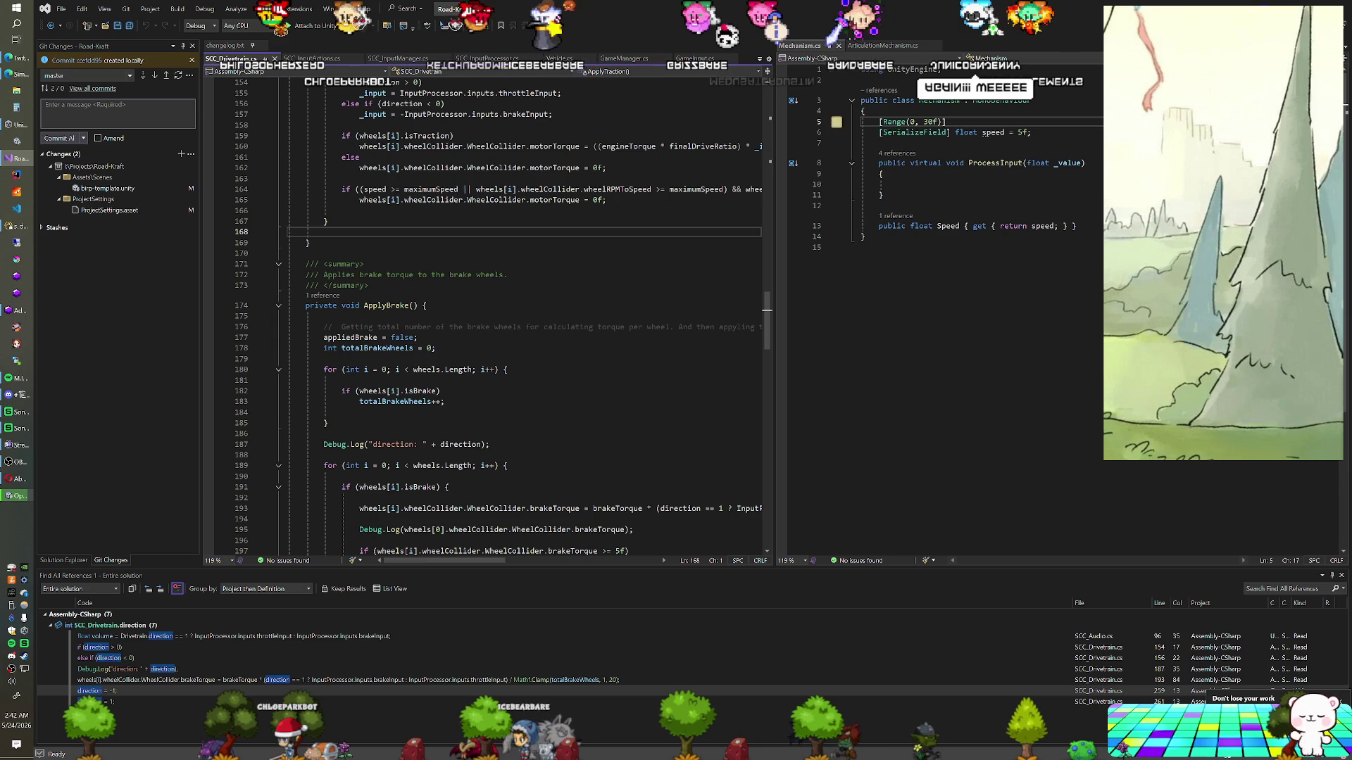
left_click(328, 221)
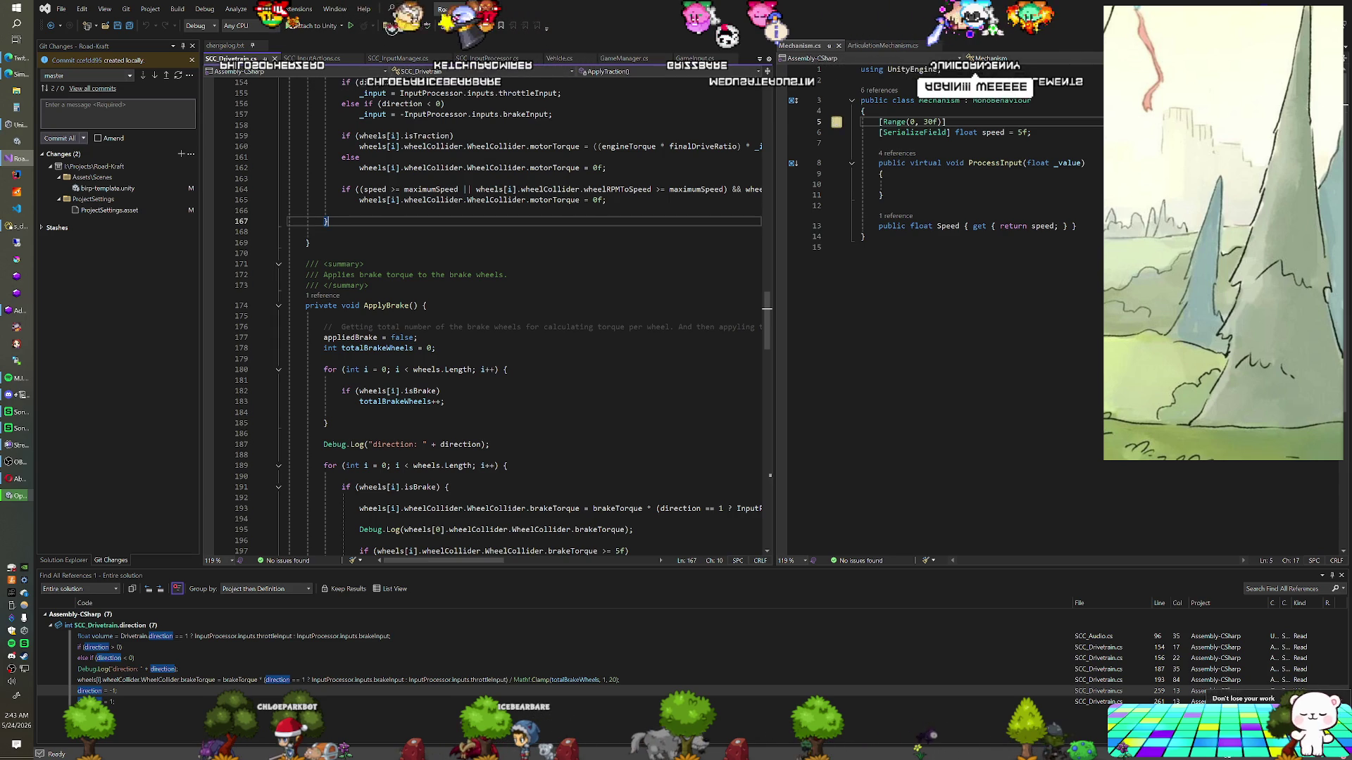
key("alt+Tab")
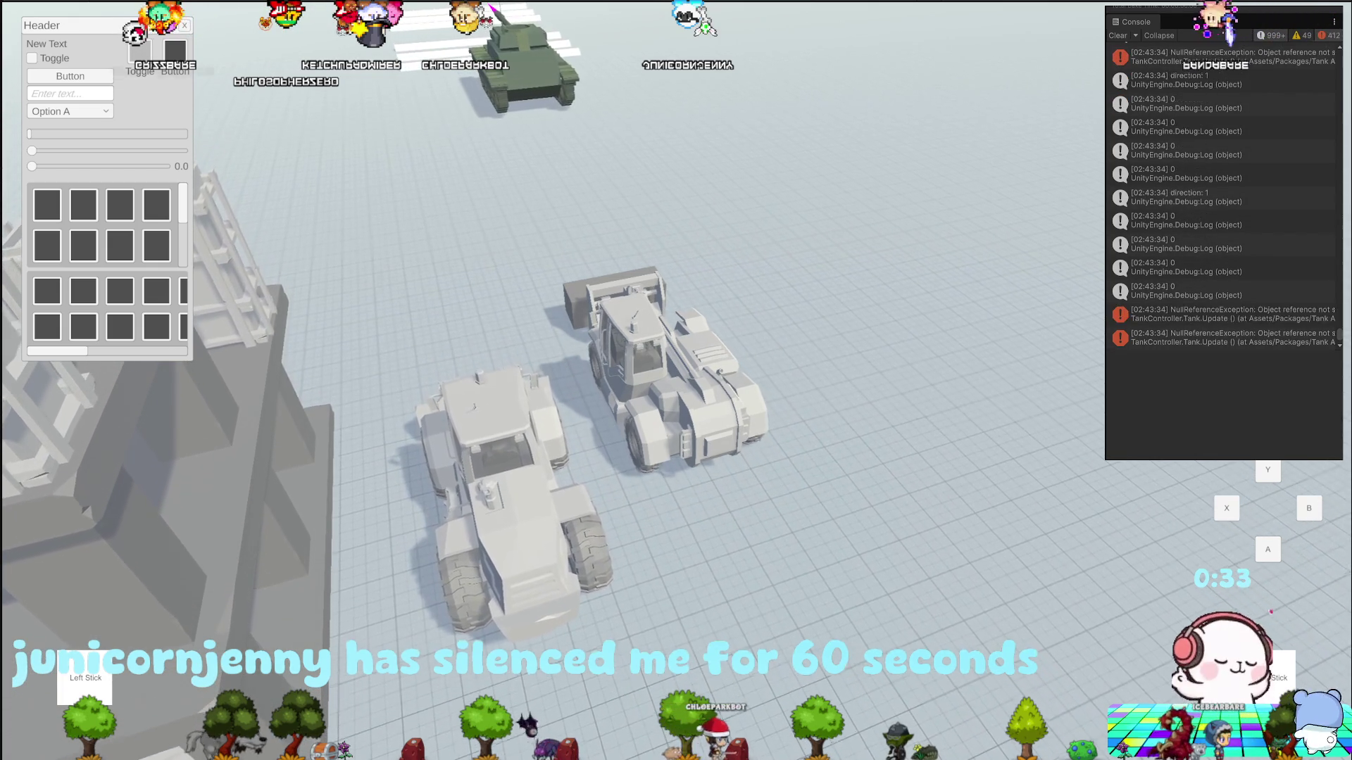
Show the NullReferenceException stack trace tracing to Tank.Update at Tank.cs line 674
key("alt+Tab")
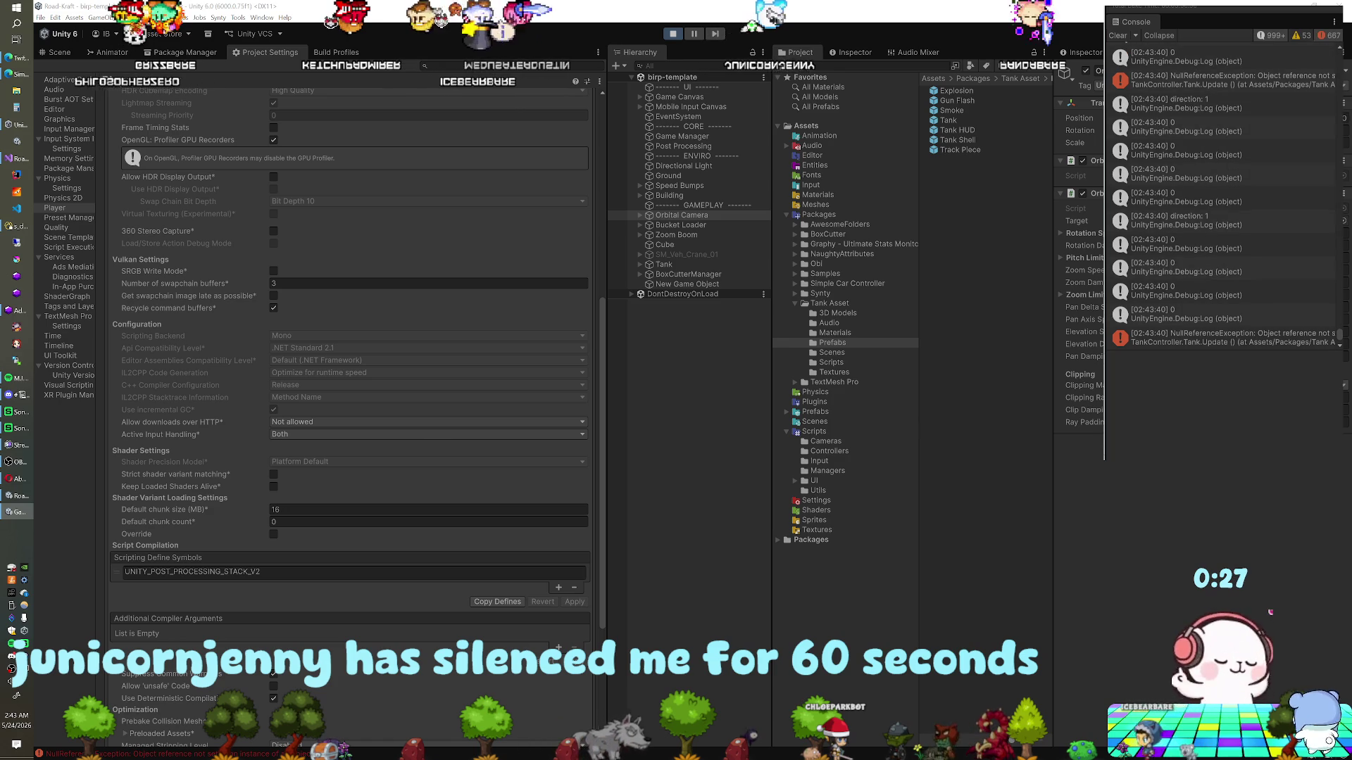
key("alt+Tab")
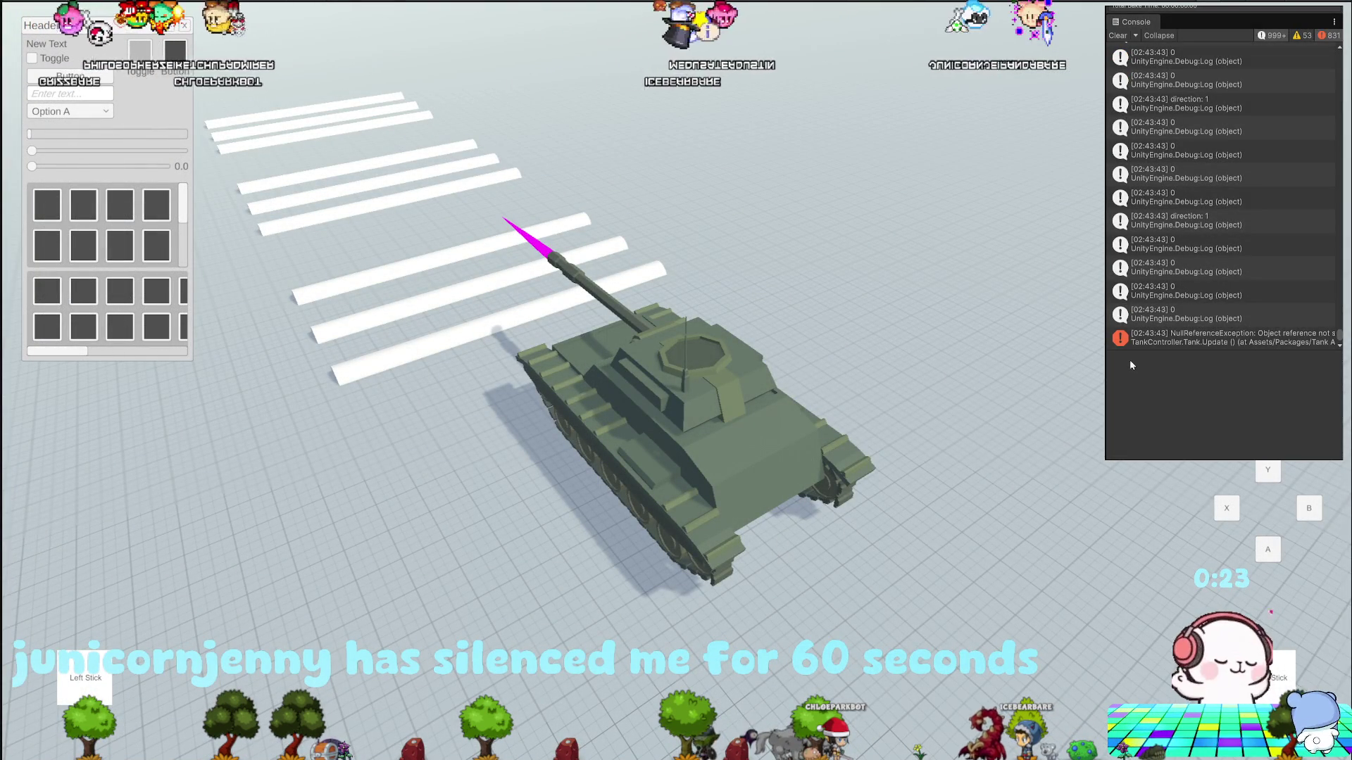
left_click(1229, 341)
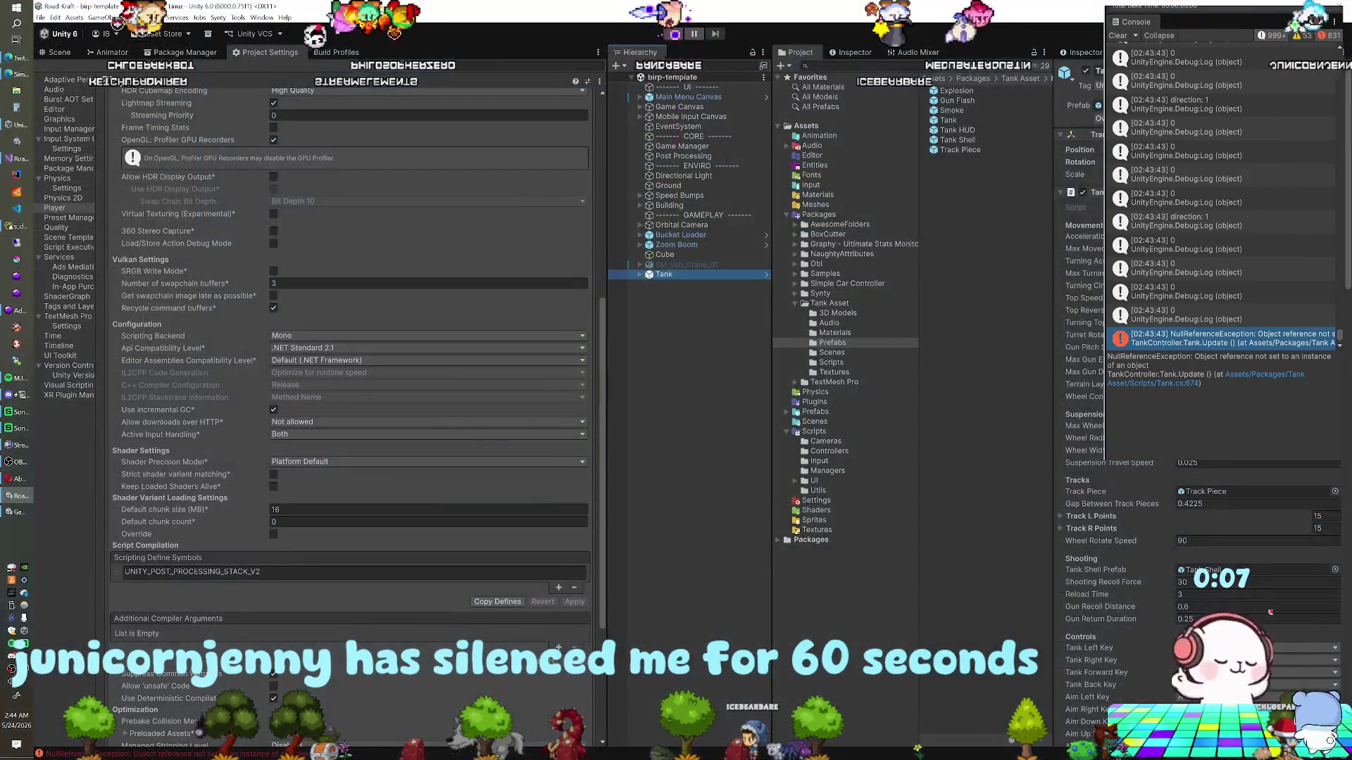
Uncheck Mouse Aiming in the Tank's Controls section and play the scene again
scroll(1098, 284, "down", 3)
scroll(1085, 345, "down", 6)
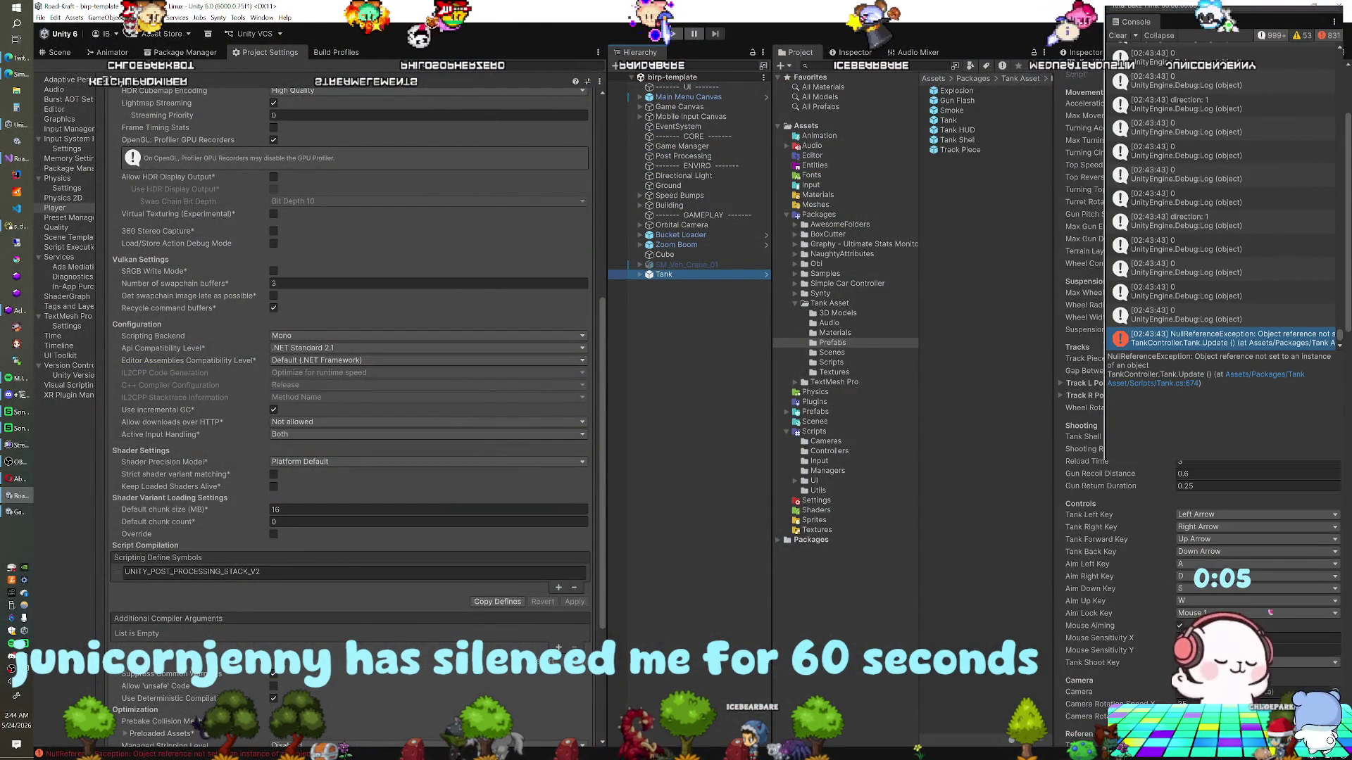
scroll(1098, 394, "down", 1)
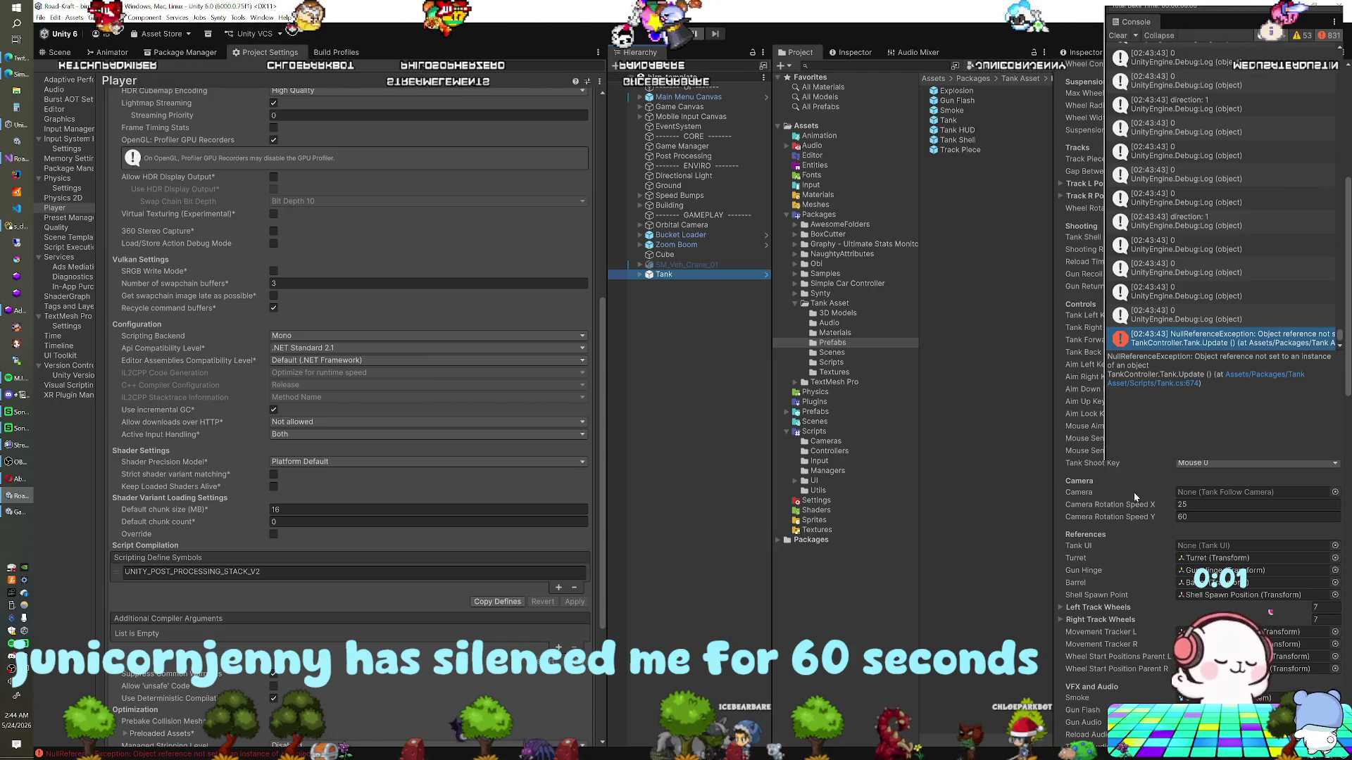
scroll(1152, 488, "up", 7)
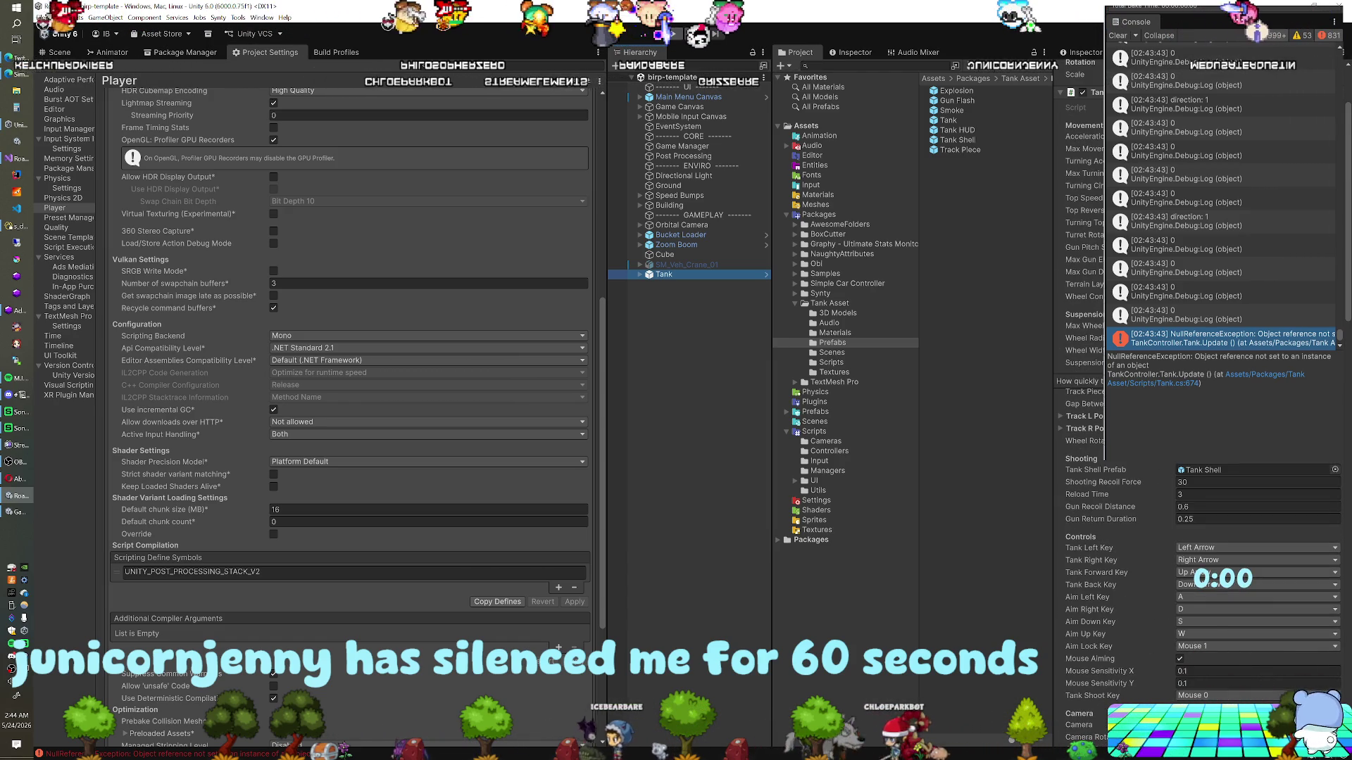
scroll(1085, 359, "down", 2)
scroll(1197, 458, "down", 8)
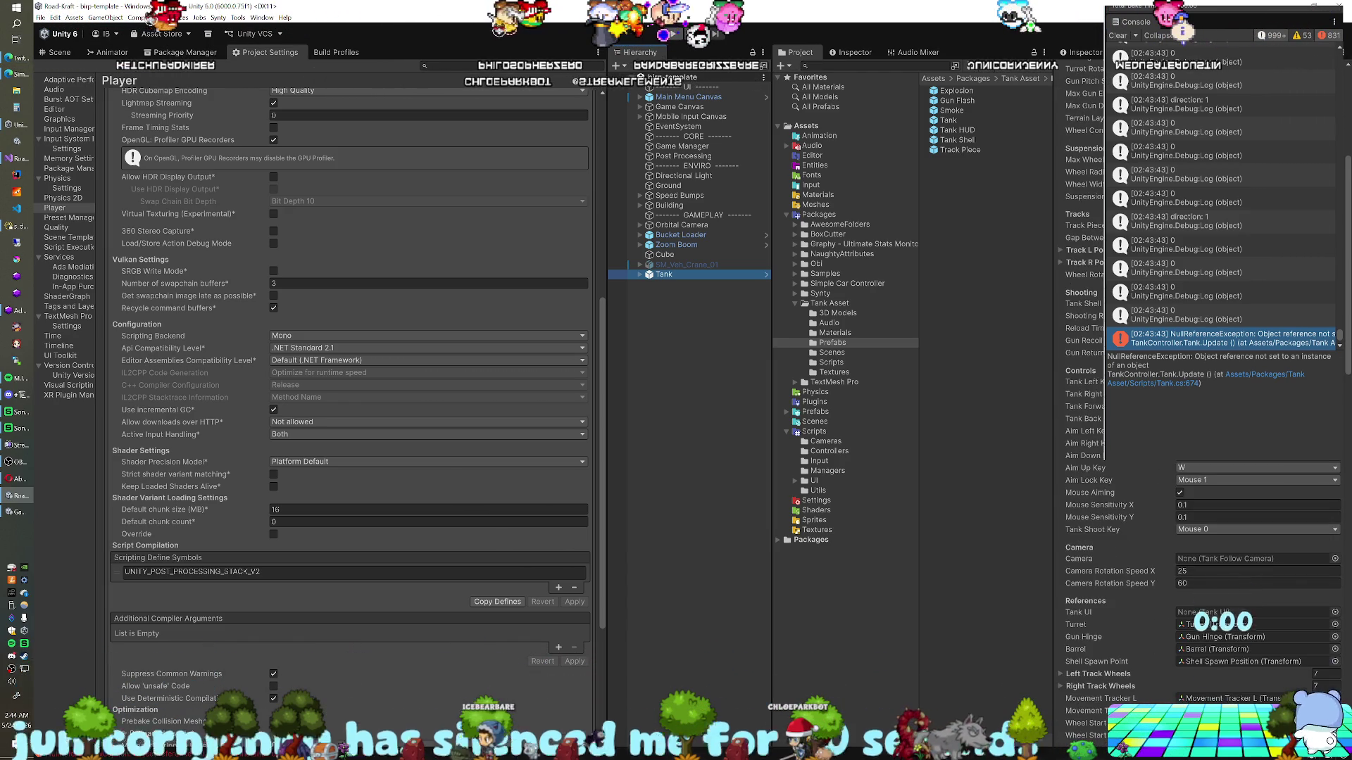
scroll(1197, 458, "up", 6)
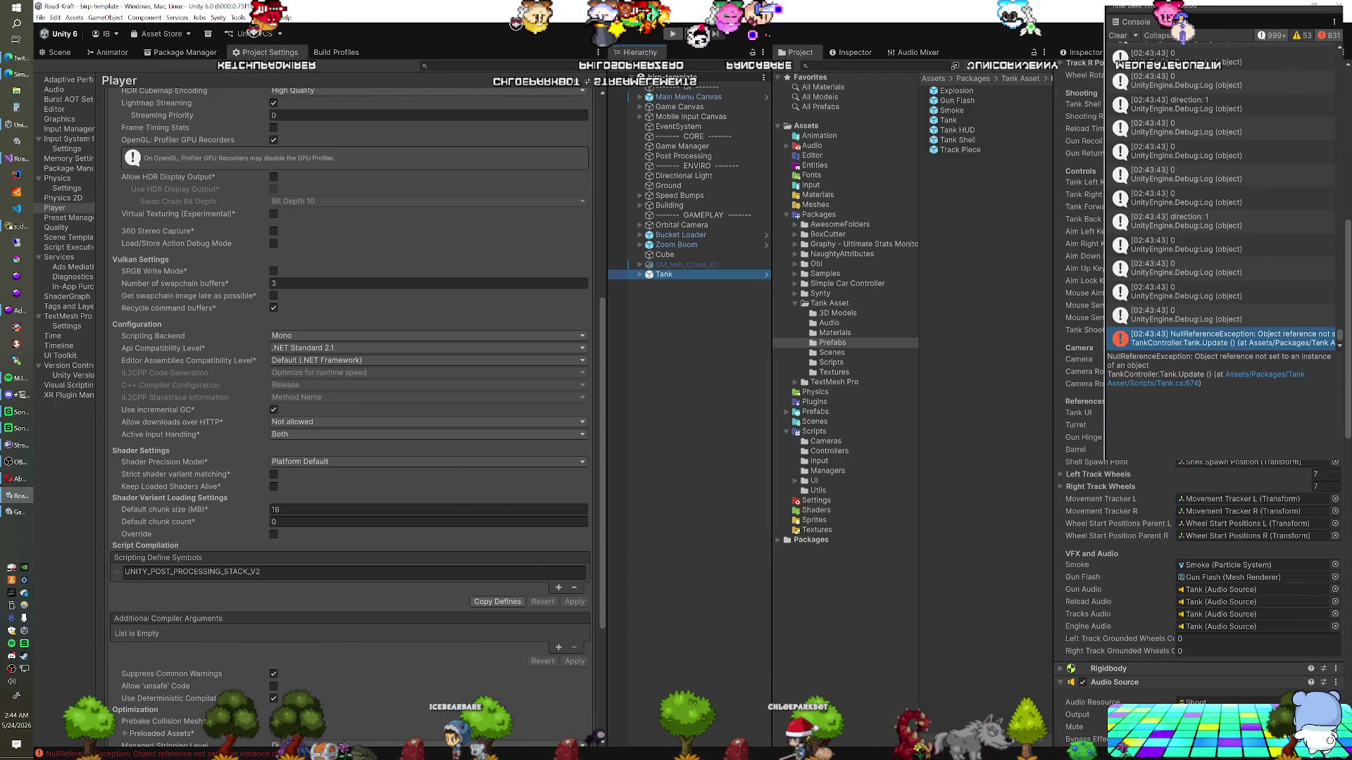
scroll(1197, 457, "down", 2)
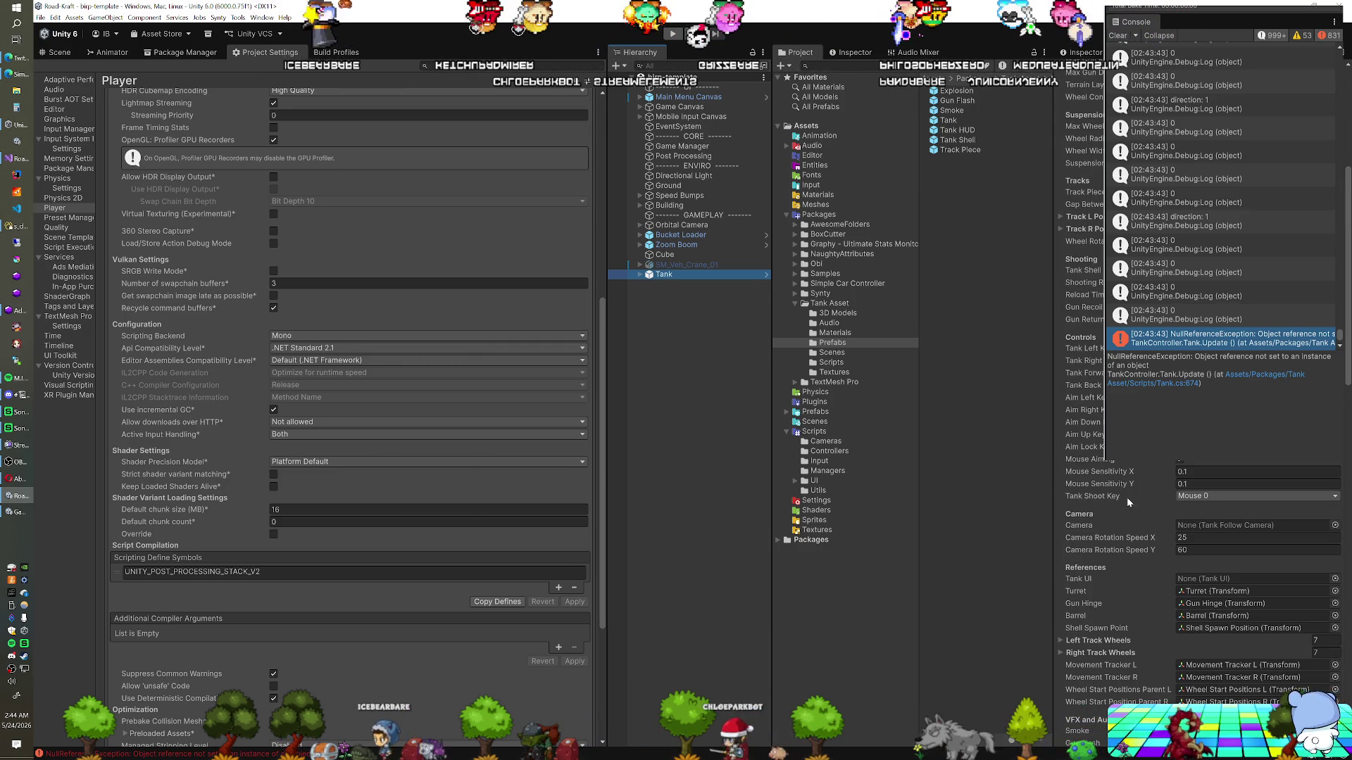
scroll(1197, 563, "up", 7)
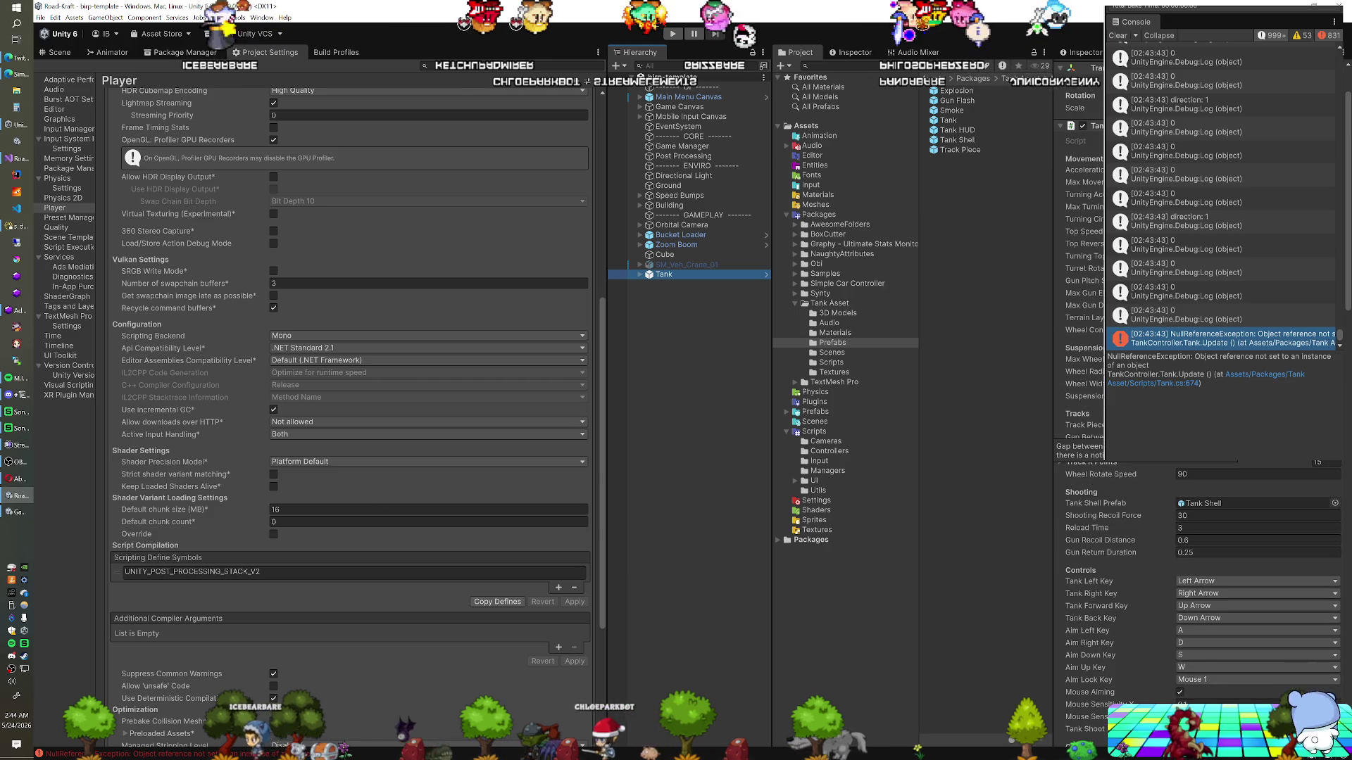
scroll(1197, 563, "down", 2)
scroll(1197, 563, "down", 2)
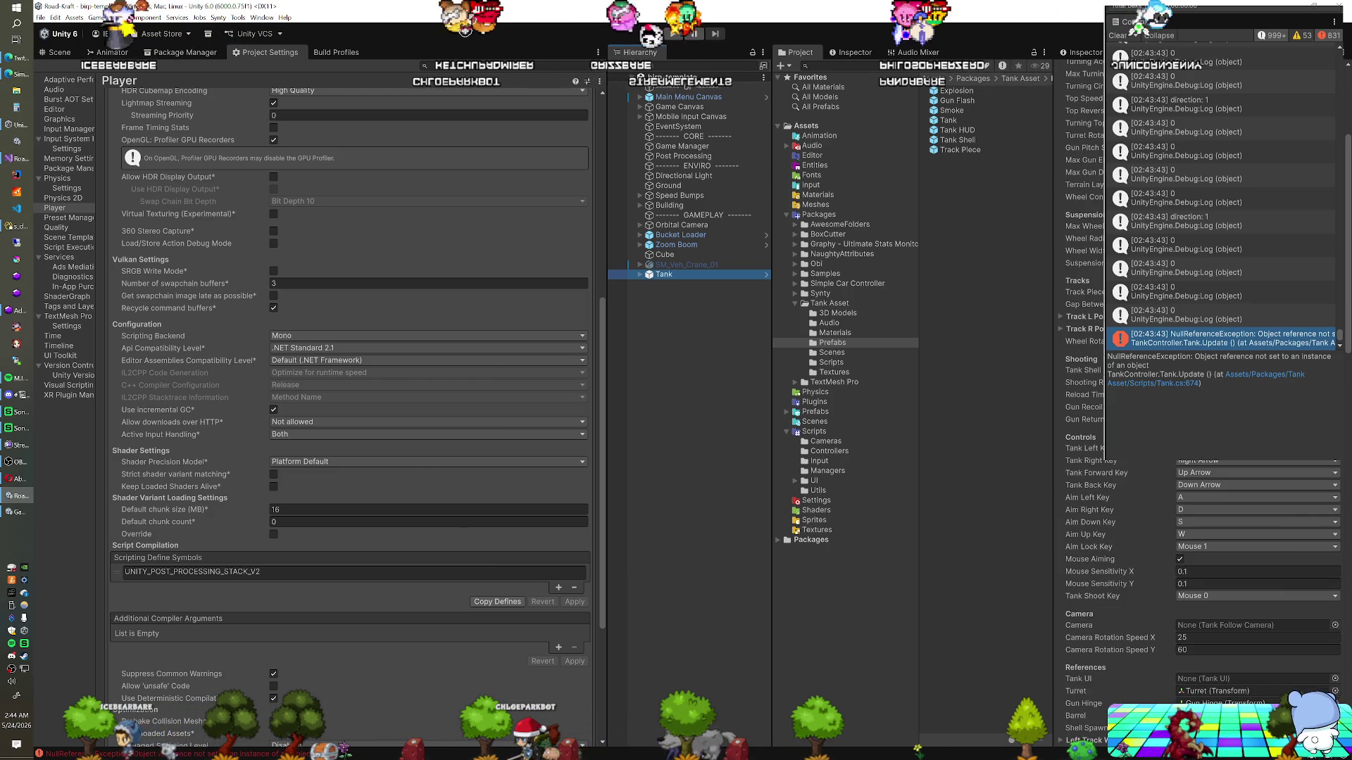
scroll(1168, 485, "down", 2)
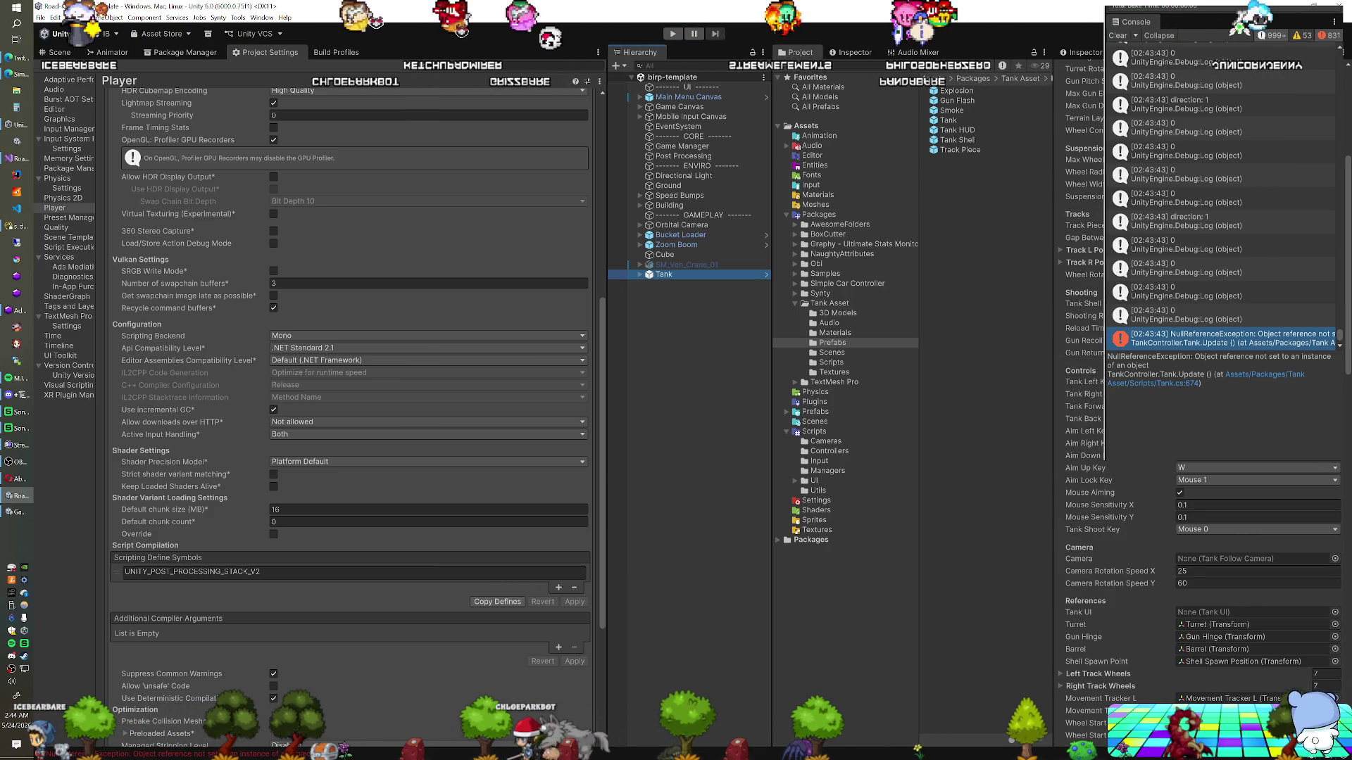
left_click(1180, 492)
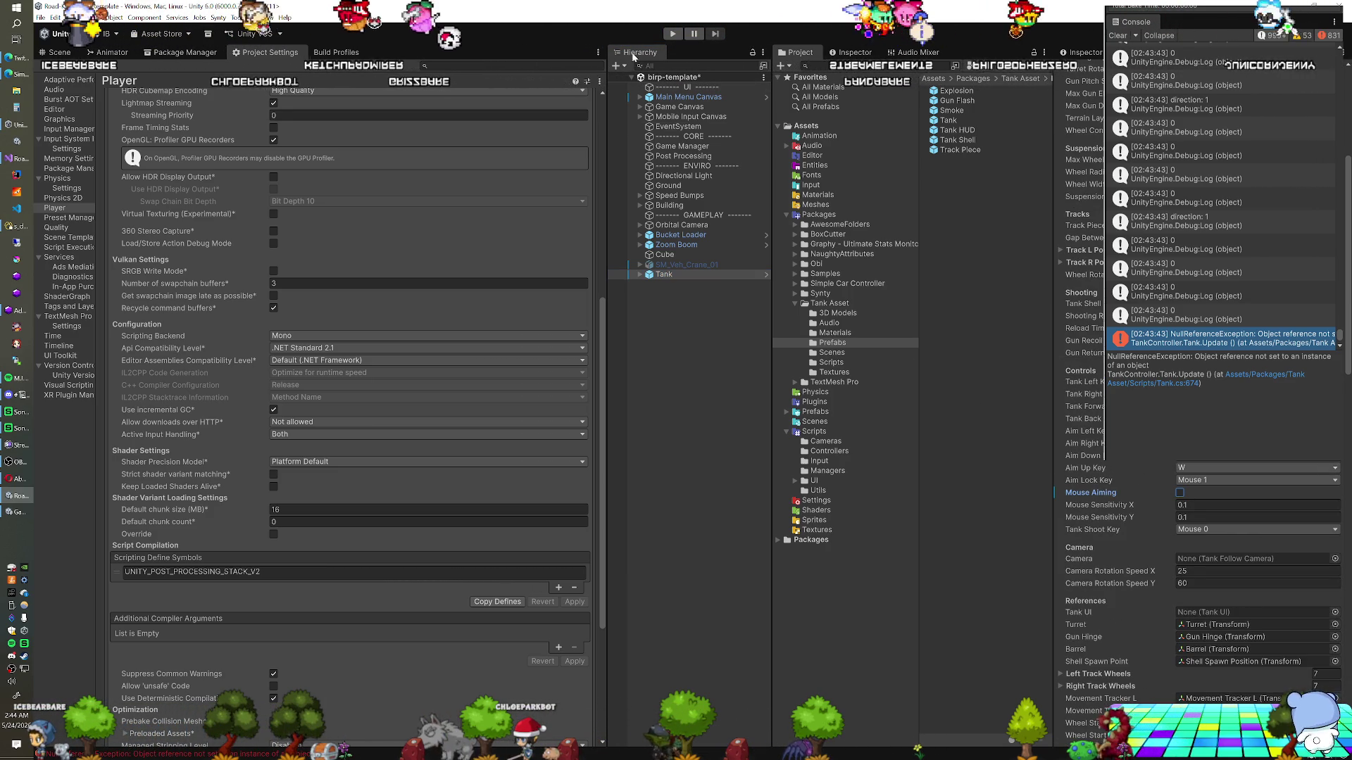
left_click(671, 35)
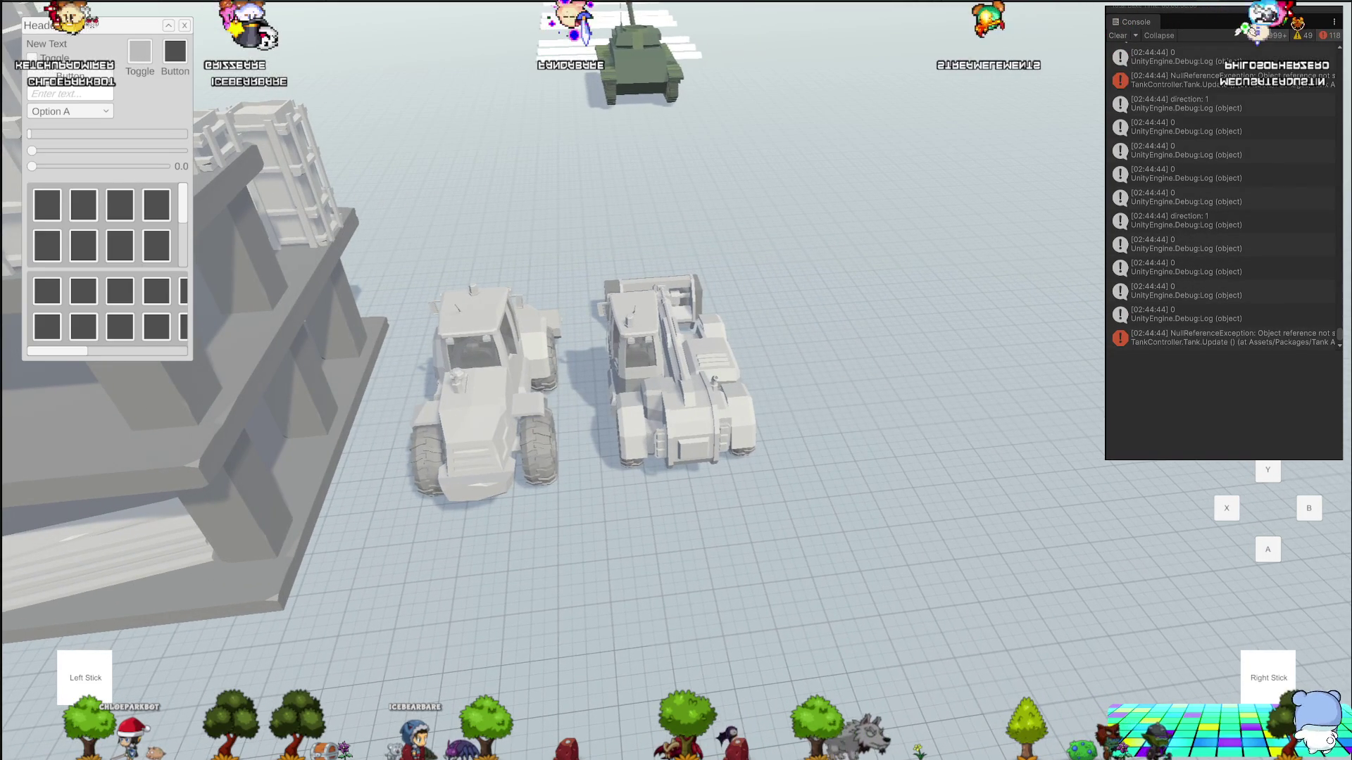
Show the latest NullReferenceException stack trace pointing to Tank.cs line 882
left_click(1151, 333)
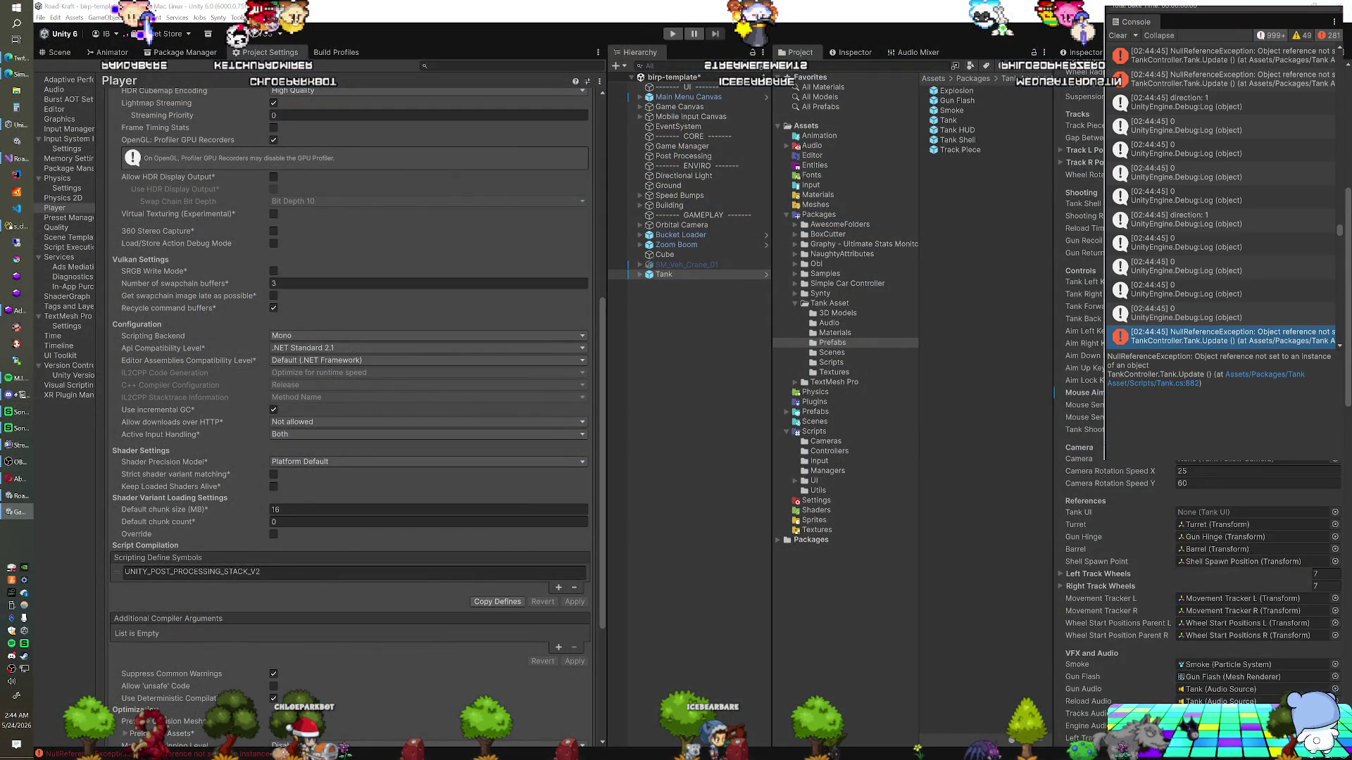
scroll(1197, 564, "down", 3)
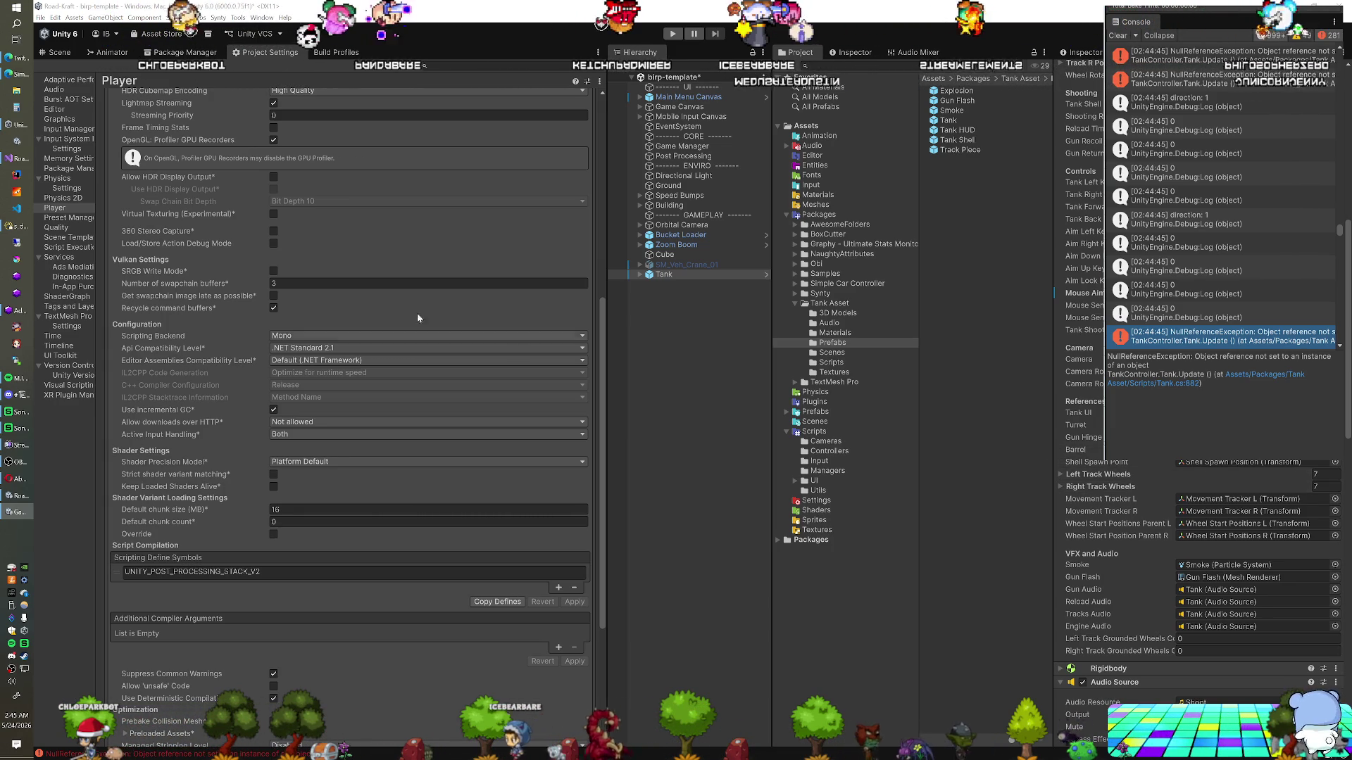
Comment out the tankUI.UpdateReloadIndicator call on Tank.cs line 882, save, and return to Unity
key("alt+Tab")
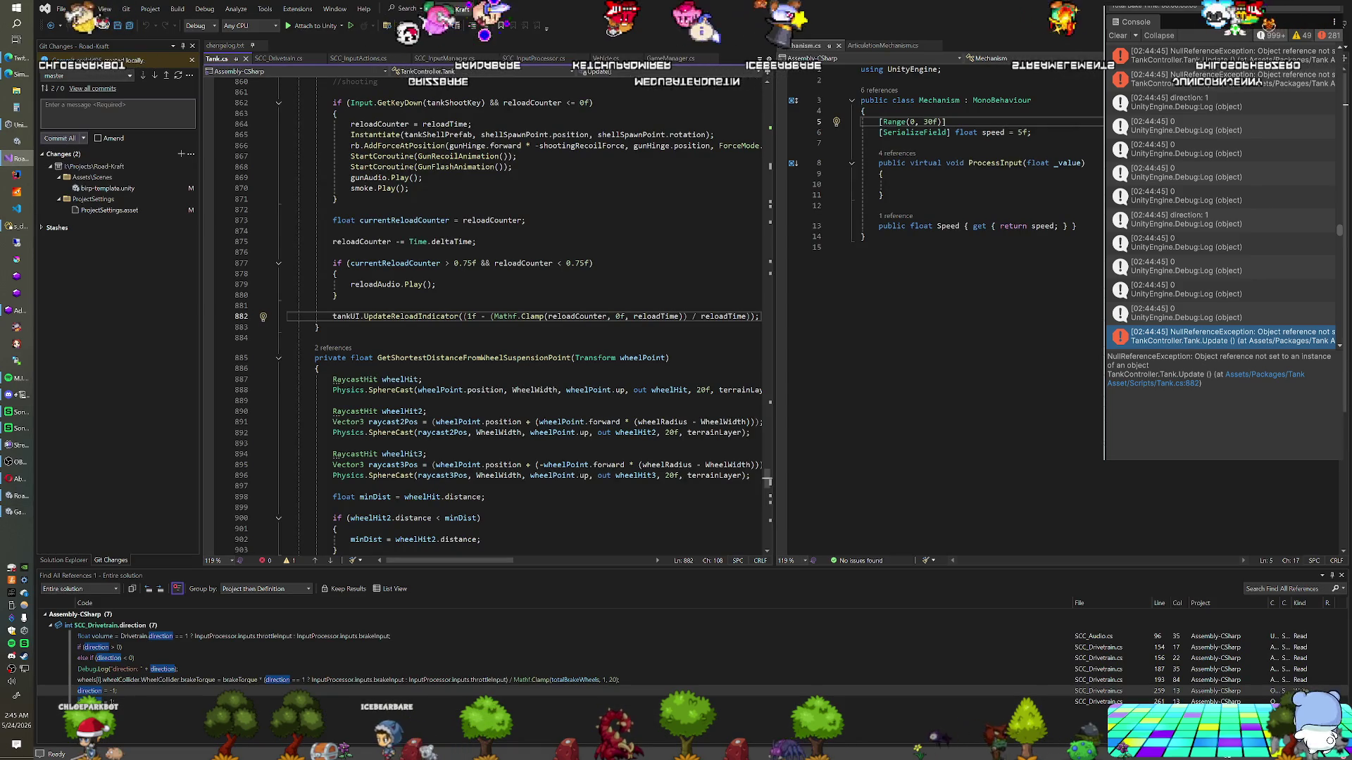
scroll(486, 317, "up", 6)
scroll(486, 317, "up", 9)
scroll(486, 317, "down", 14)
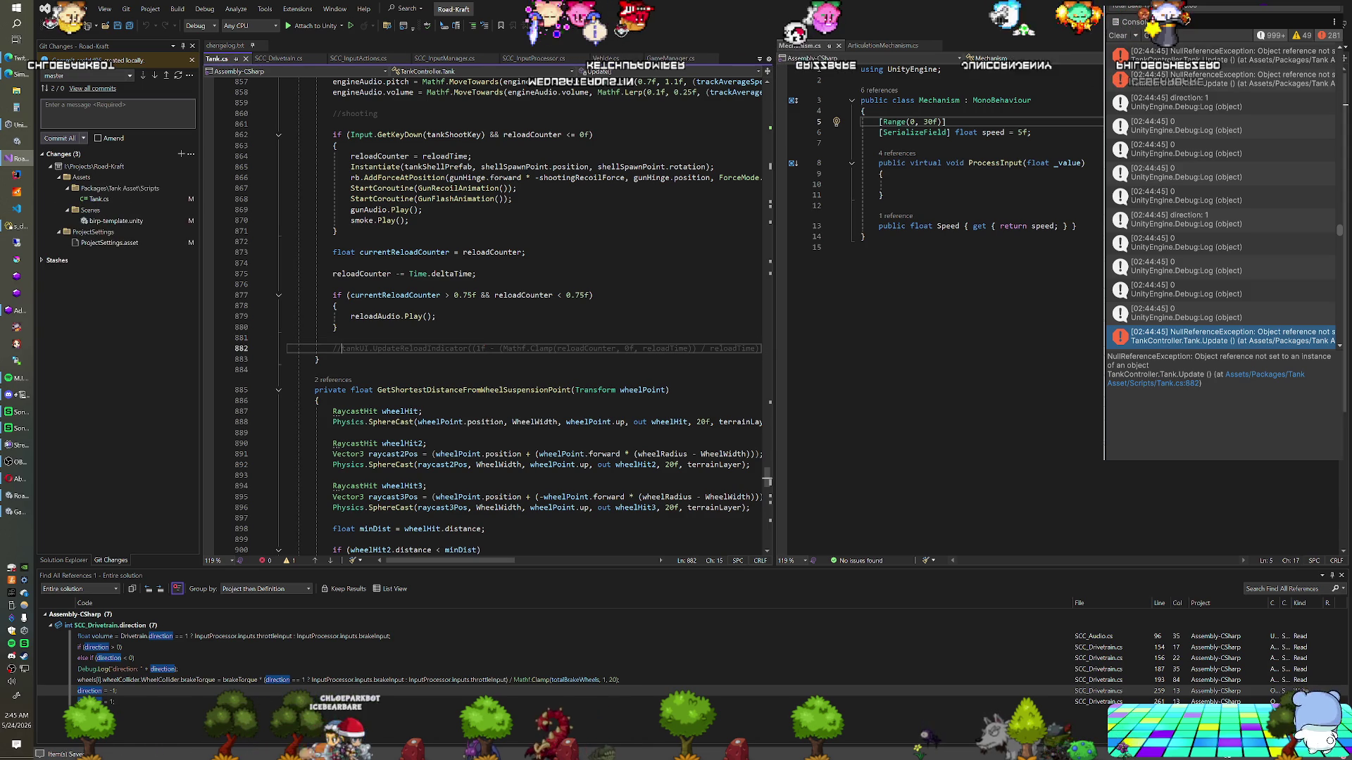
key("alt+Tab")
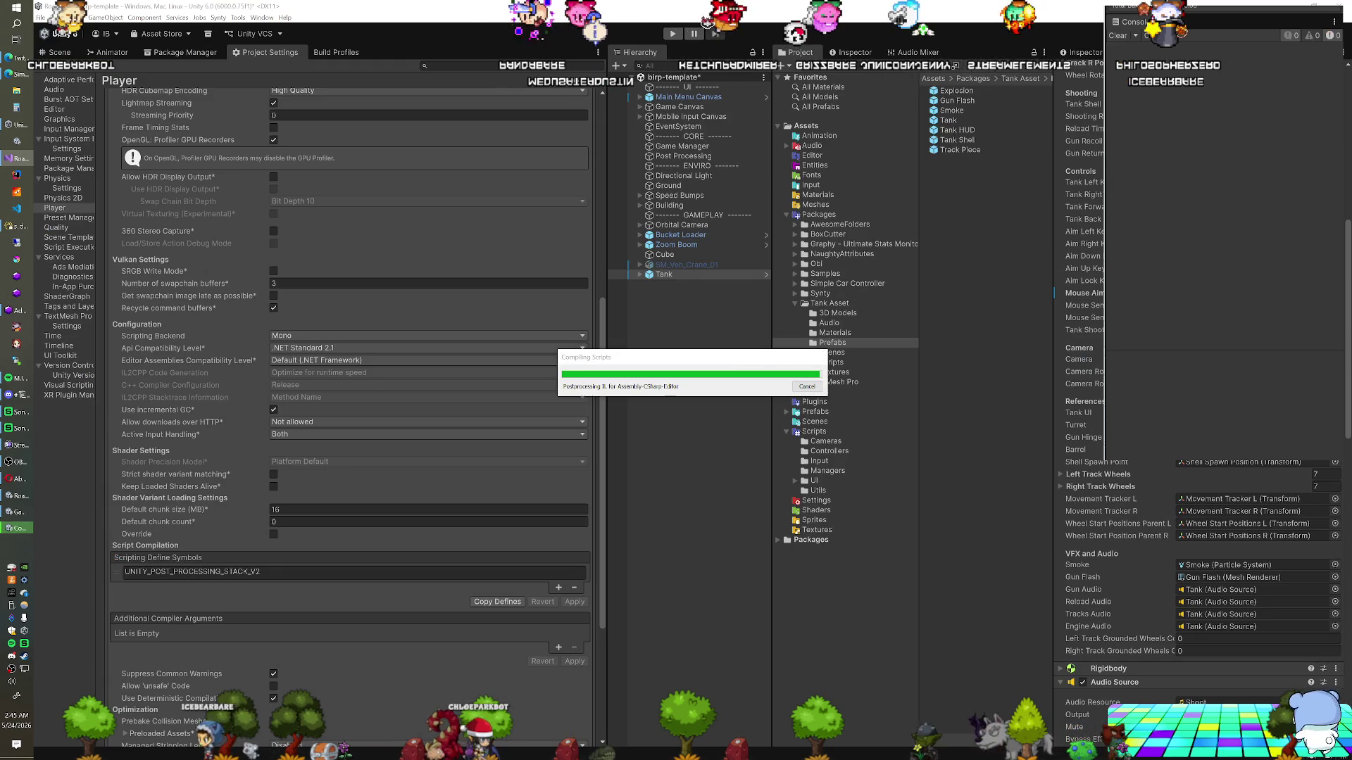
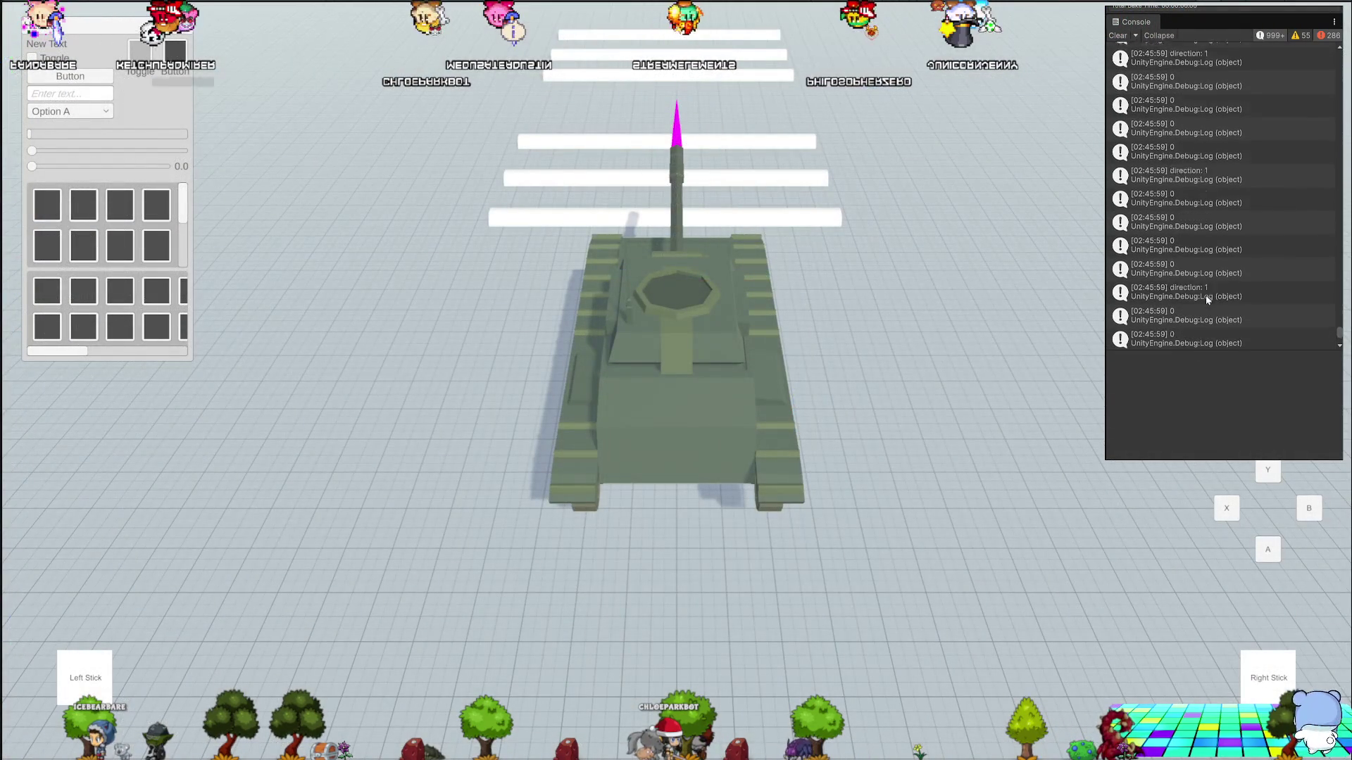
Show the stack trace of an older Console entry logged from ApplyBrake in SCC_Drivetrain.cs
scroll(1205, 296, "up", 3)
left_click(1207, 229)
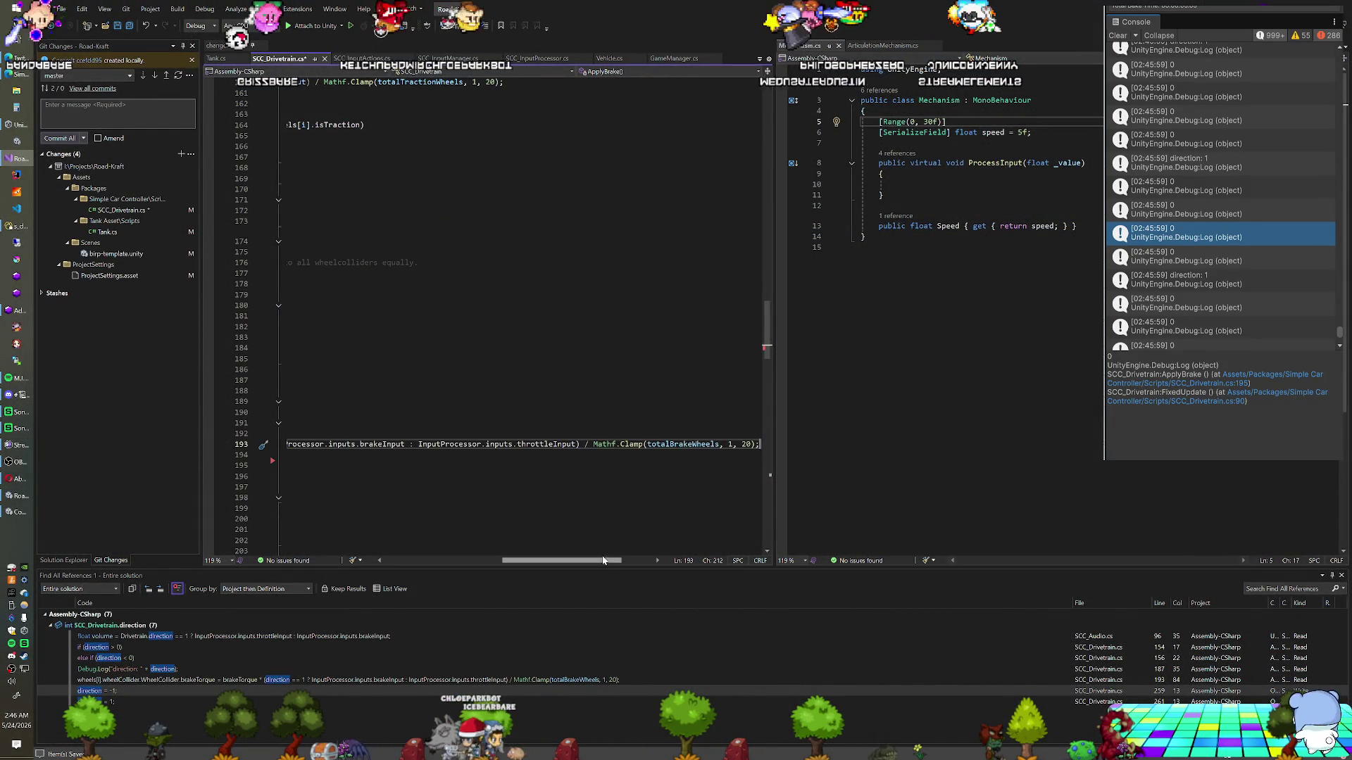
Delete the direction Debug.Log line from ApplyBrake in SCC_Drivetrain.cs and return to Unity
left_click_drag(603, 560, 485, 561)
scroll(399, 542, "down", 11)
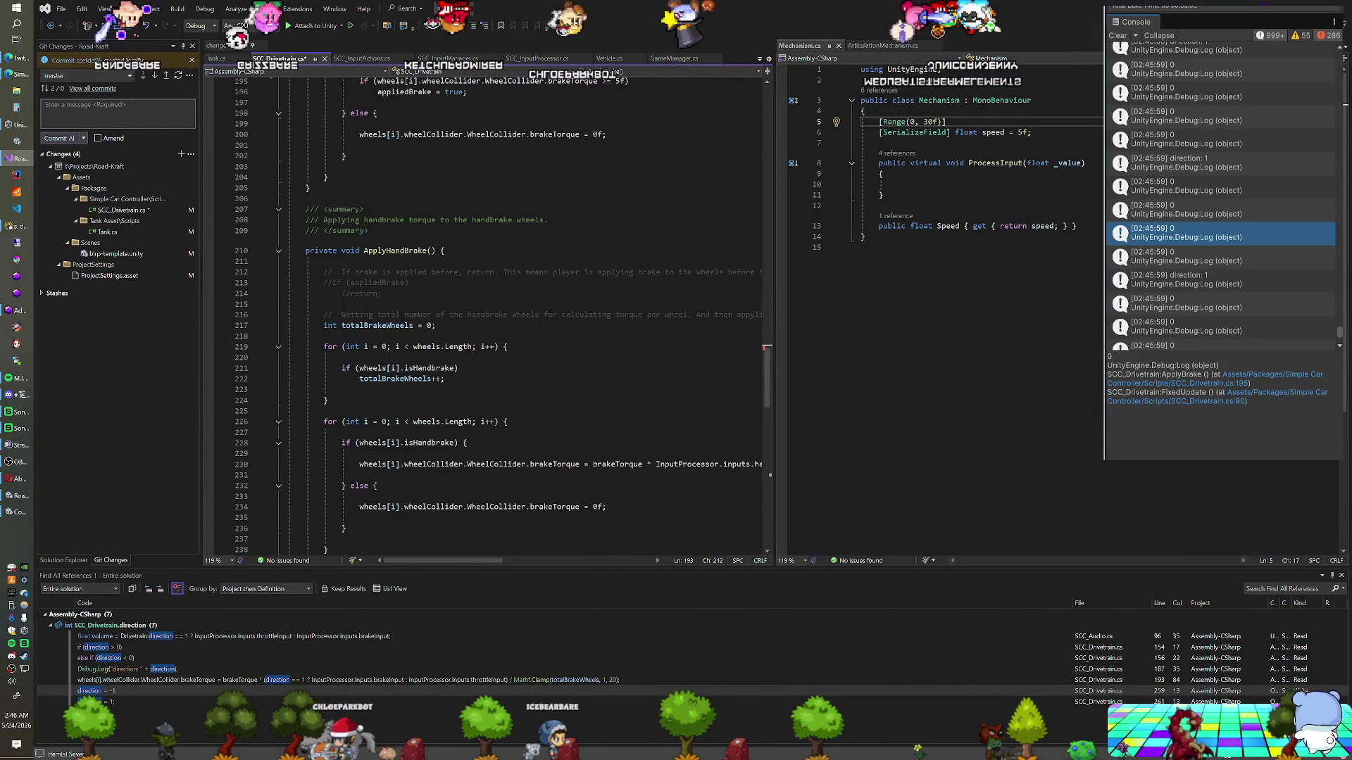
scroll(486, 317, "down", 15)
scroll(486, 316, "down", 3)
double_click(1157, 278)
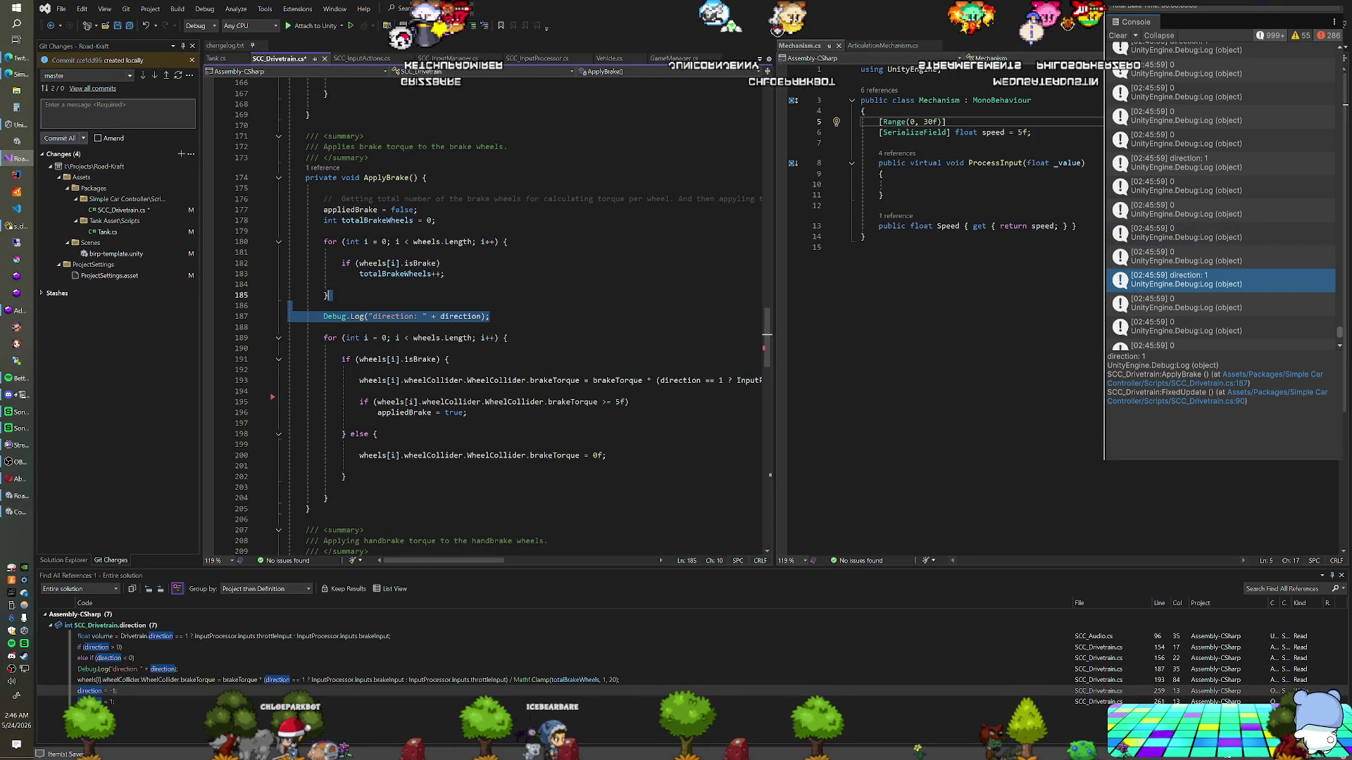
key("Delete")
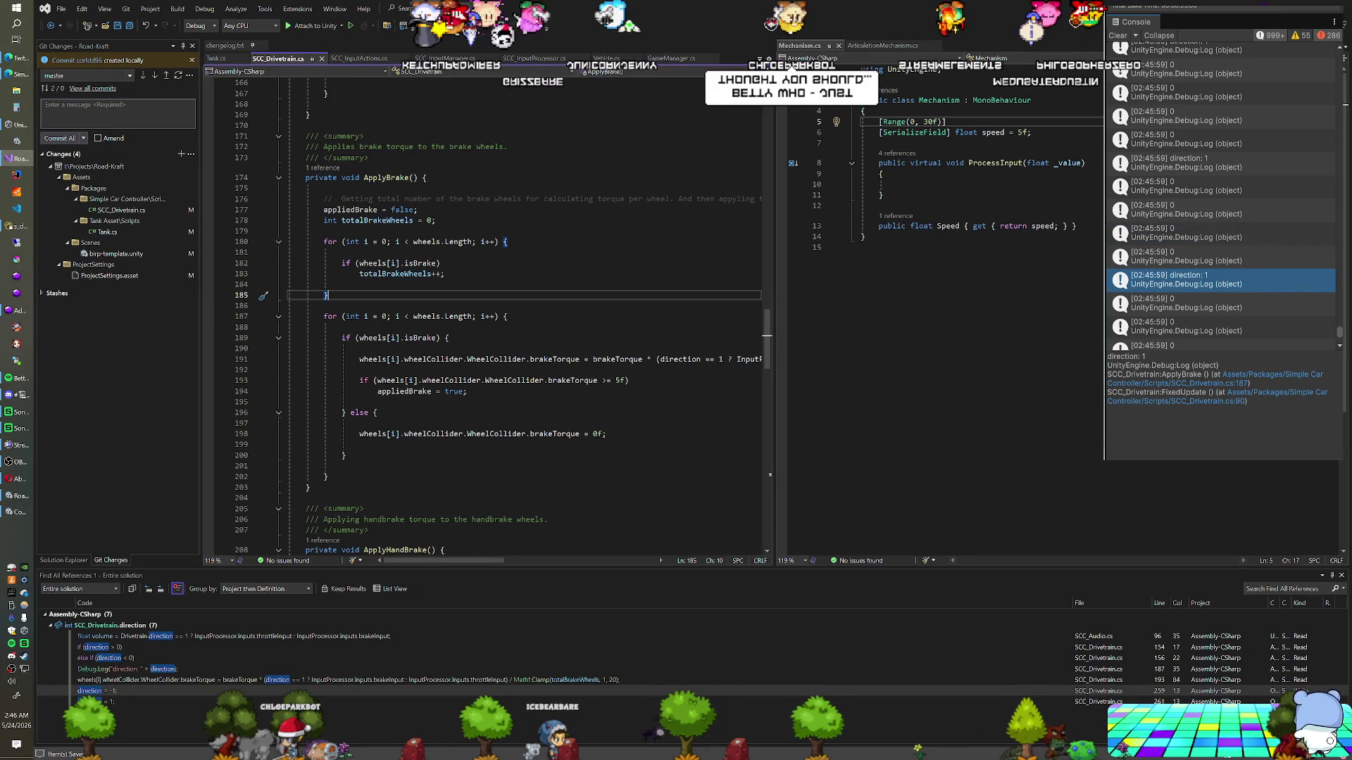
key("alt+Tab")
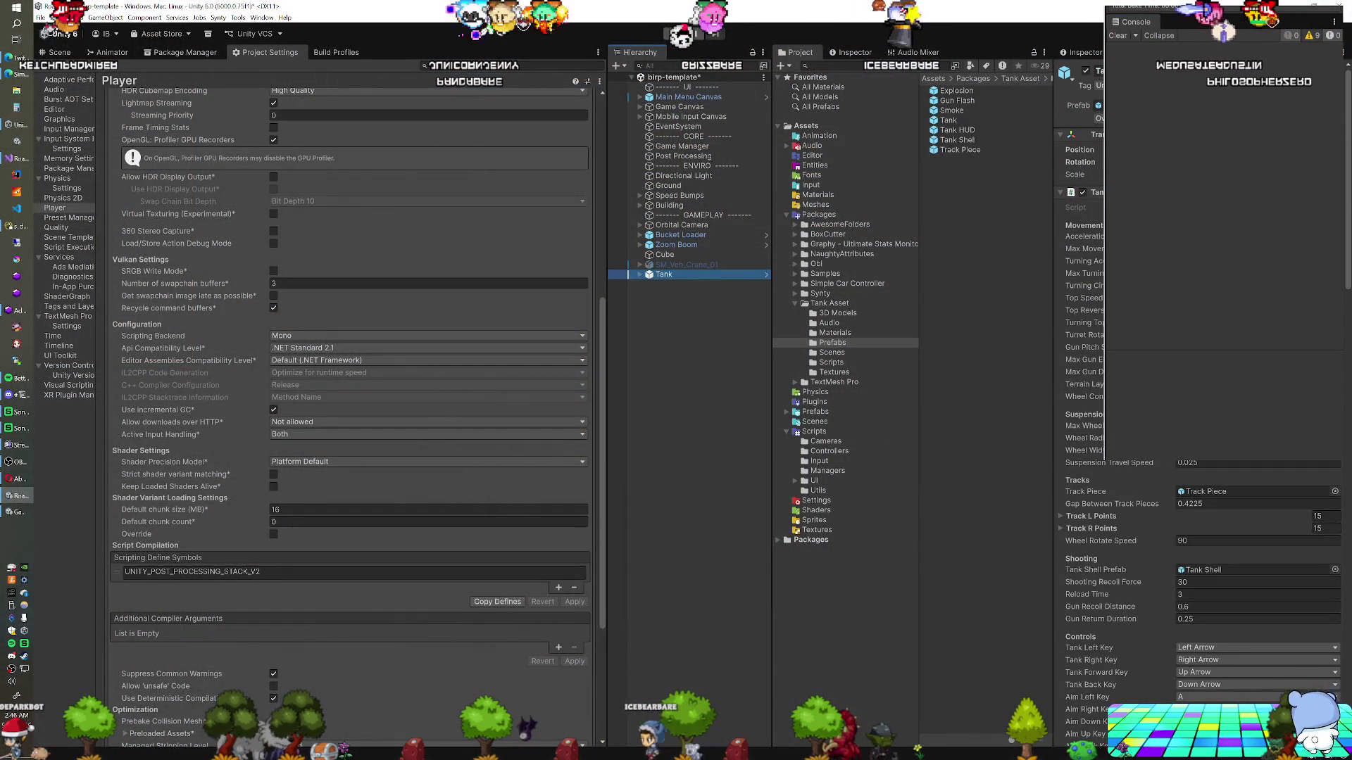
Check the Track Piece prefab, then expand the Tank's Track L Points list and view the Scene
scroll(1197, 423, "down", 5)
left_click(965, 150)
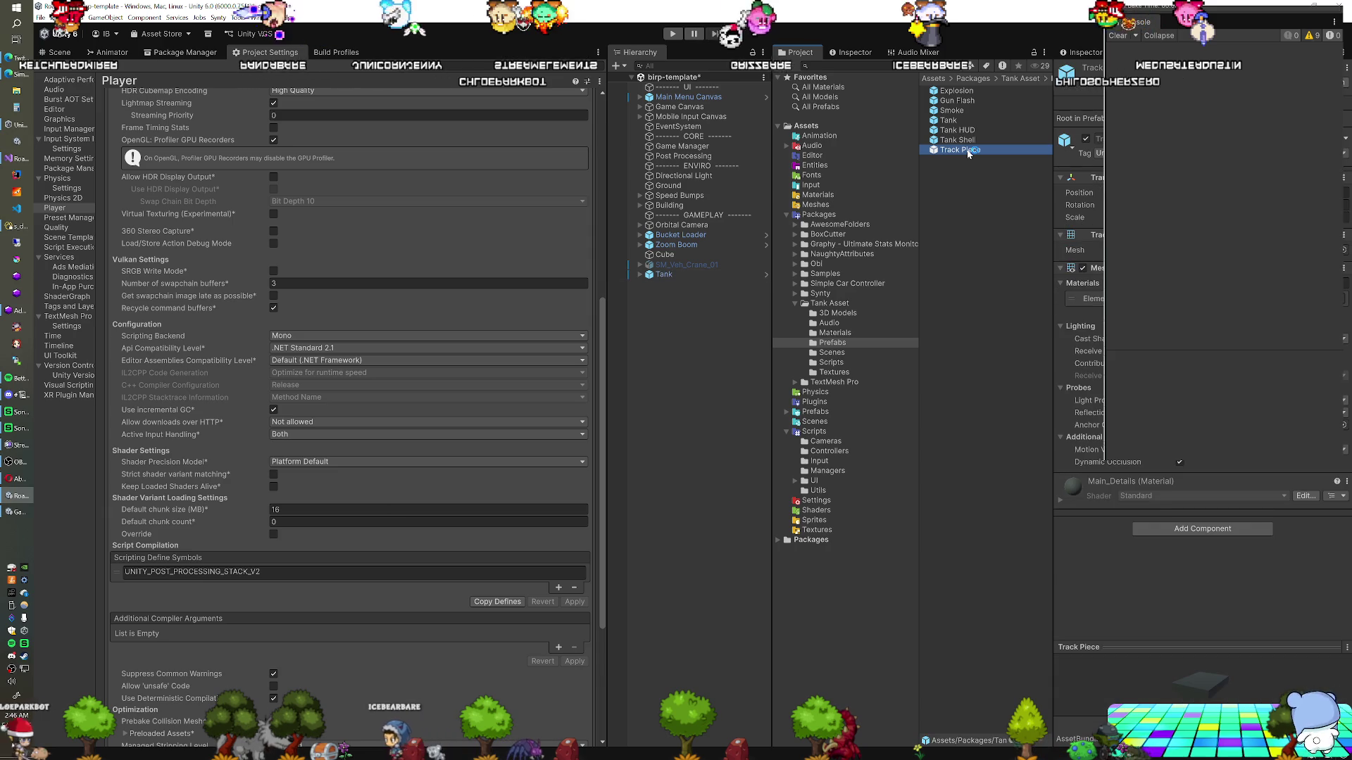
left_click(664, 275)
scroll(1197, 493, "down", 1)
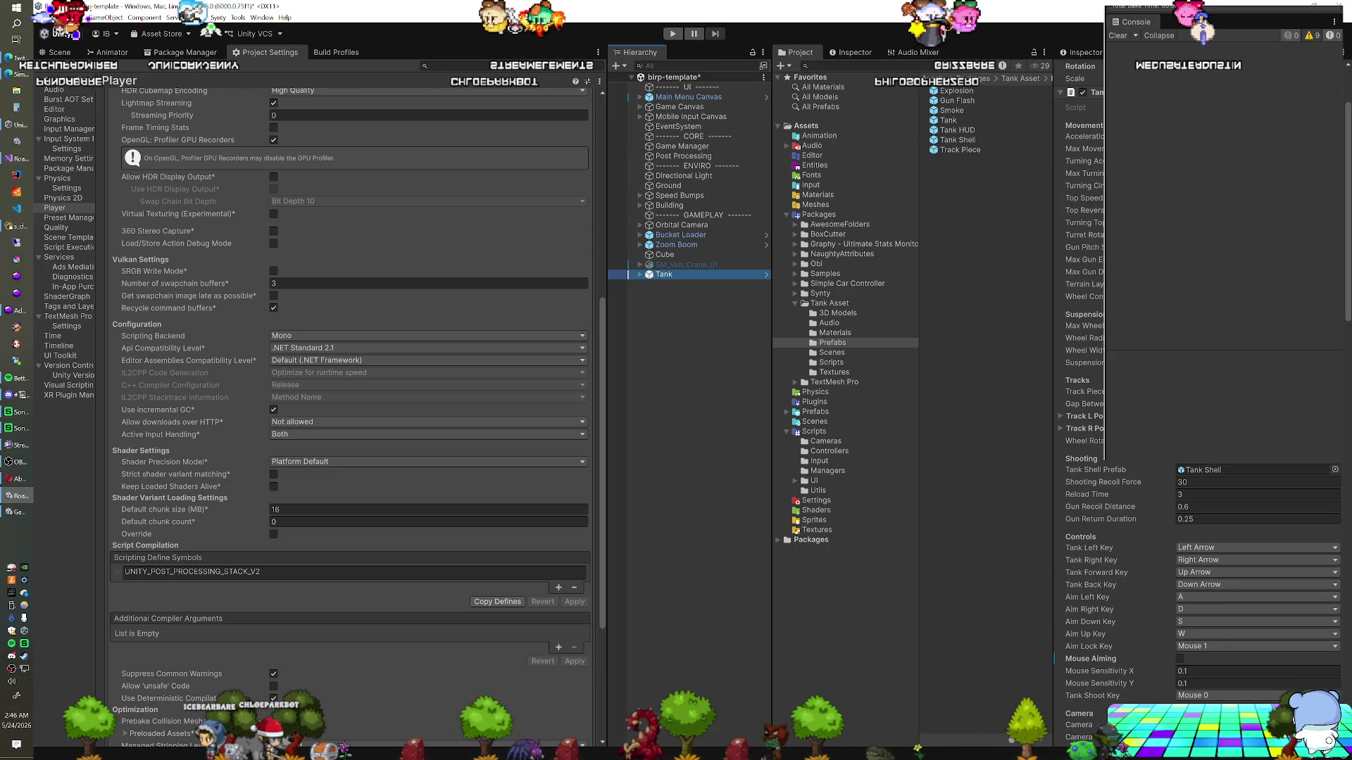
scroll(1197, 563, "down", 3)
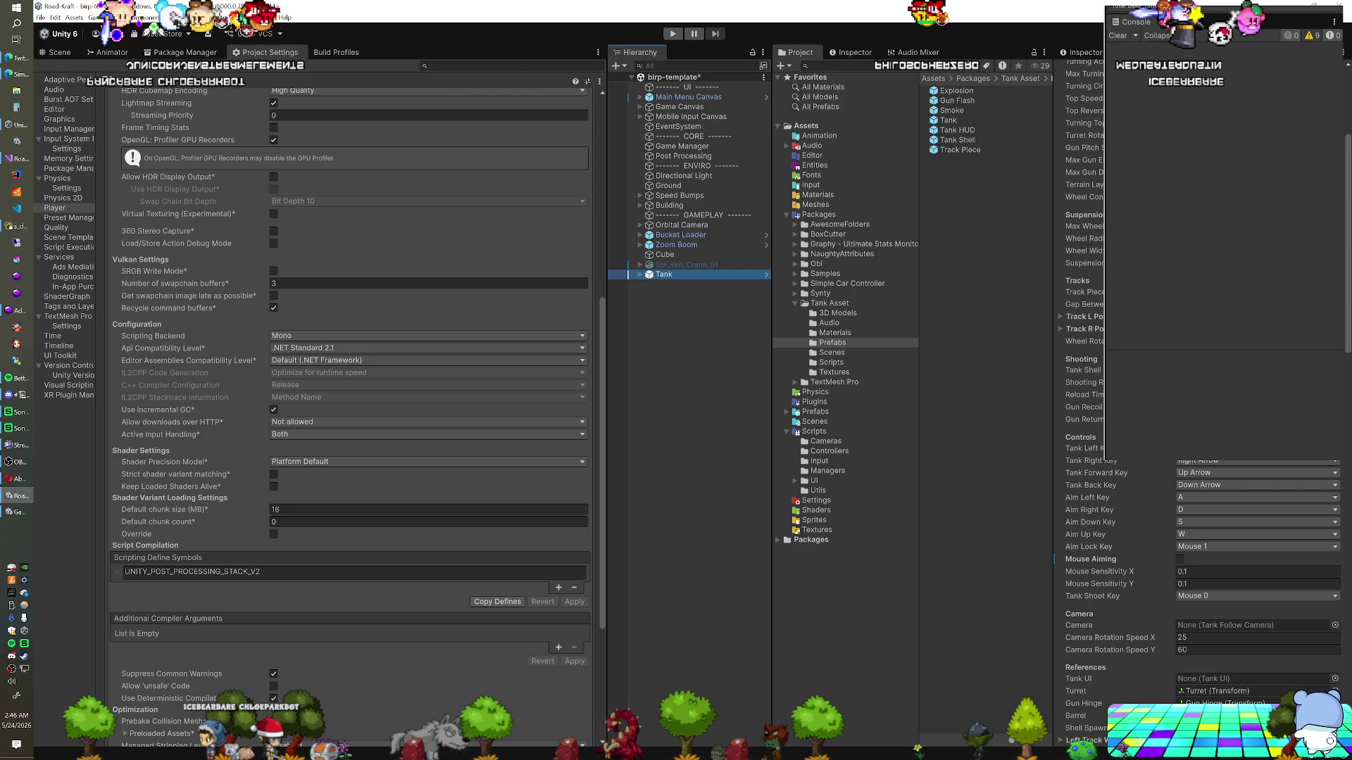
left_click(1101, 318)
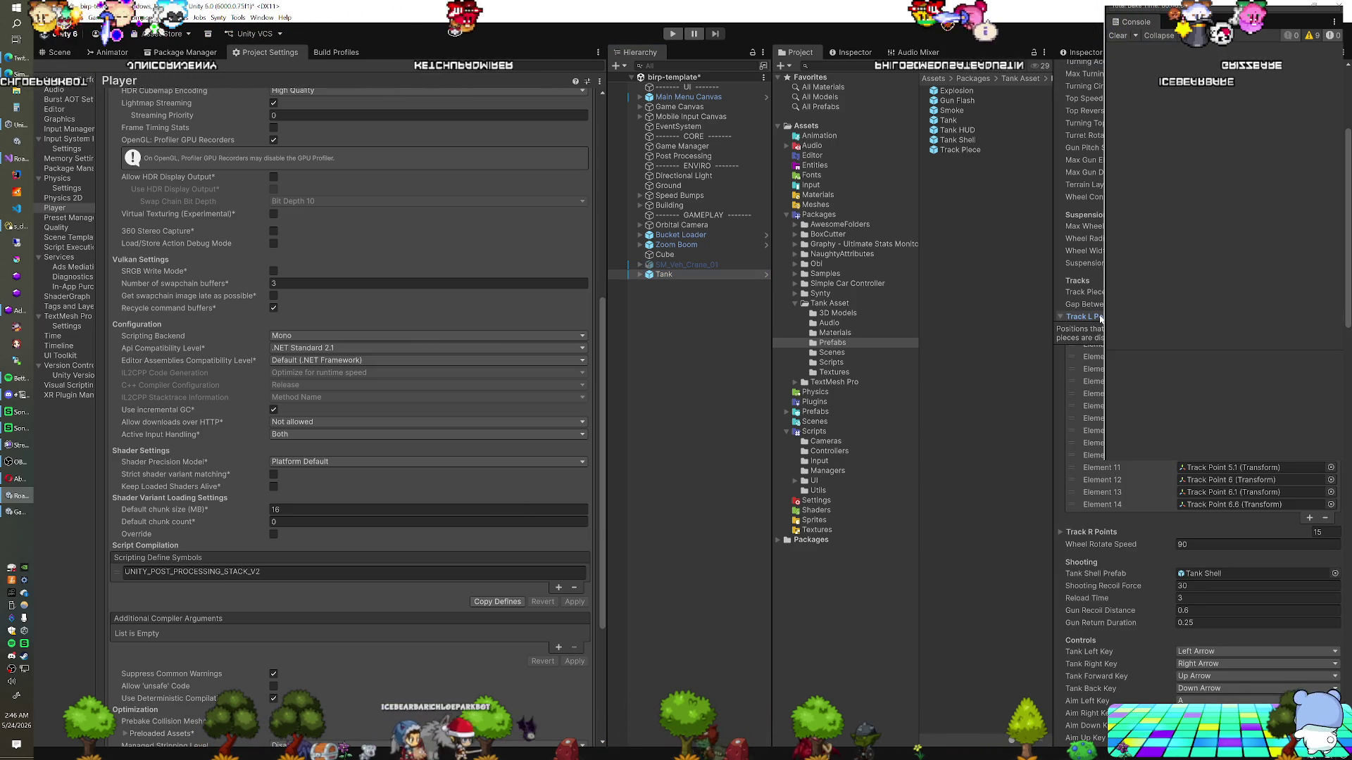
left_click(60, 52)
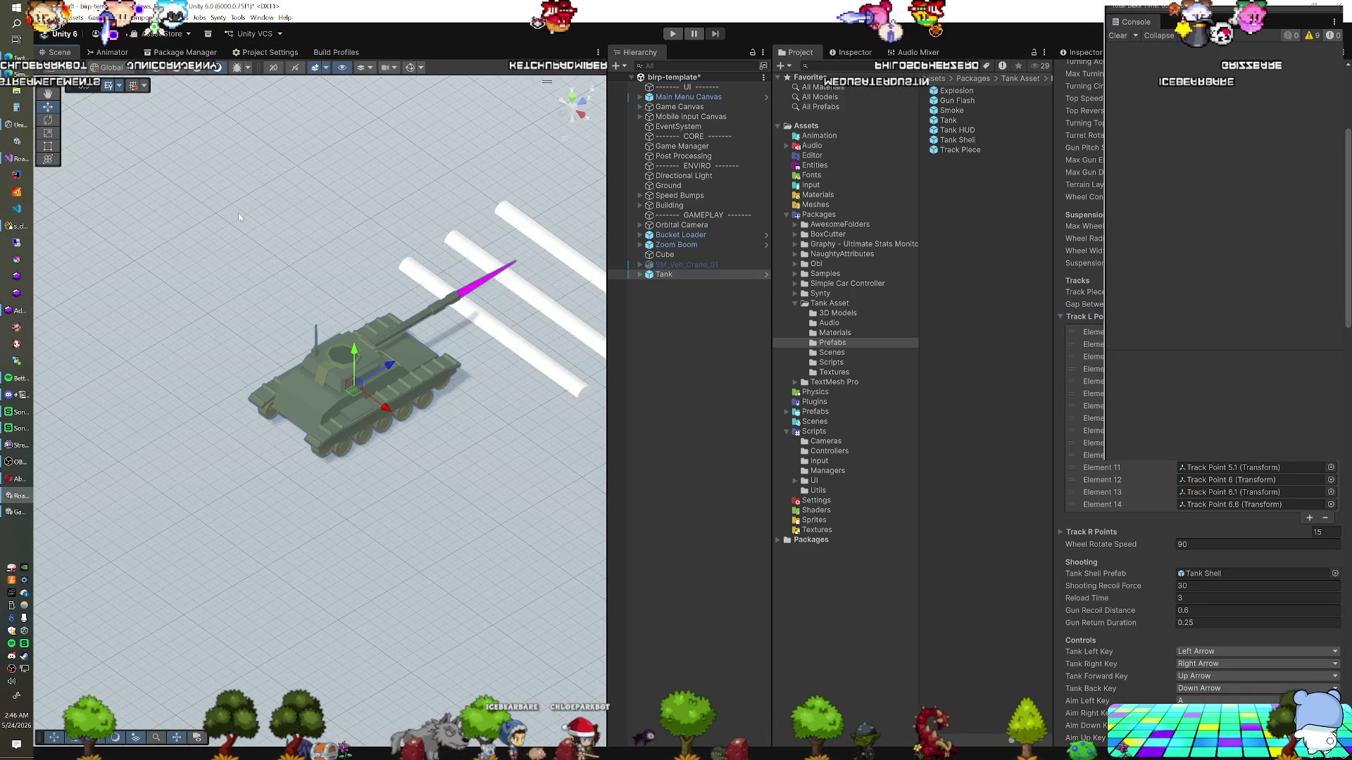
Inspect the Tank's track points (6.7, 6.6, 6.1, 5.1) in the Hierarchy and Scene view
left_click_drag(350, 378, 255, 283)
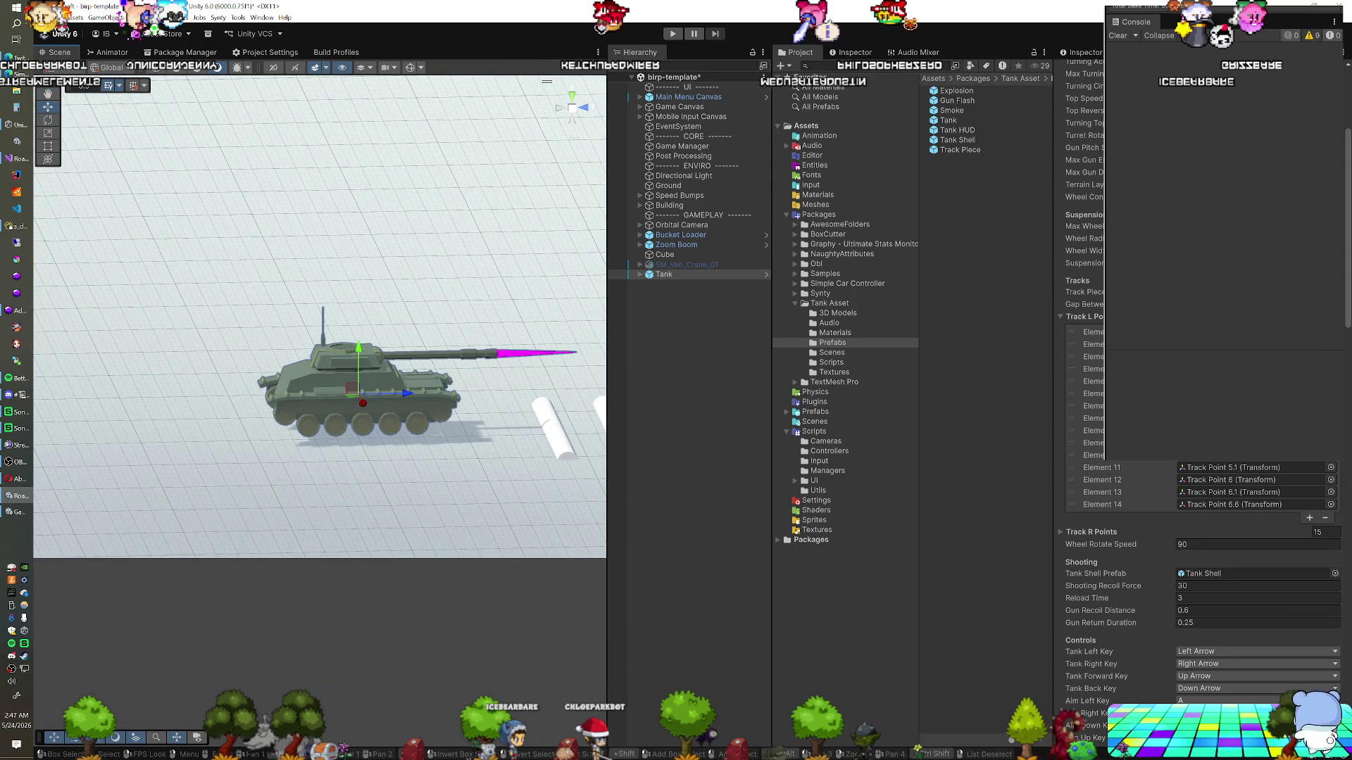
left_click(1093, 332)
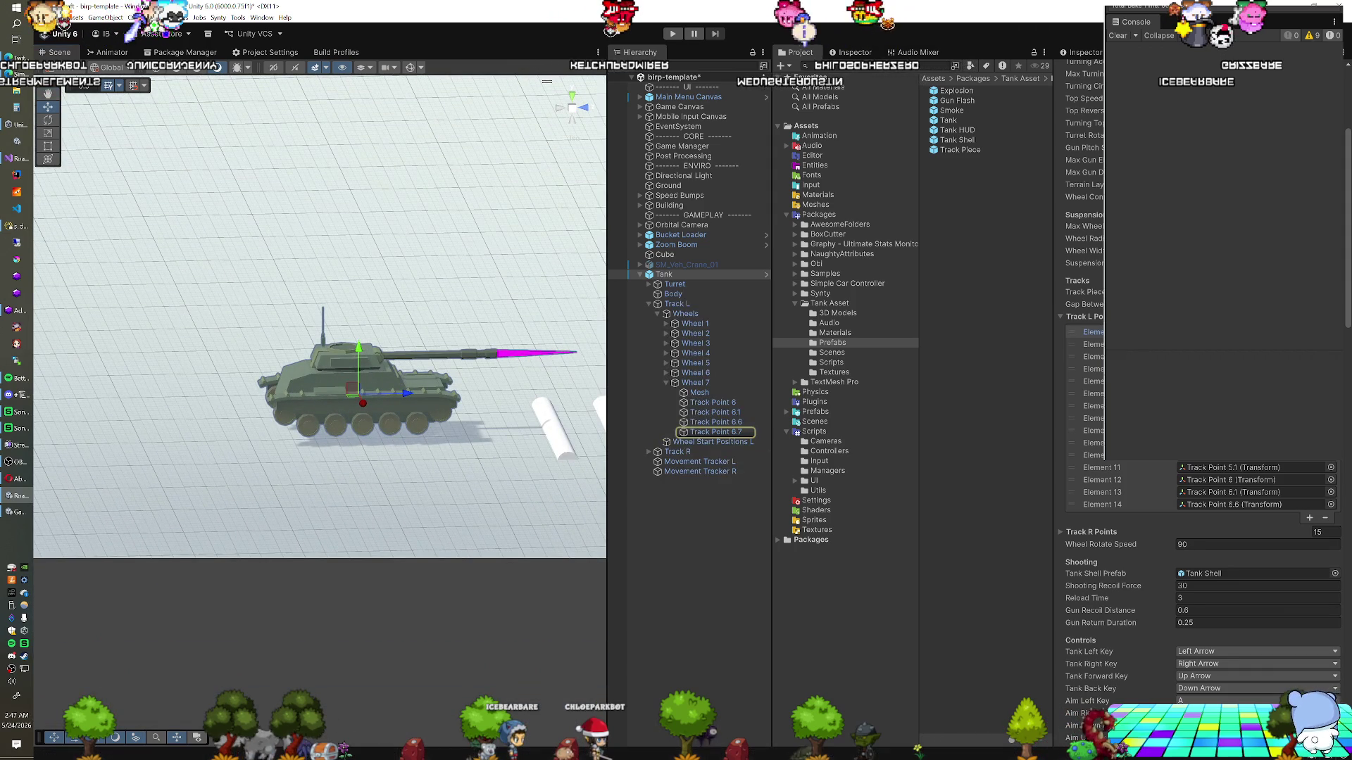
left_click(711, 432)
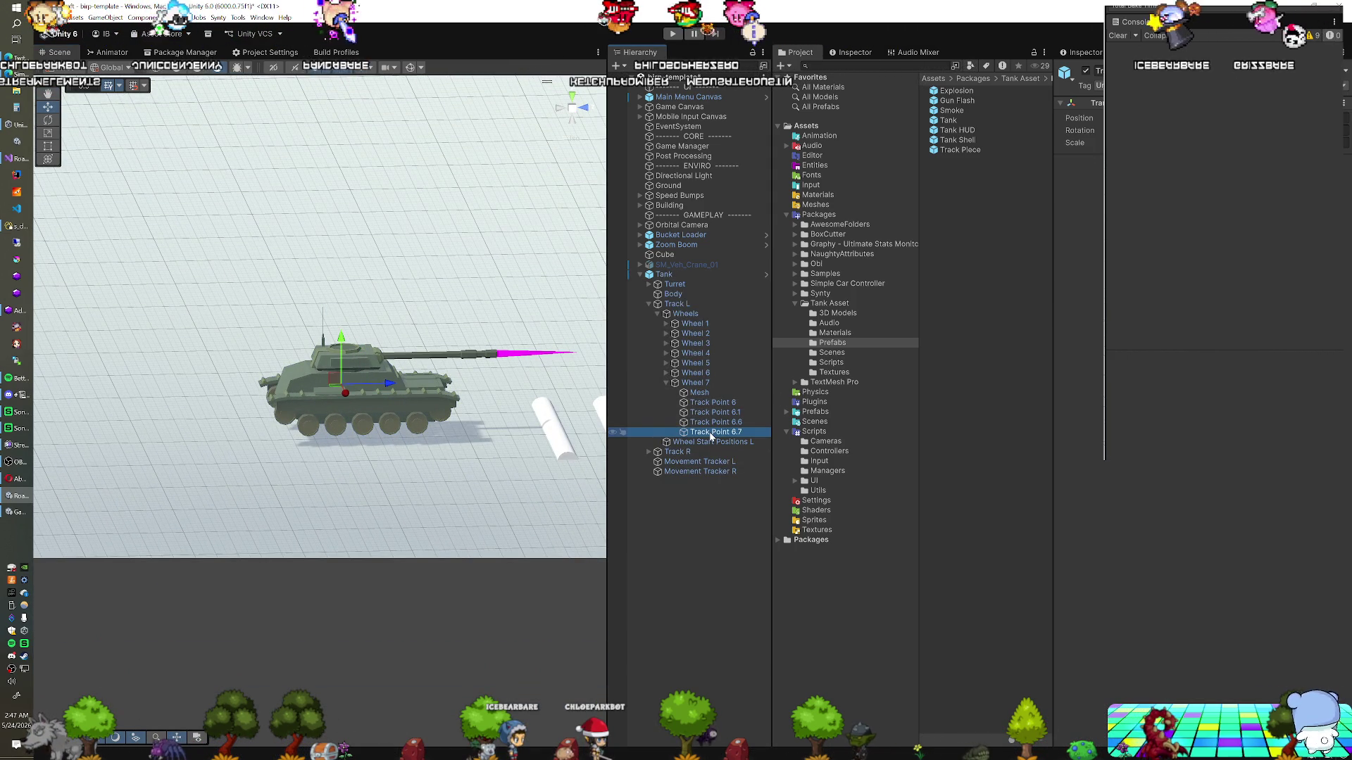
left_click(711, 423)
mouse_move(317, 423)
left_mouse_down()
mouse_move(292, 440)
mouse_move(310, 355)
left_mouse_up()
left_click(728, 414)
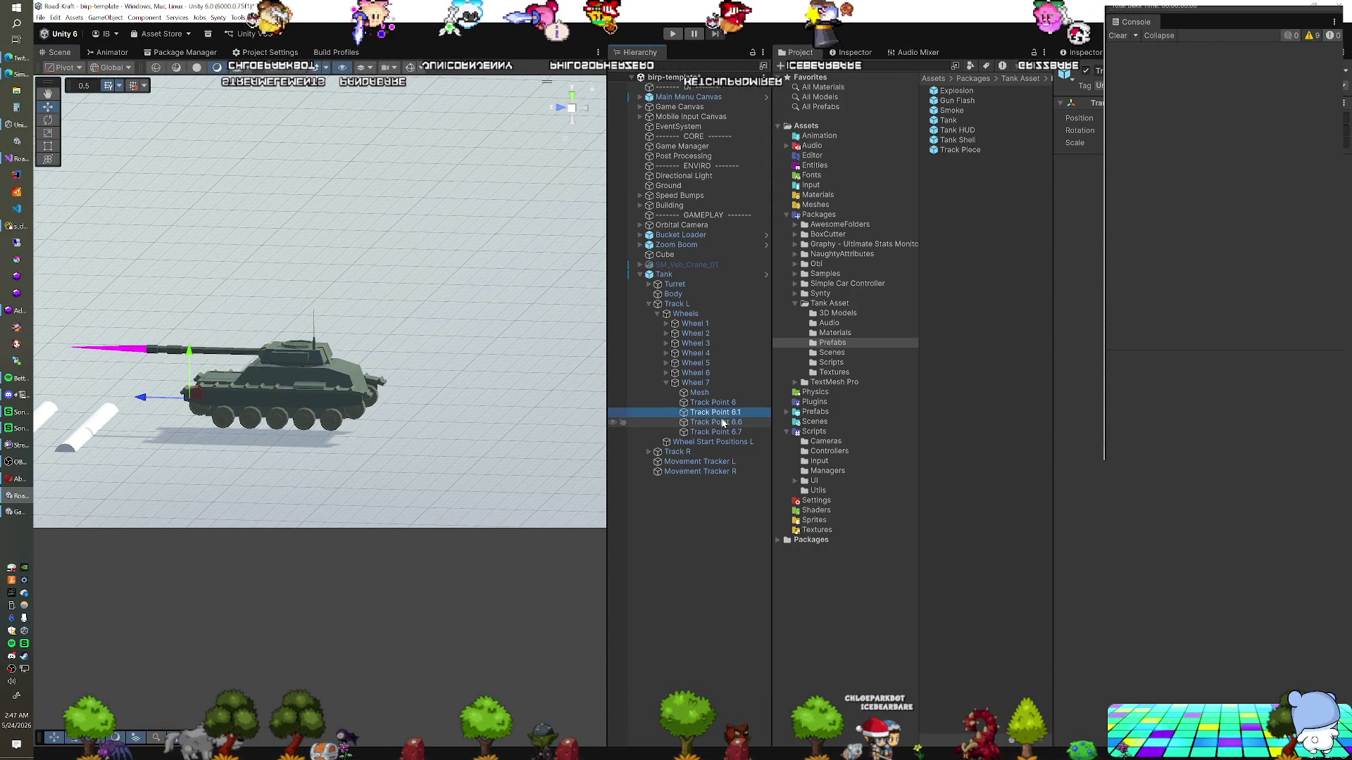
left_click(723, 423)
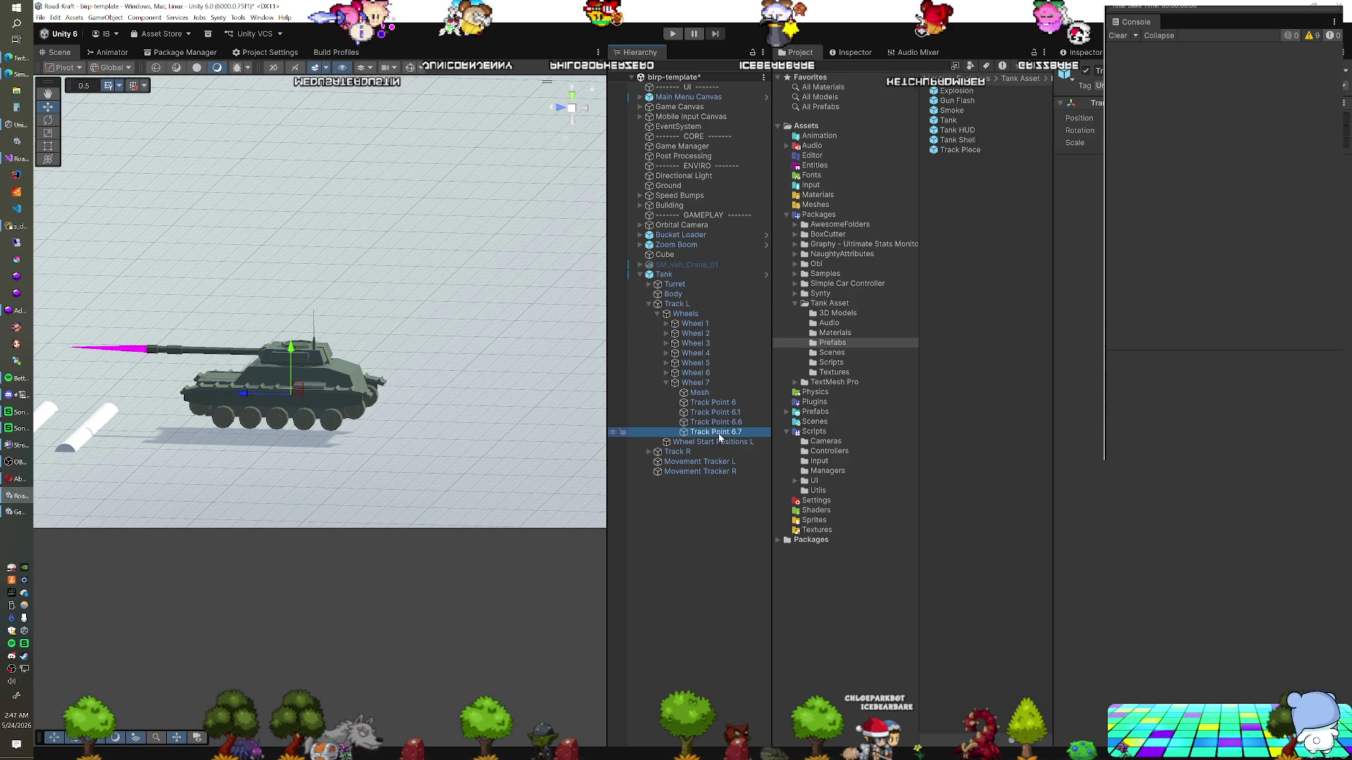
left_click(666, 374)
left_click(711, 392)
left_click(708, 403)
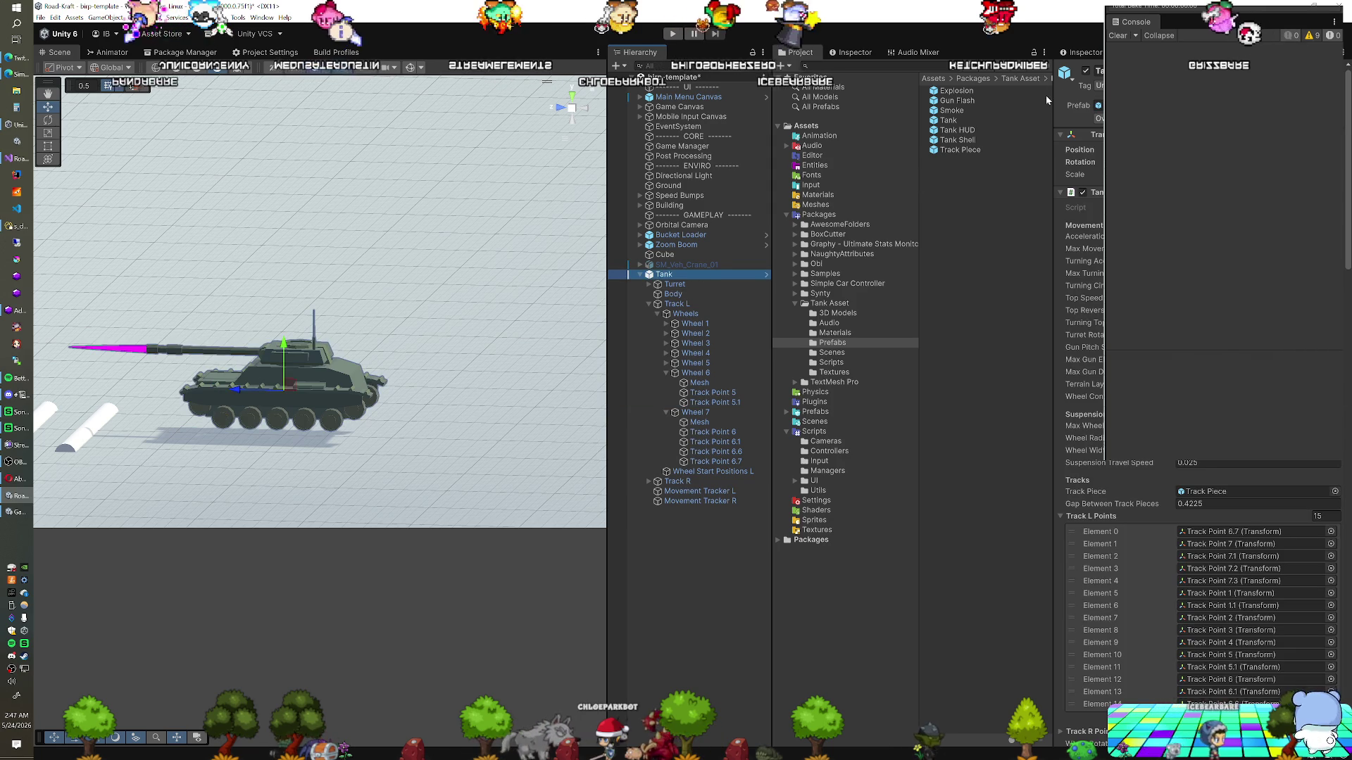
Remove the Tank and activate SM_Veh_Crane_01, orbiting in to view the crane
left_click(1086, 71)
left_click(662, 264)
key("ctrl+z")
key("ctrl+z")
left_click(1086, 78)
mouse_move(547, 307)
left_mouse_down("alt")
mouse_move(299, 430)
mouse_move(493, 292)
mouse_move(367, 352)
left_mouse_up("alt")
mouse_move(345, 432)
left_mouse_down()
mouse_move(396, 386)
mouse_move(391, 421)
mouse_move(365, 438)
mouse_move(307, 431)
left_mouse_up()
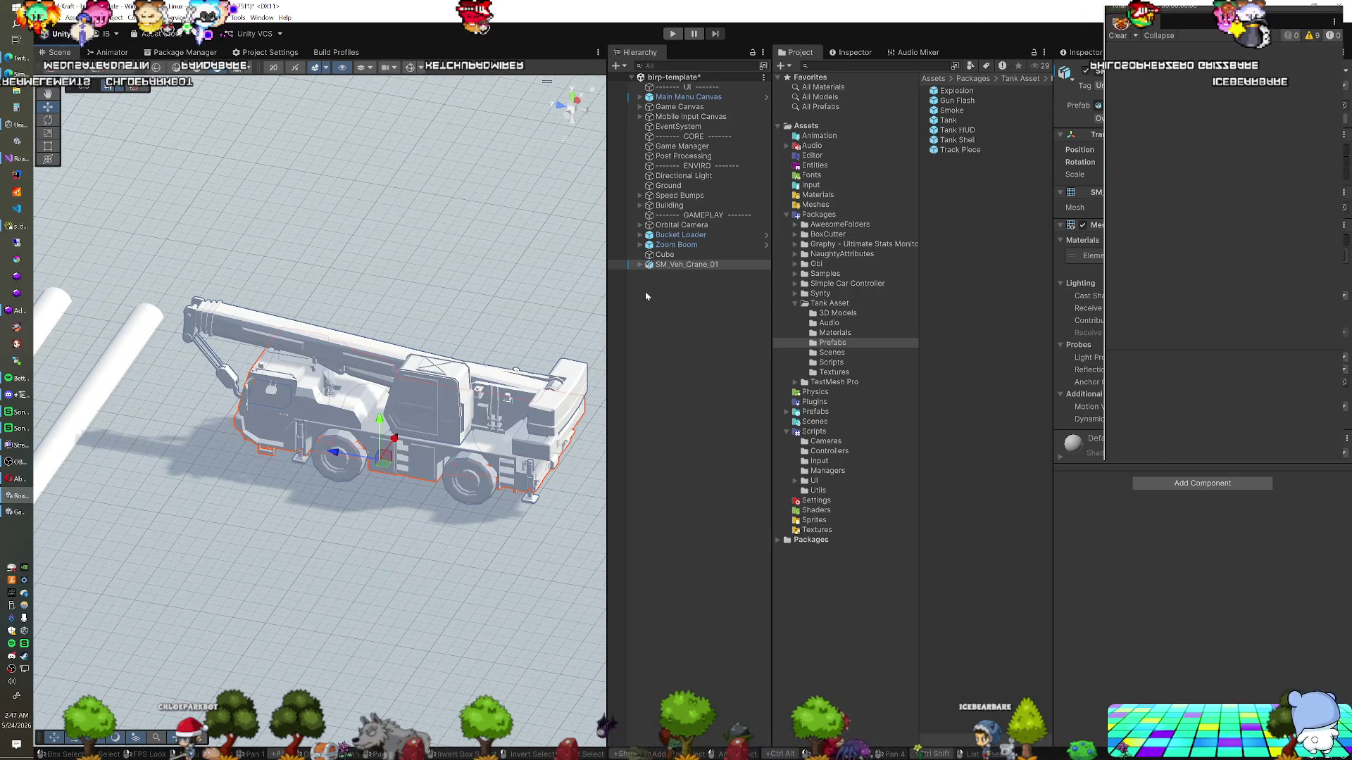
Apply the Vehicle material from Assets/Materials to every child part of the crane
left_click(638, 265, "alt")
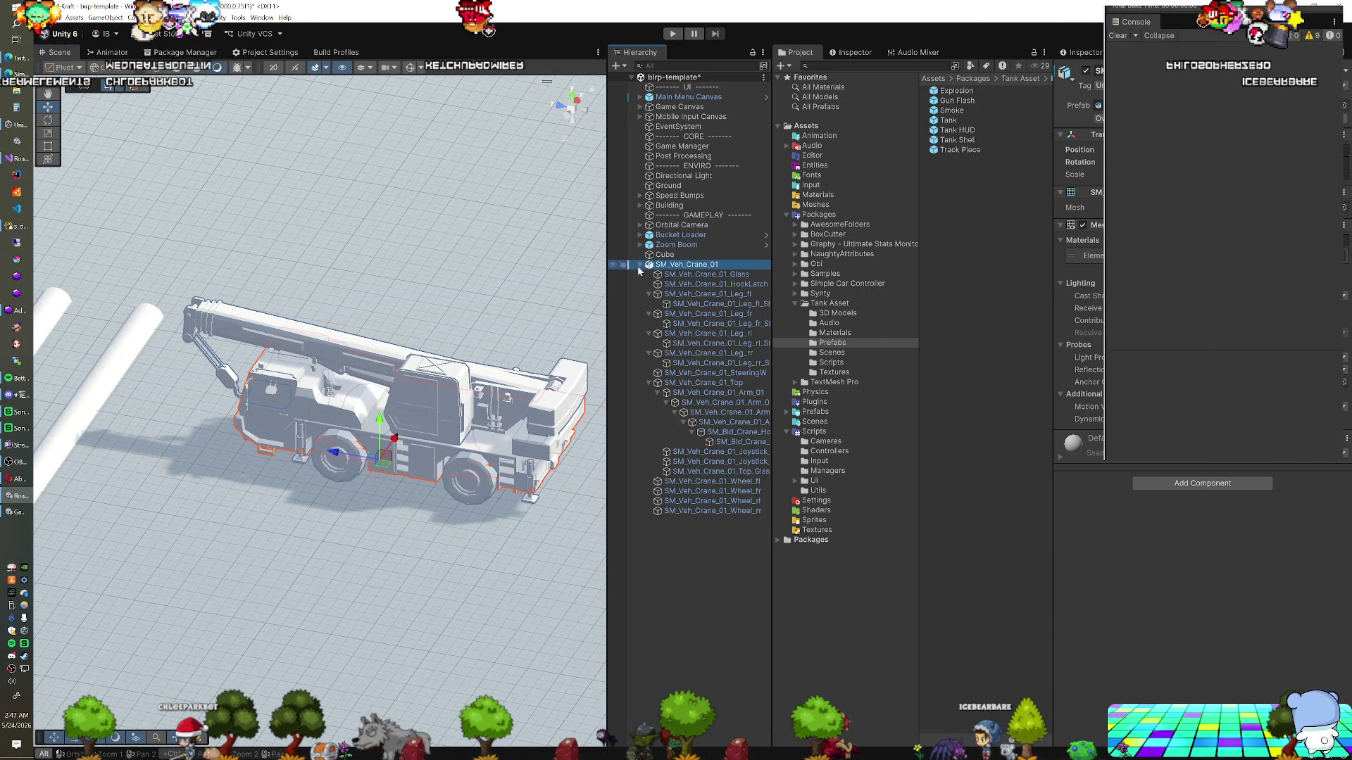
left_click(707, 275)
left_click(711, 511, "shift")
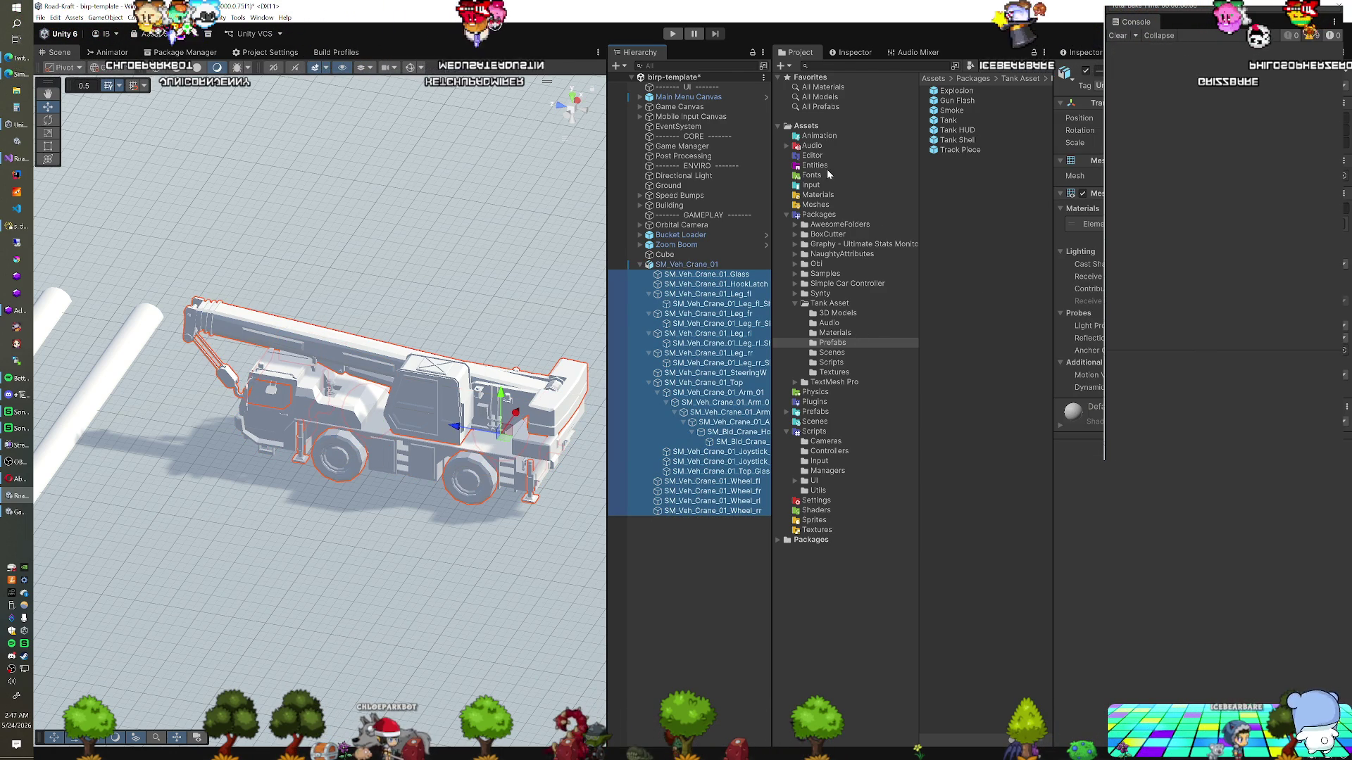
left_click(817, 195)
left_click_drag(948, 124, 1088, 224)
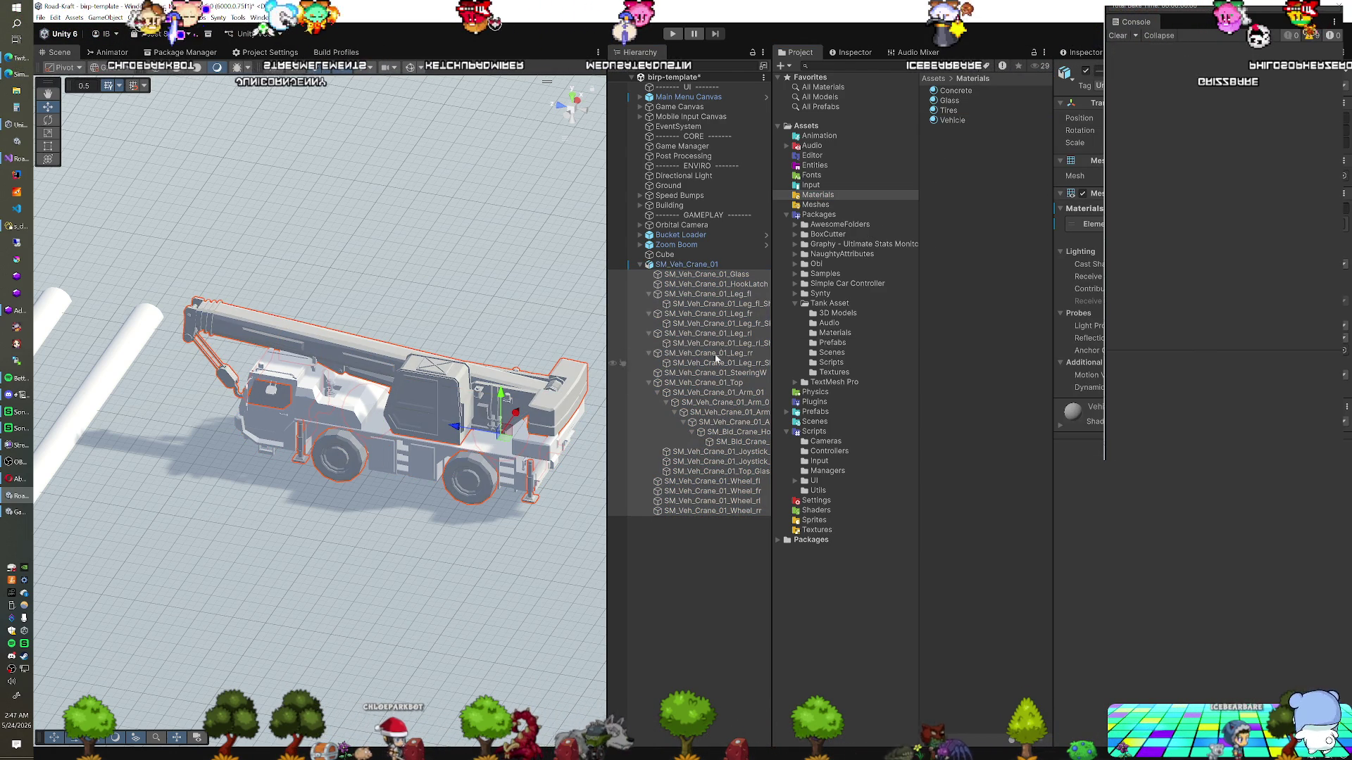
Give the four wheels the Tires material and the cab window the Glass material
left_click(725, 413)
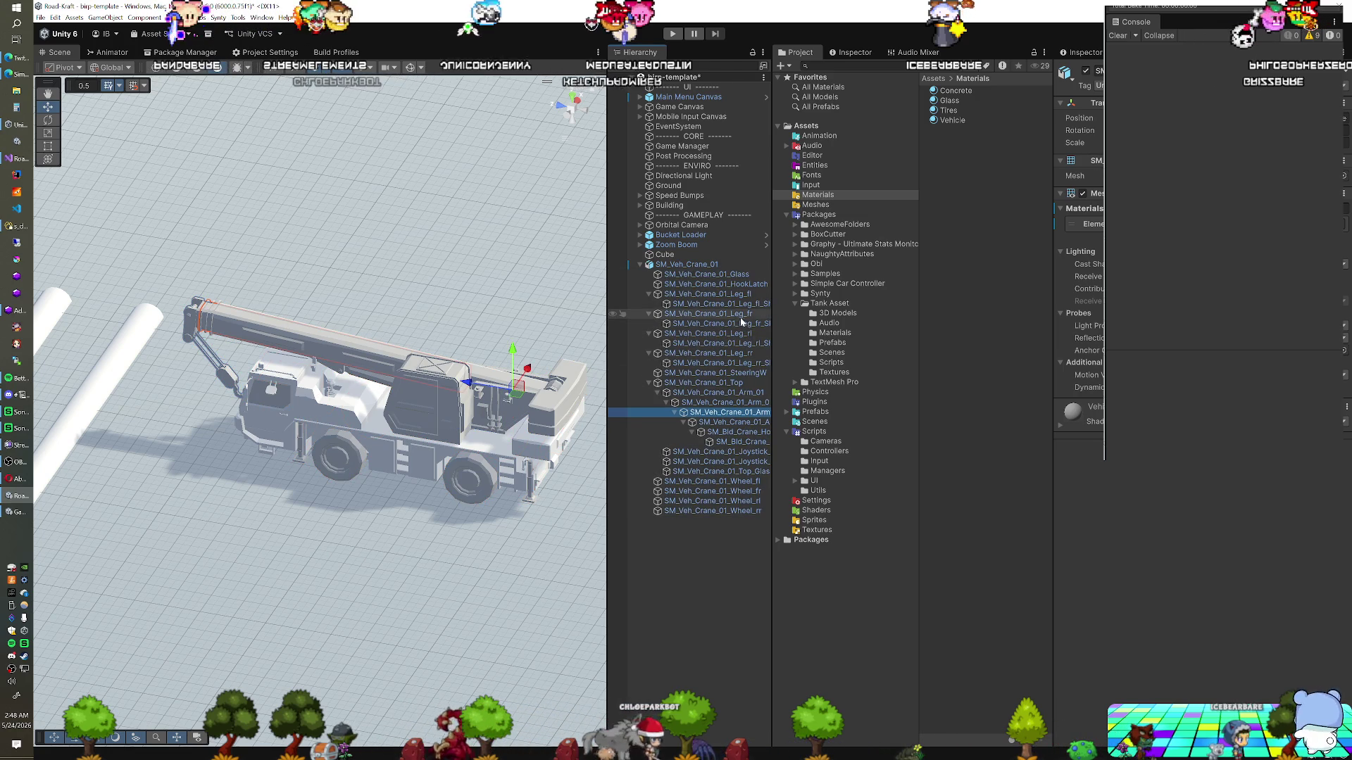
left_click(712, 481)
left_click(720, 511, "shift")
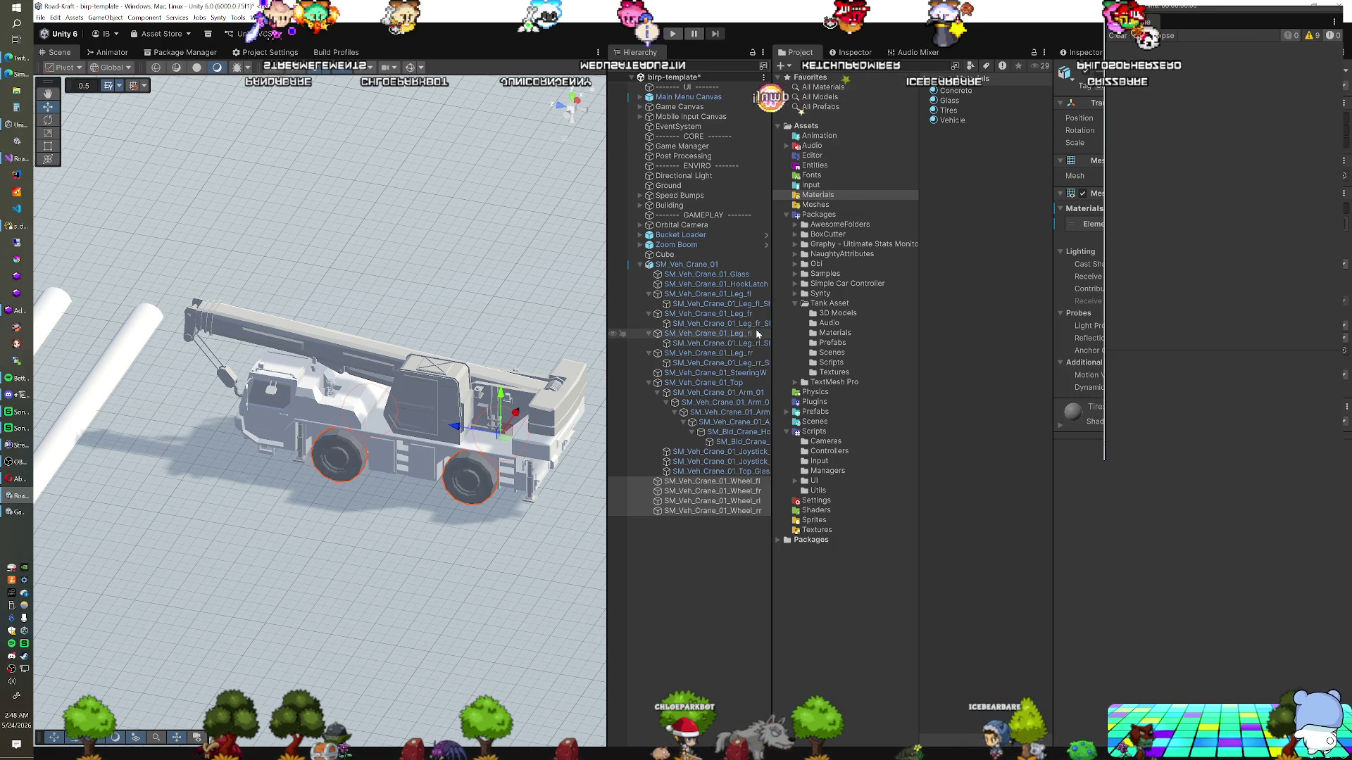
left_click(399, 445)
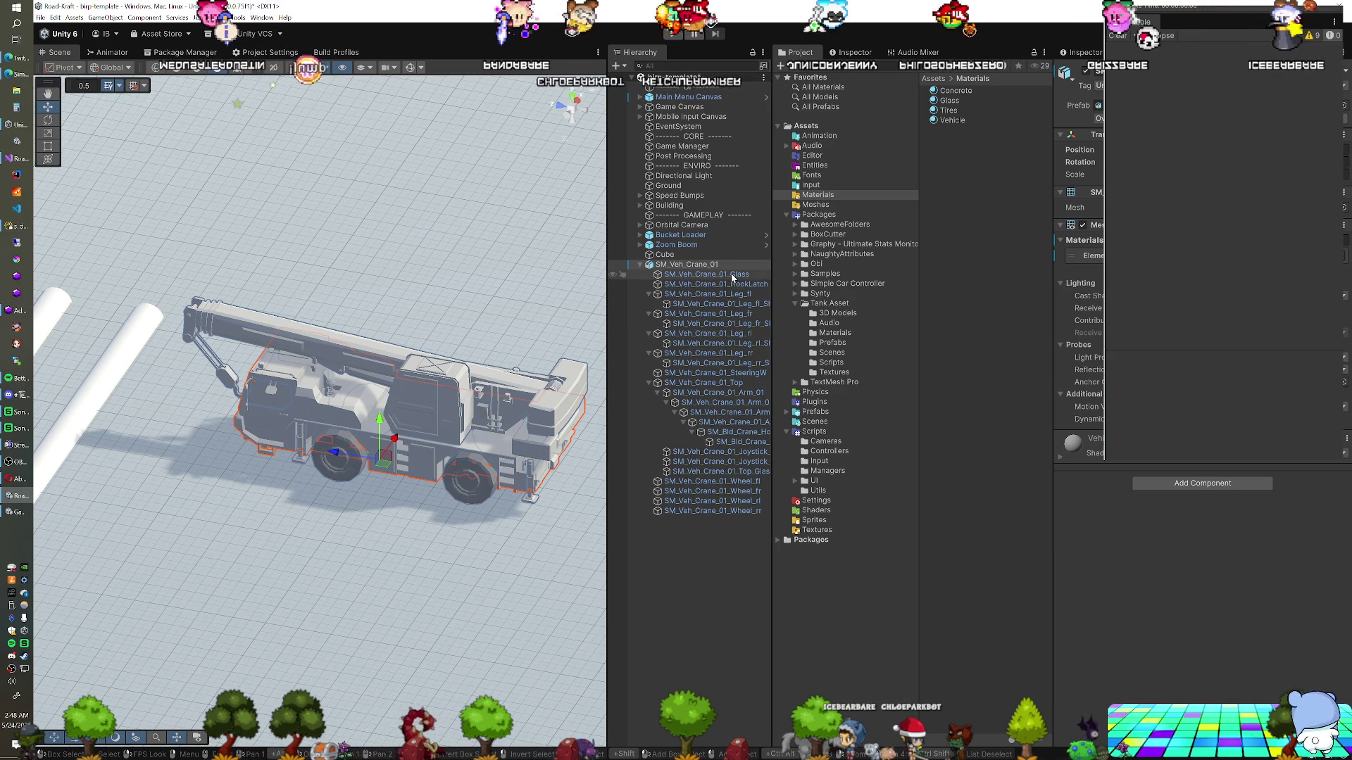
left_click(271, 393)
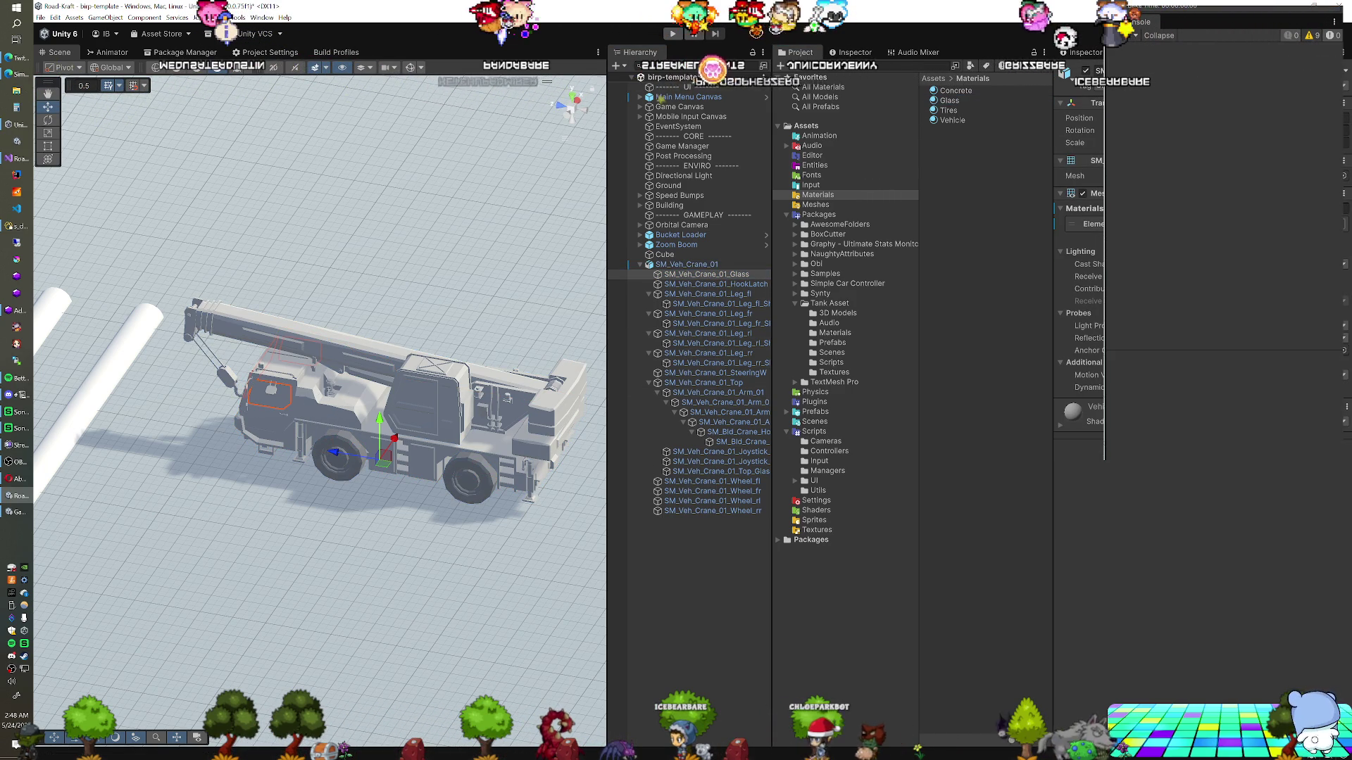
mouse_move(334, 368)
left_mouse_down()
mouse_move(300, 452)
mouse_move(364, 473)
mouse_move(512, 485)
left_mouse_up()
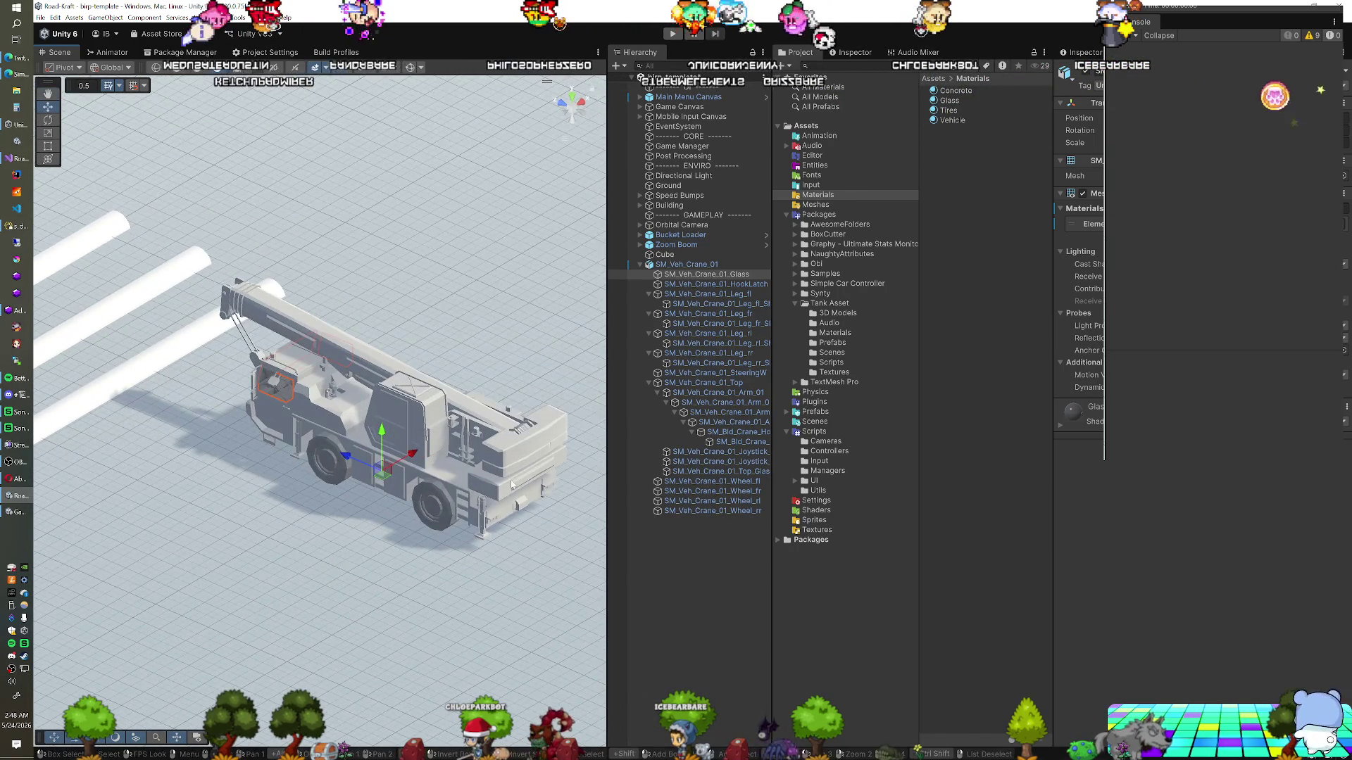
Shift the crane's front-left leg slightly left and down
left_click(749, 304)
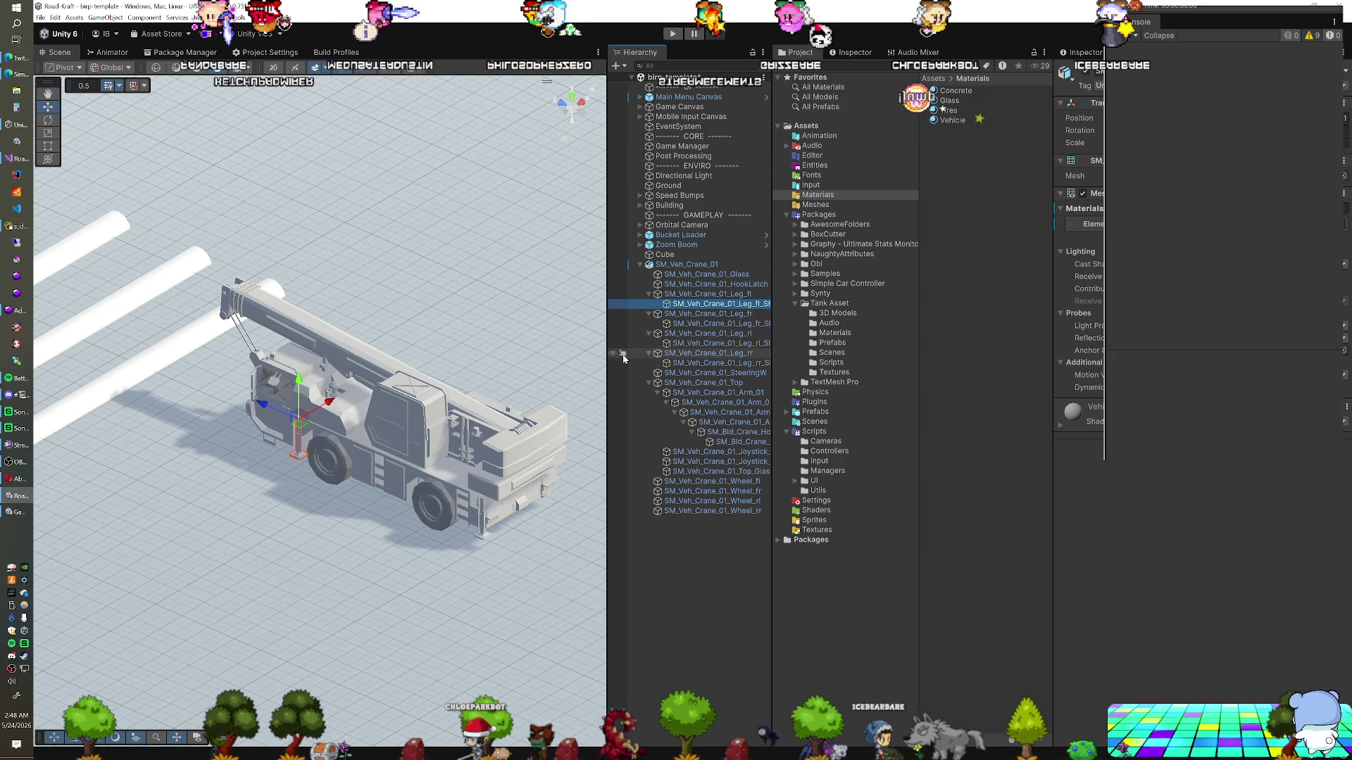
scroll(306, 497, "up", 5)
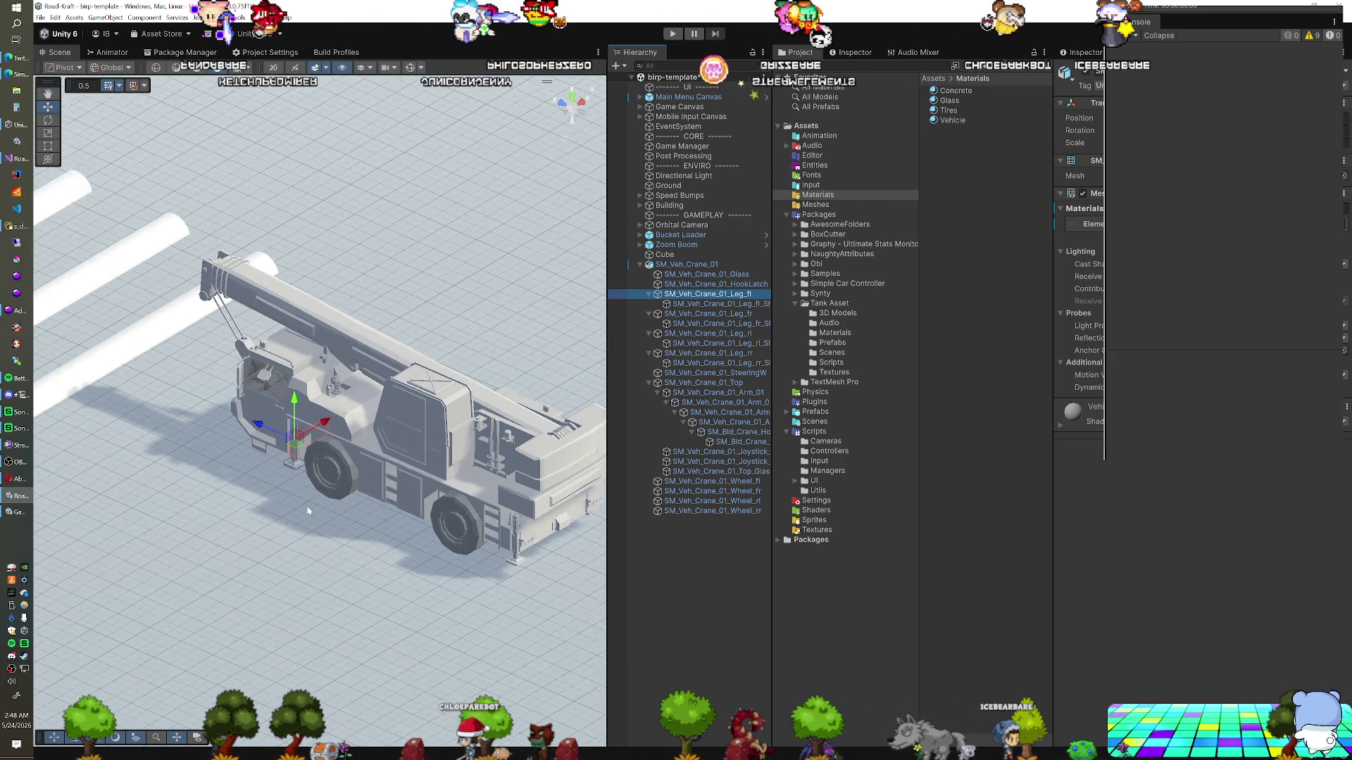
left_click_drag(288, 451, 259, 475)
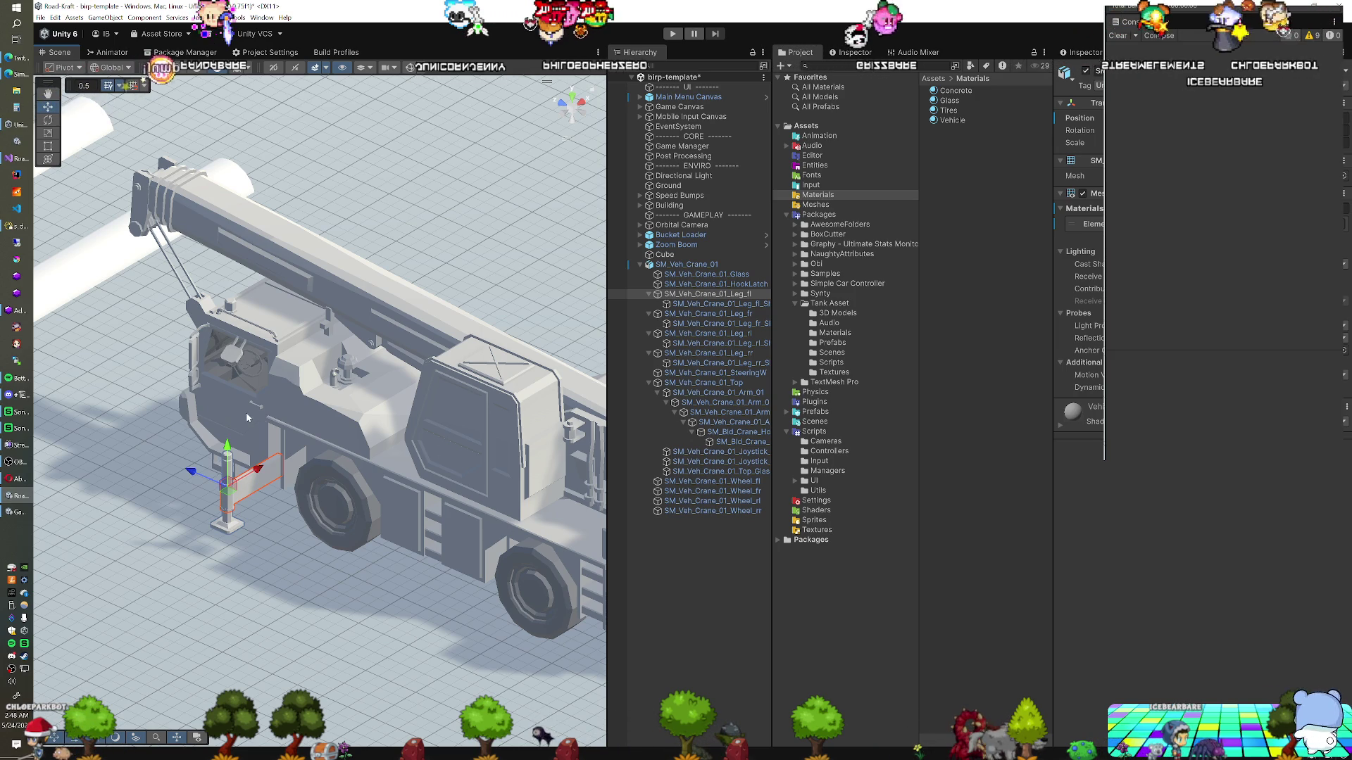
Undo a trial downward move of the front-left leg foot, then orbit out and select SM_Veh_Crane_01
left_click(629, 304)
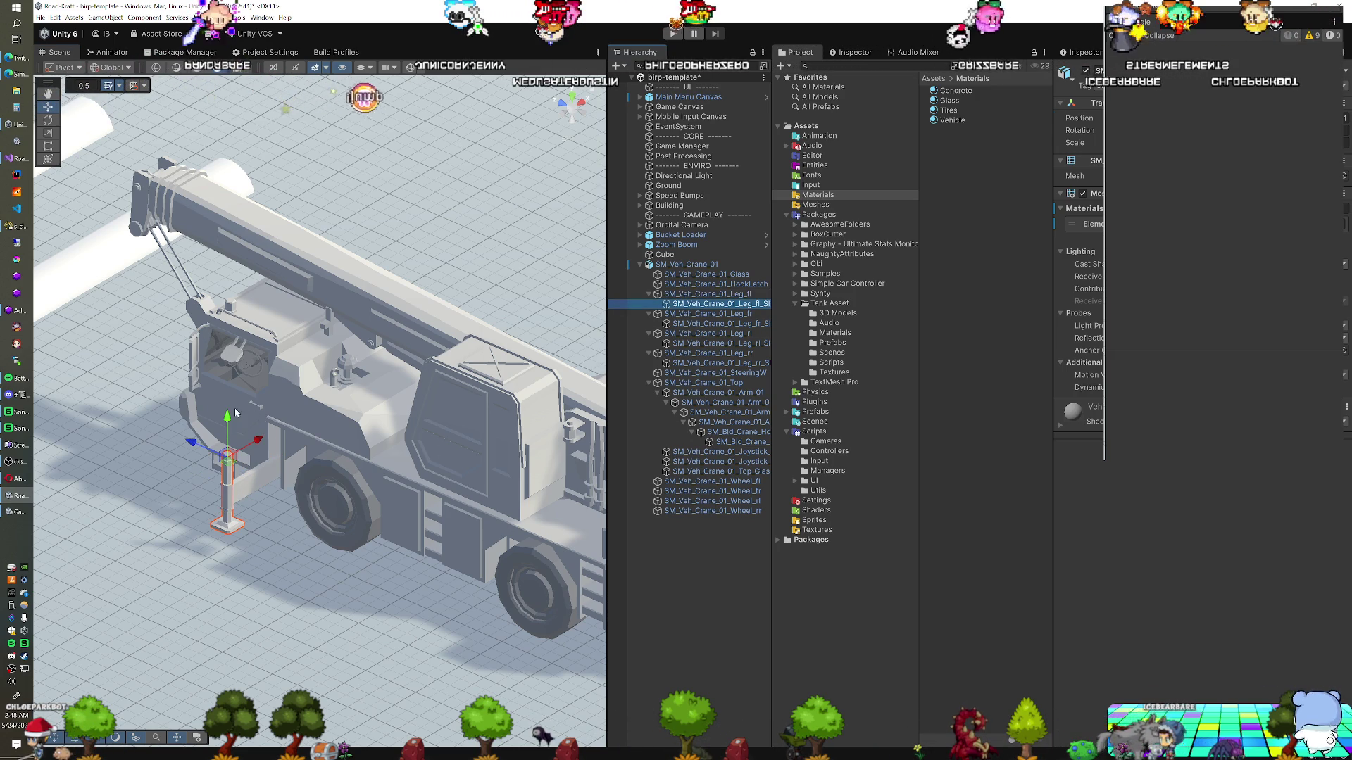
left_click_drag(227, 417, 227, 451)
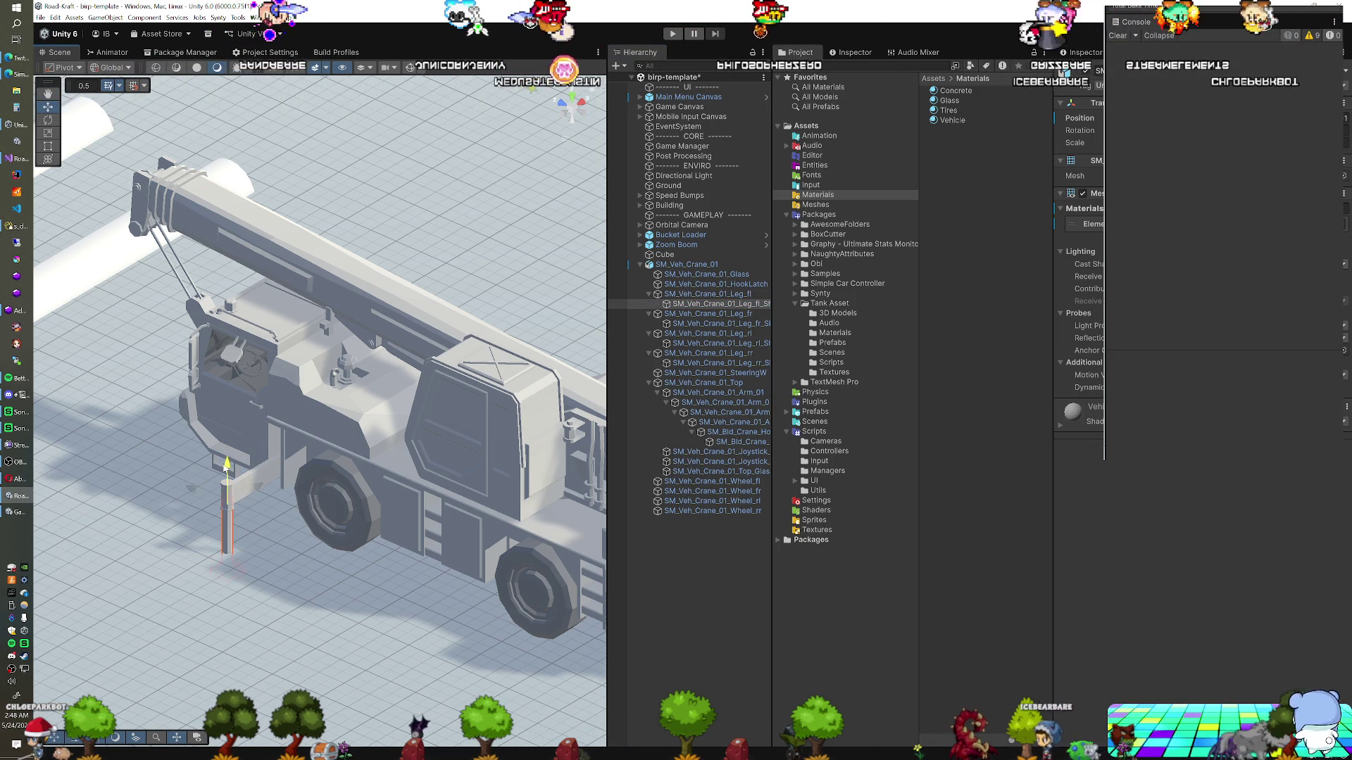
key("ctrl+z")
key("ctrl+z")
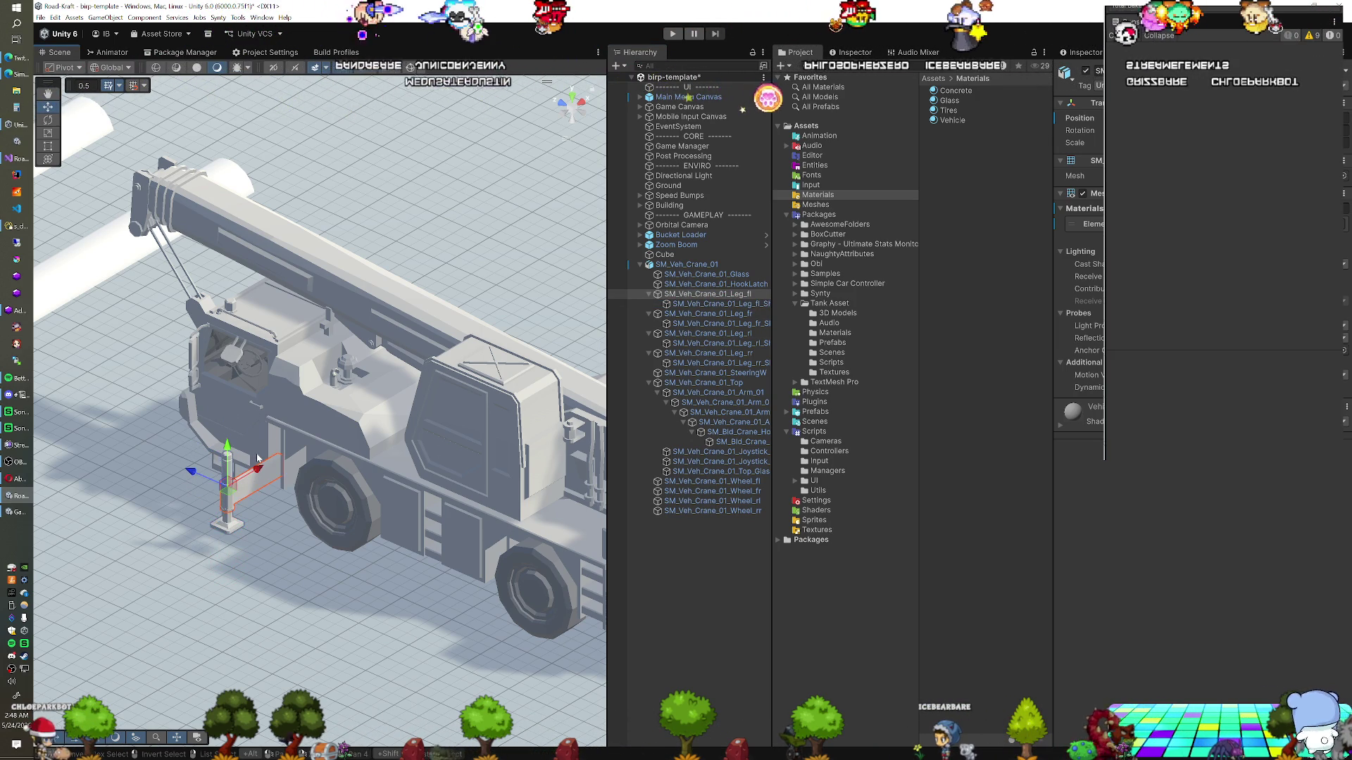
scroll(352, 459, "down", 2)
mouse_move(352, 454)
left_mouse_down()
mouse_move(469, 439)
mouse_move(387, 425)
mouse_move(409, 412)
mouse_move(247, 412)
mouse_move(100, 389)
mouse_move(563, 438)
left_mouse_up()
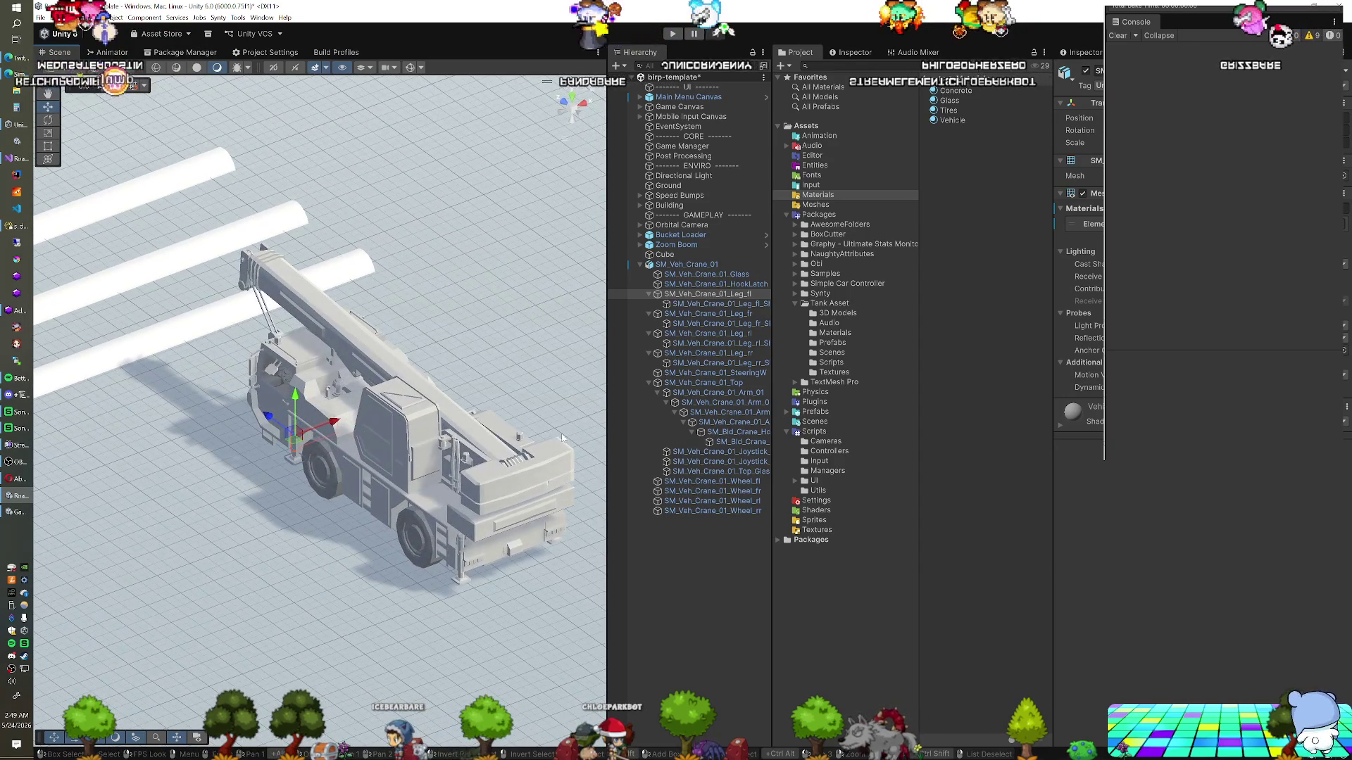
left_click(700, 269)
Duplicate the Zoom Boom vehicle object and select the copy named Crane
left_click(674, 245)
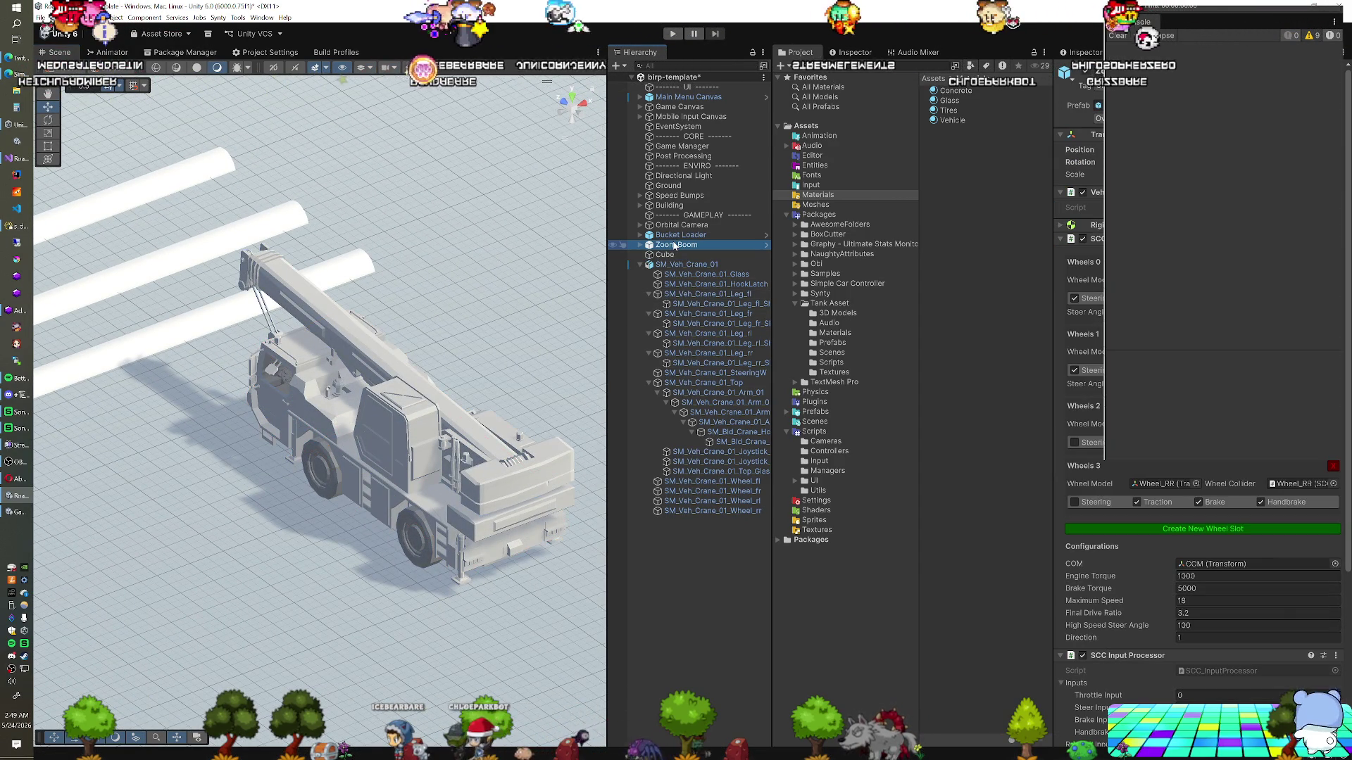
key("ctrl+d")
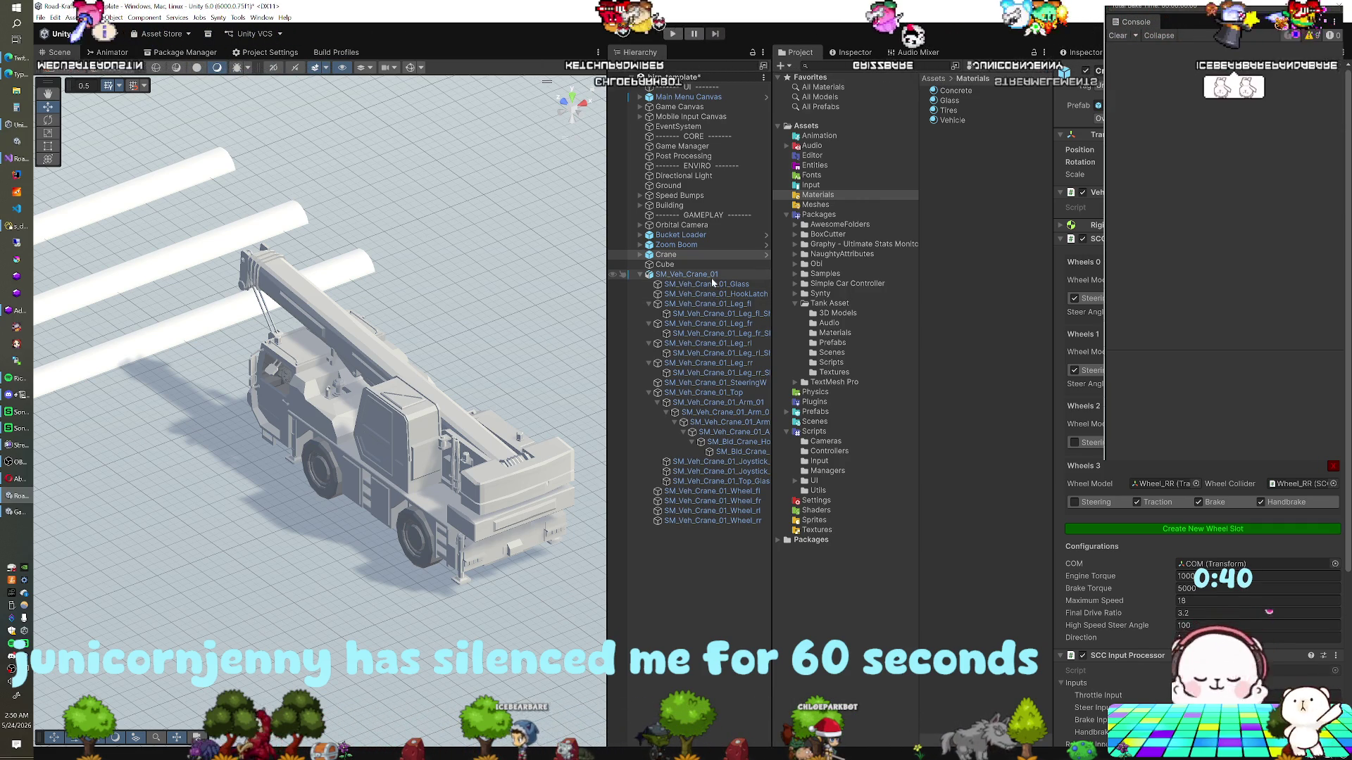
left_click(687, 256)
Rename the duplicated vehicle object to 'Mobile Crane' and expand its children
left_click(661, 255)
type("Truck")
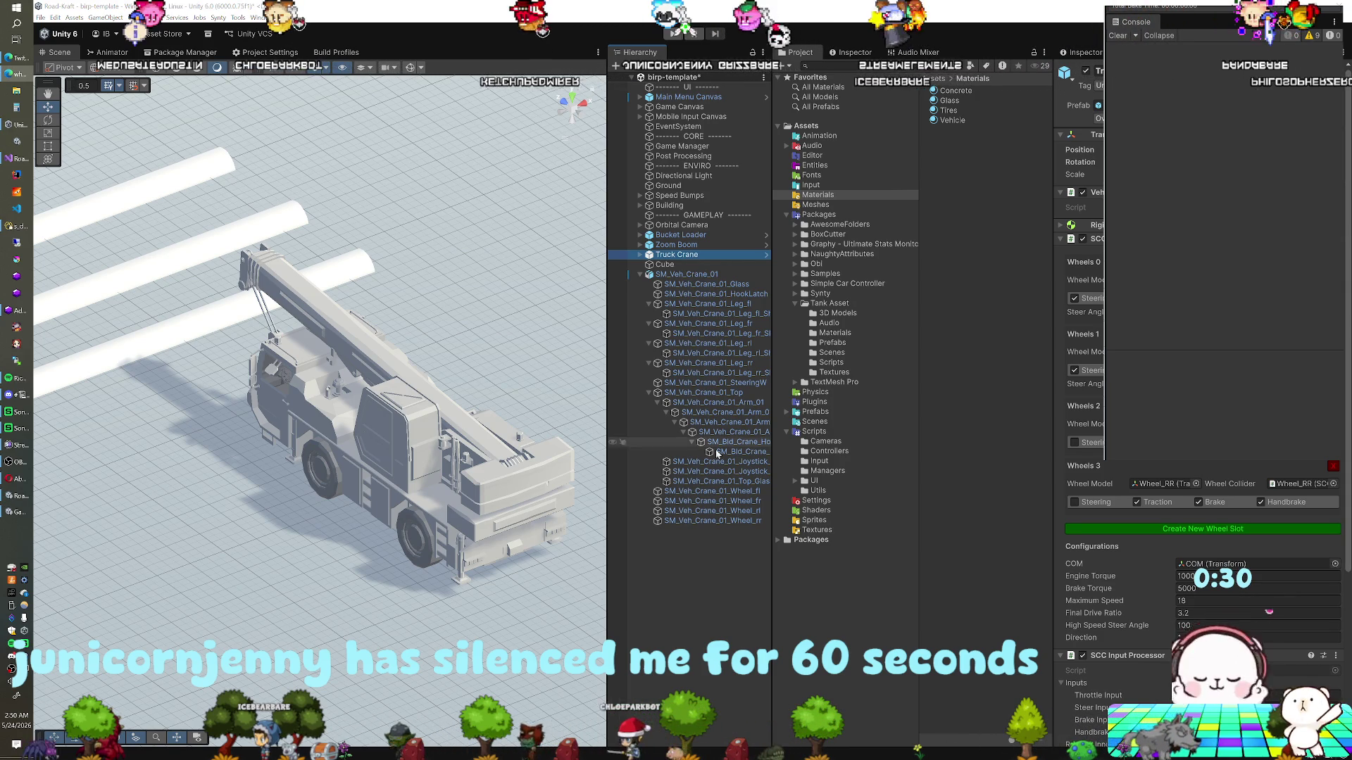
double_click(665, 255)
type("Mobile")
key("Return")
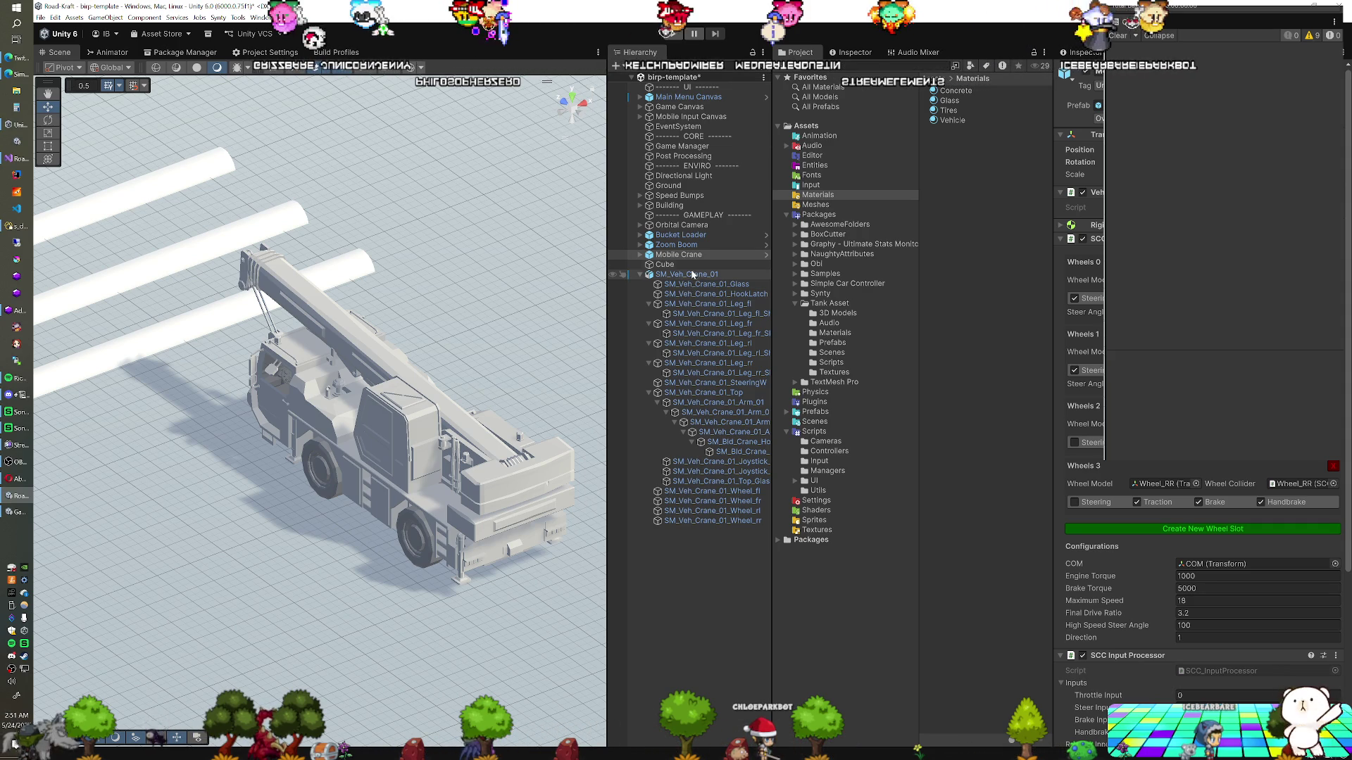
left_click(639, 255)
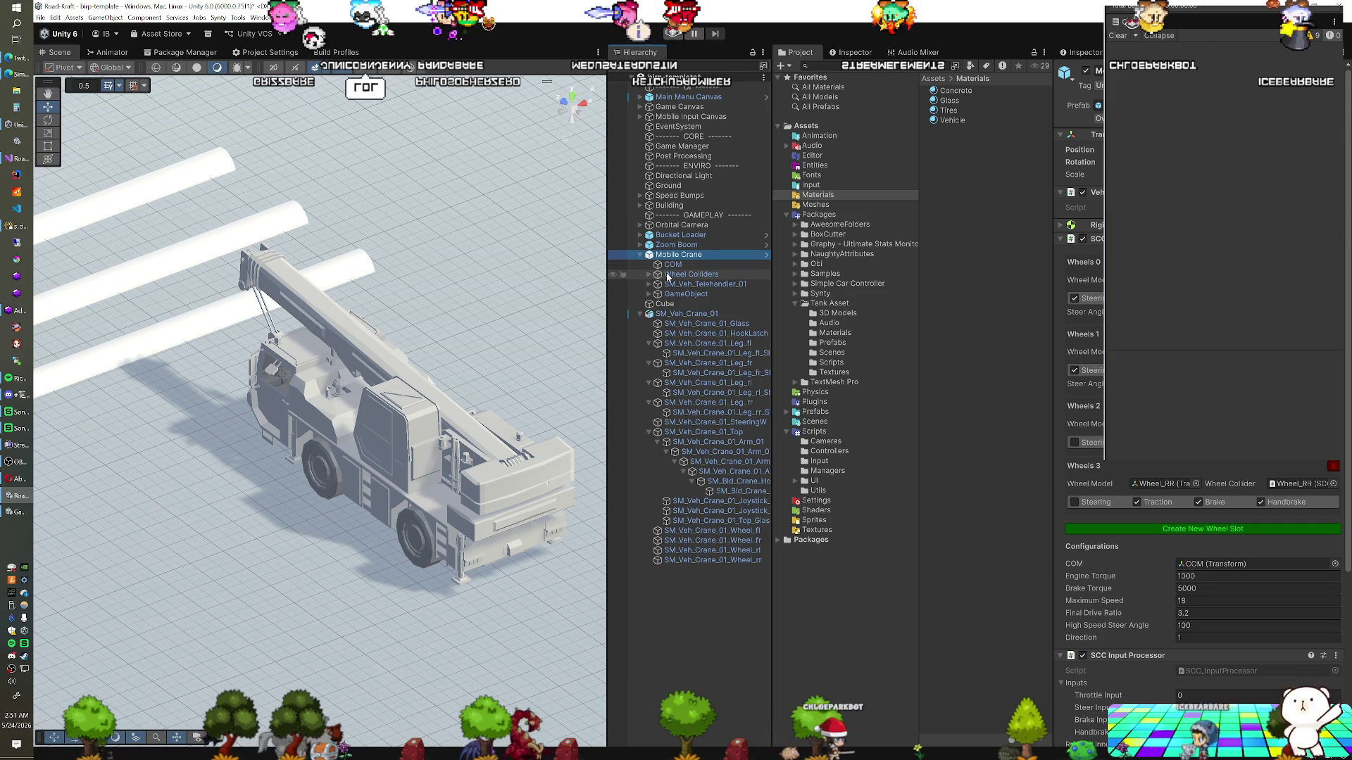
Delete SM_Veh_Telehandler_01 and the empty GameObject from Mobile Crane, then put SM_Veh_Crane_01 inside it
left_click(671, 286)
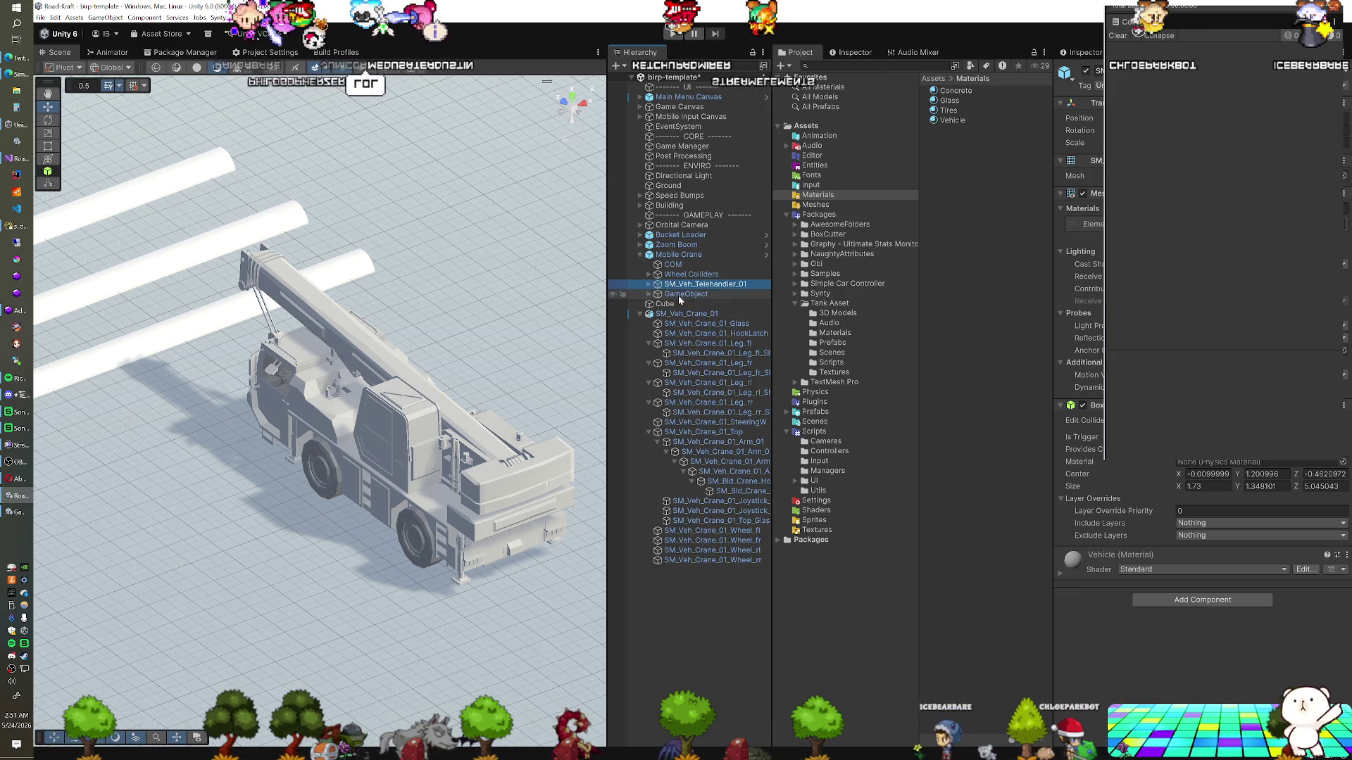
left_click(680, 295, "shift")
key("Delete")
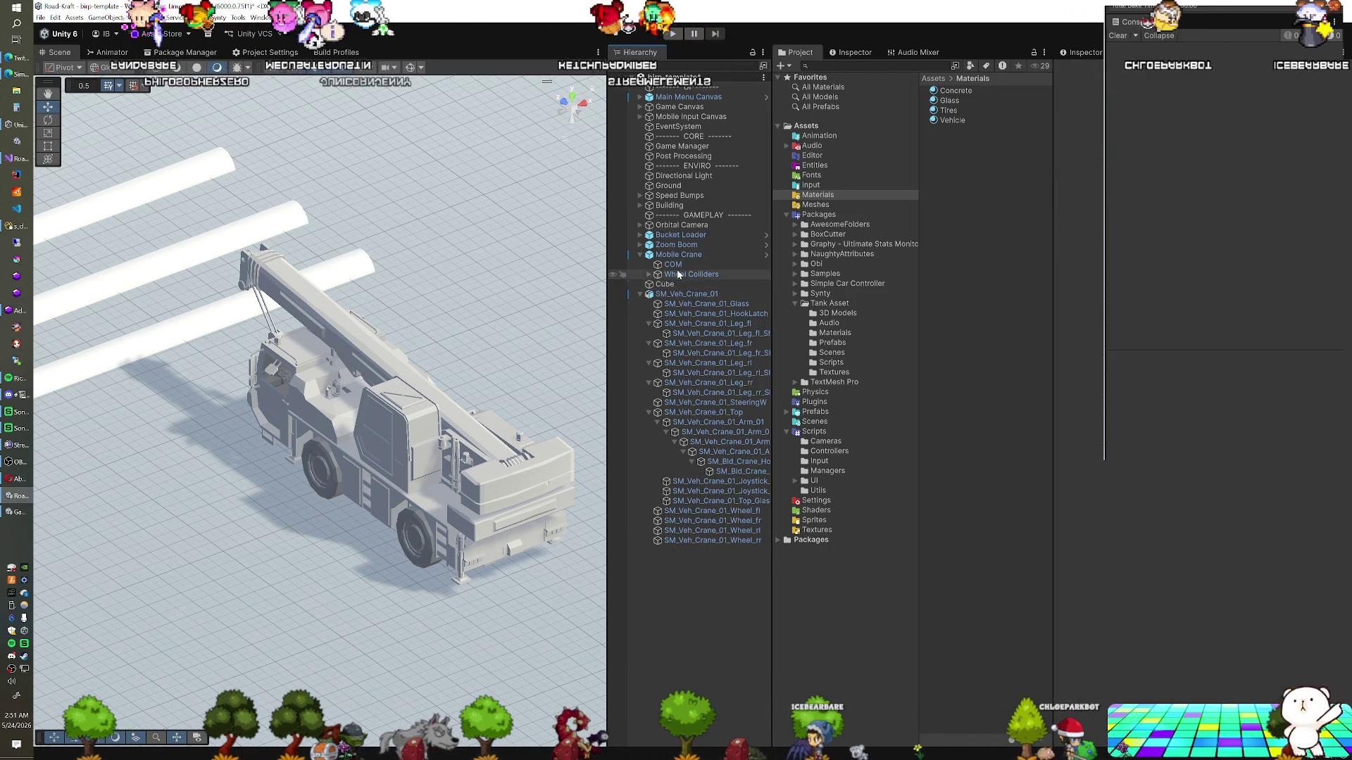
left_click_drag(678, 254, 676, 588)
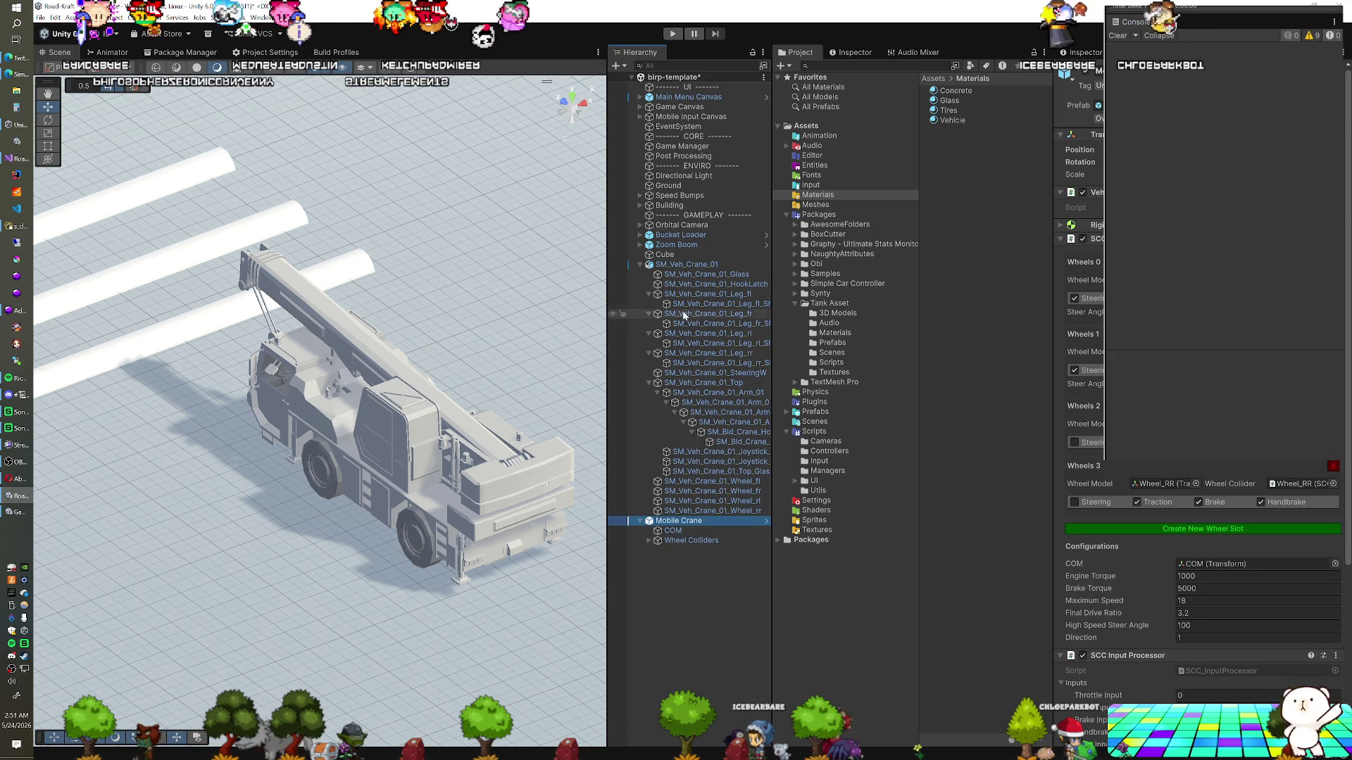
mouse_move(702, 263)
left_mouse_down()
mouse_move(699, 509)
mouse_move(688, 533)
mouse_move(680, 523)
left_mouse_up()
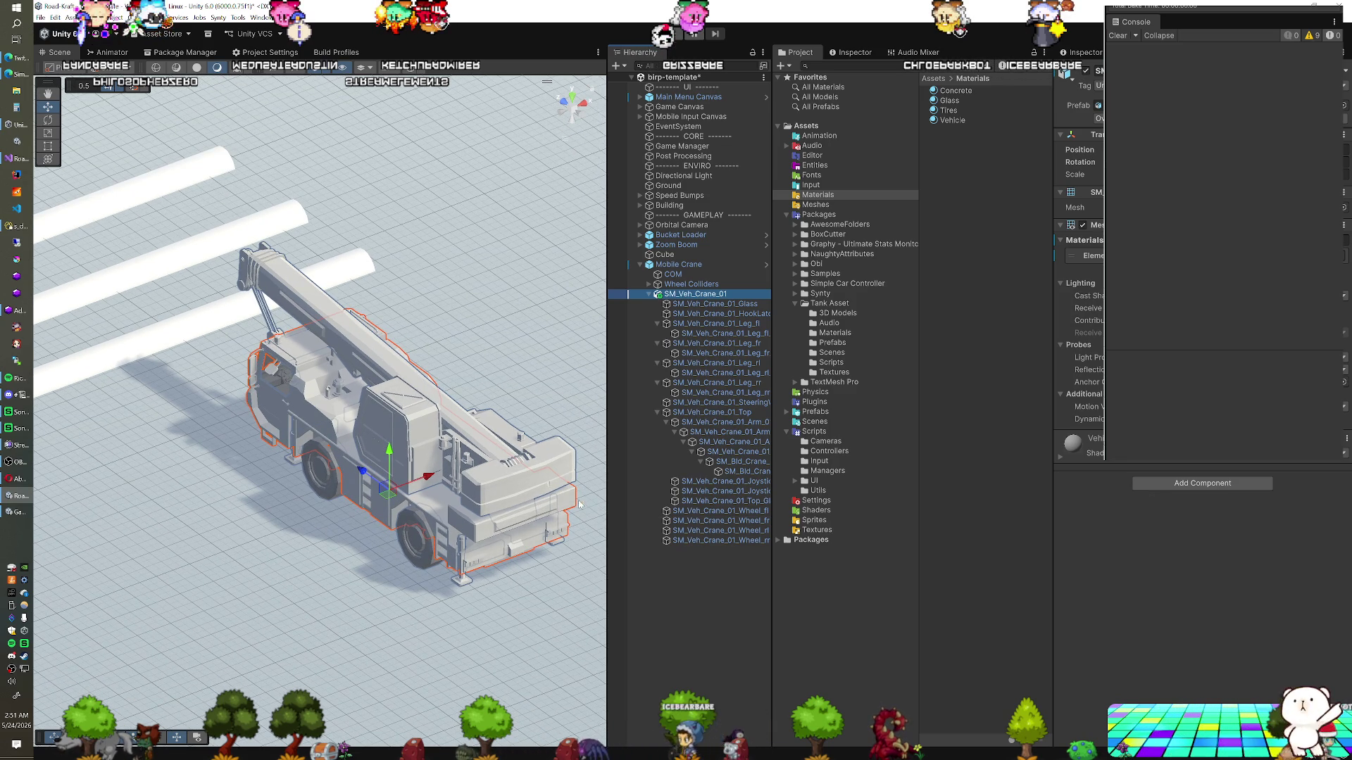
Set the crane wheels fl, fr and rl as Wheel Models for Wheel_FL, Wheel_FR and Wheel_RL
left_click(700, 265)
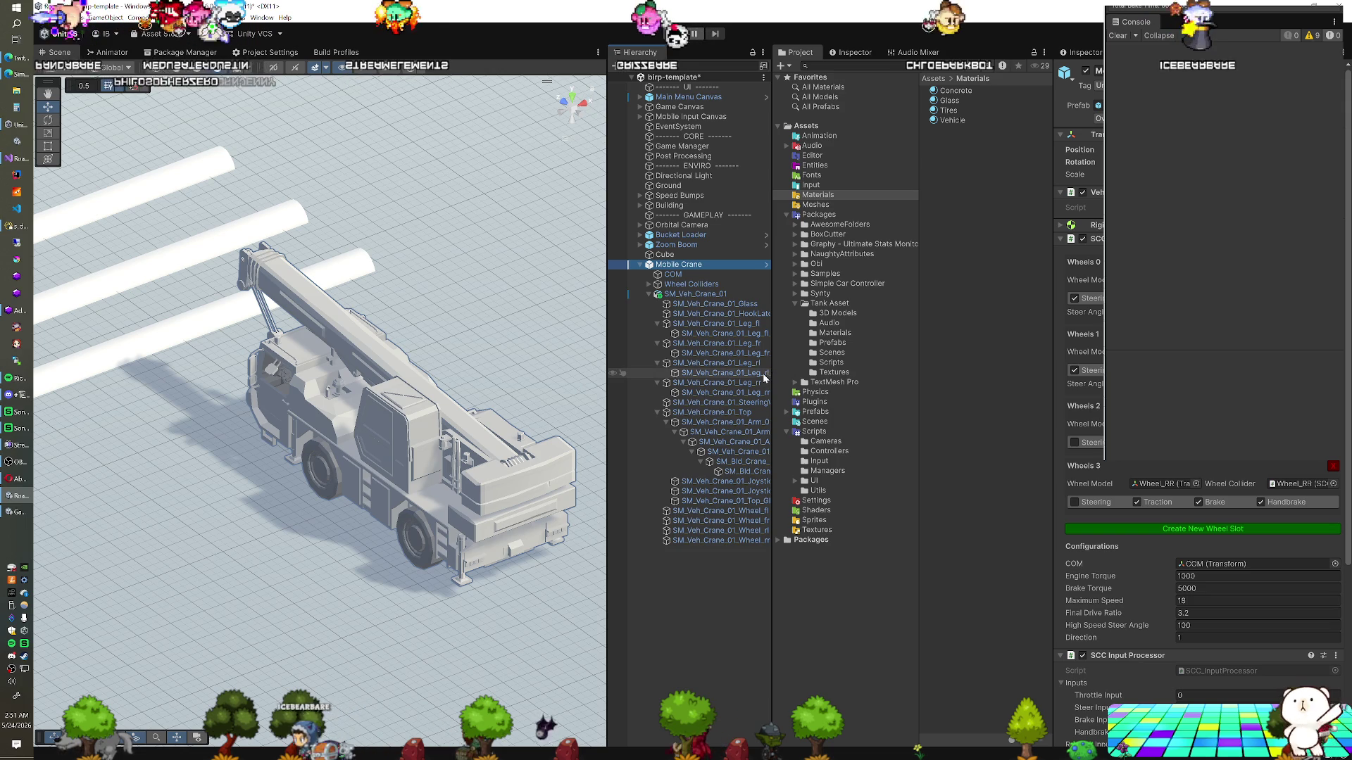
left_click(650, 285)
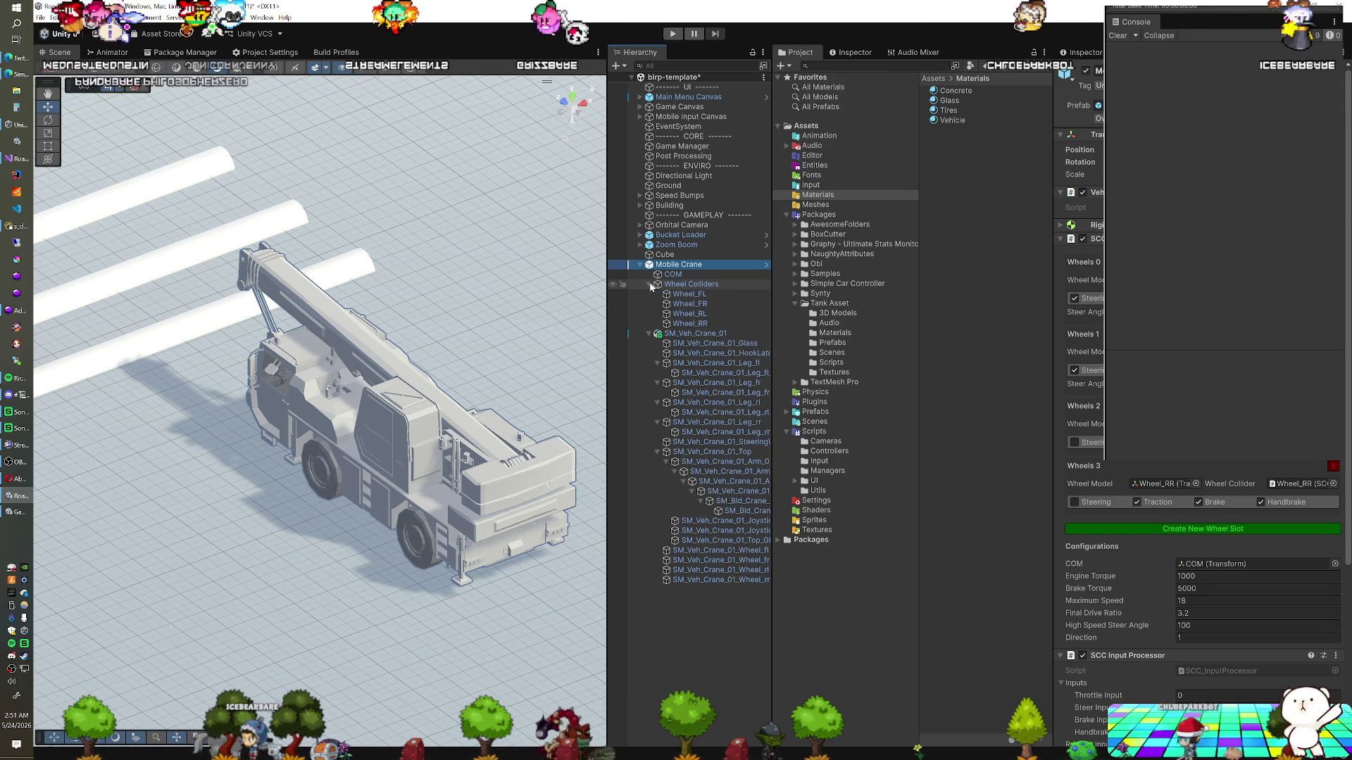
left_click(687, 294)
left_click_drag(729, 557, 1211, 501)
left_click(719, 305)
left_click_drag(728, 559, 1211, 502)
left_click(690, 314)
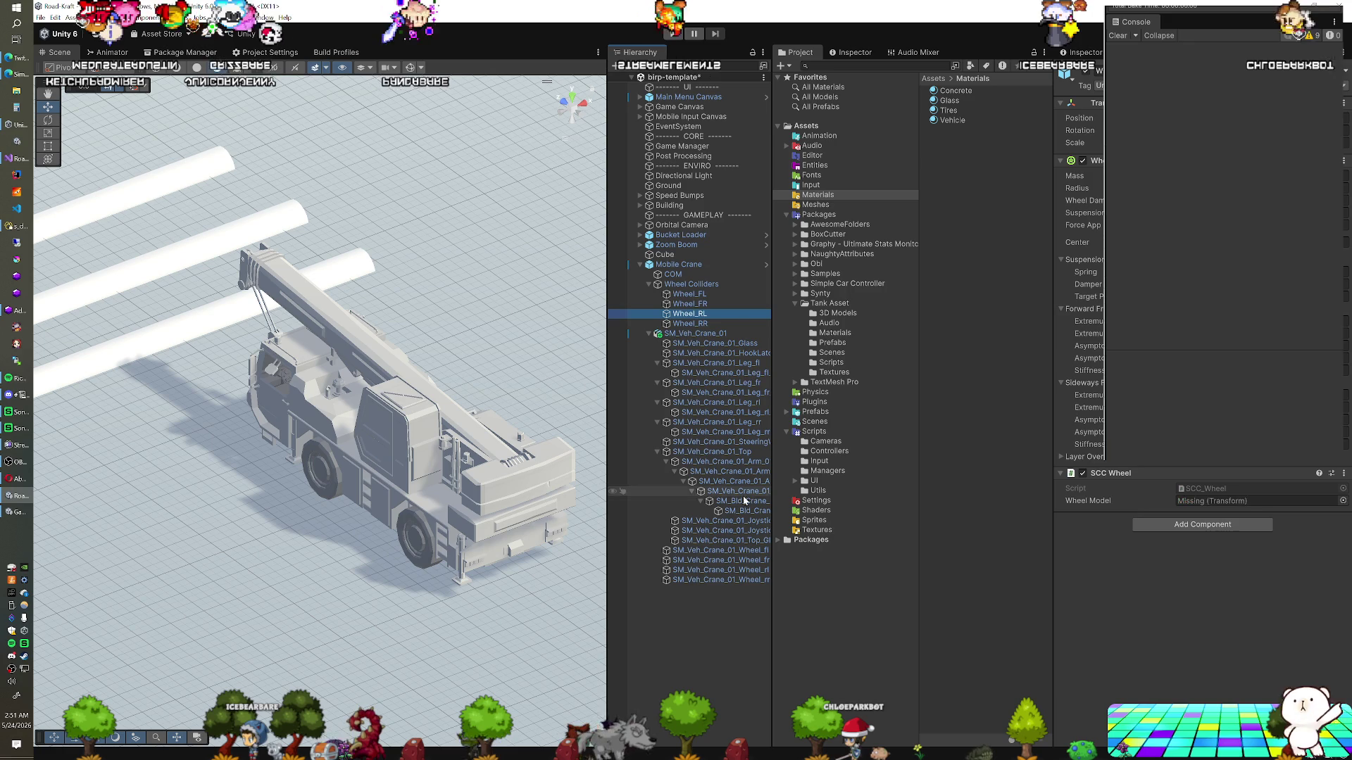
left_click_drag(720, 570, 961, 527)
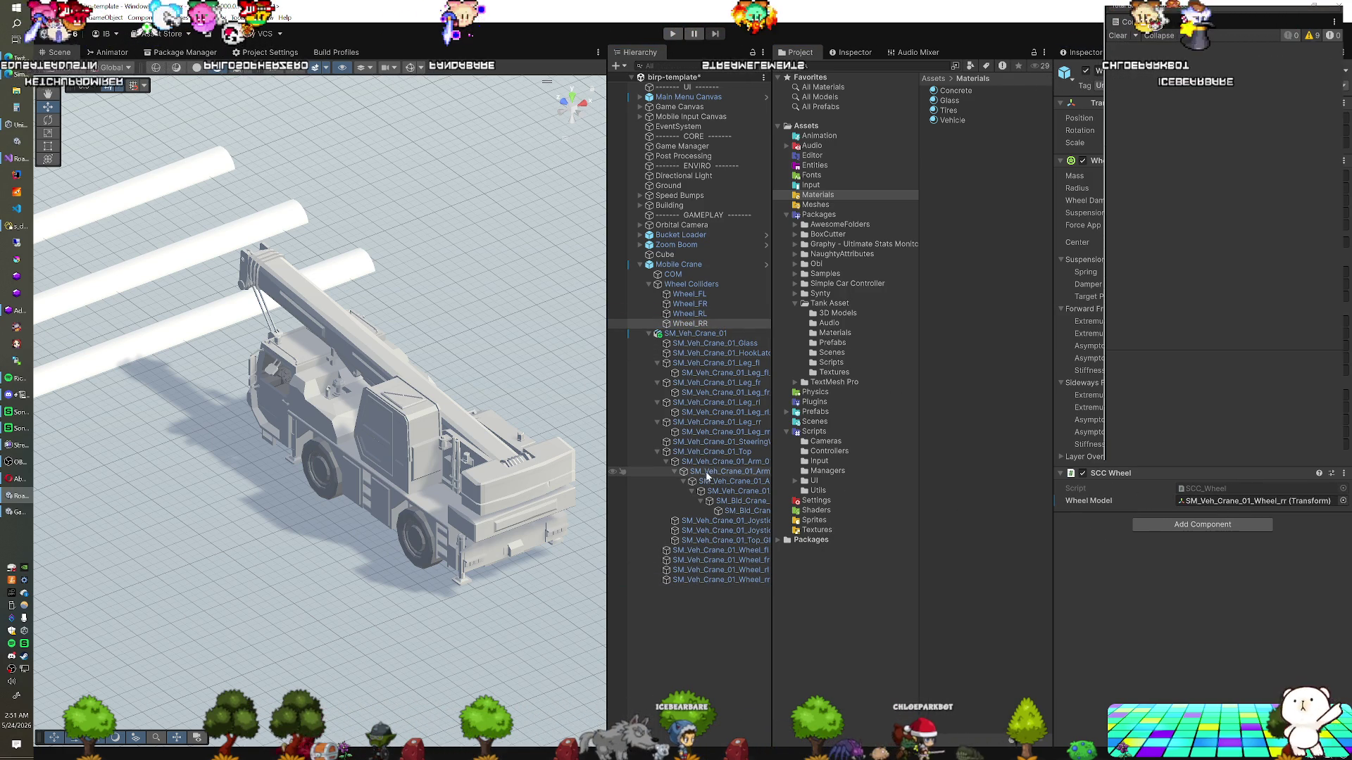
View the crane from below with Gizmos enabled and the Wheel_FL collider selected
left_click(575, 120)
left_click(694, 294)
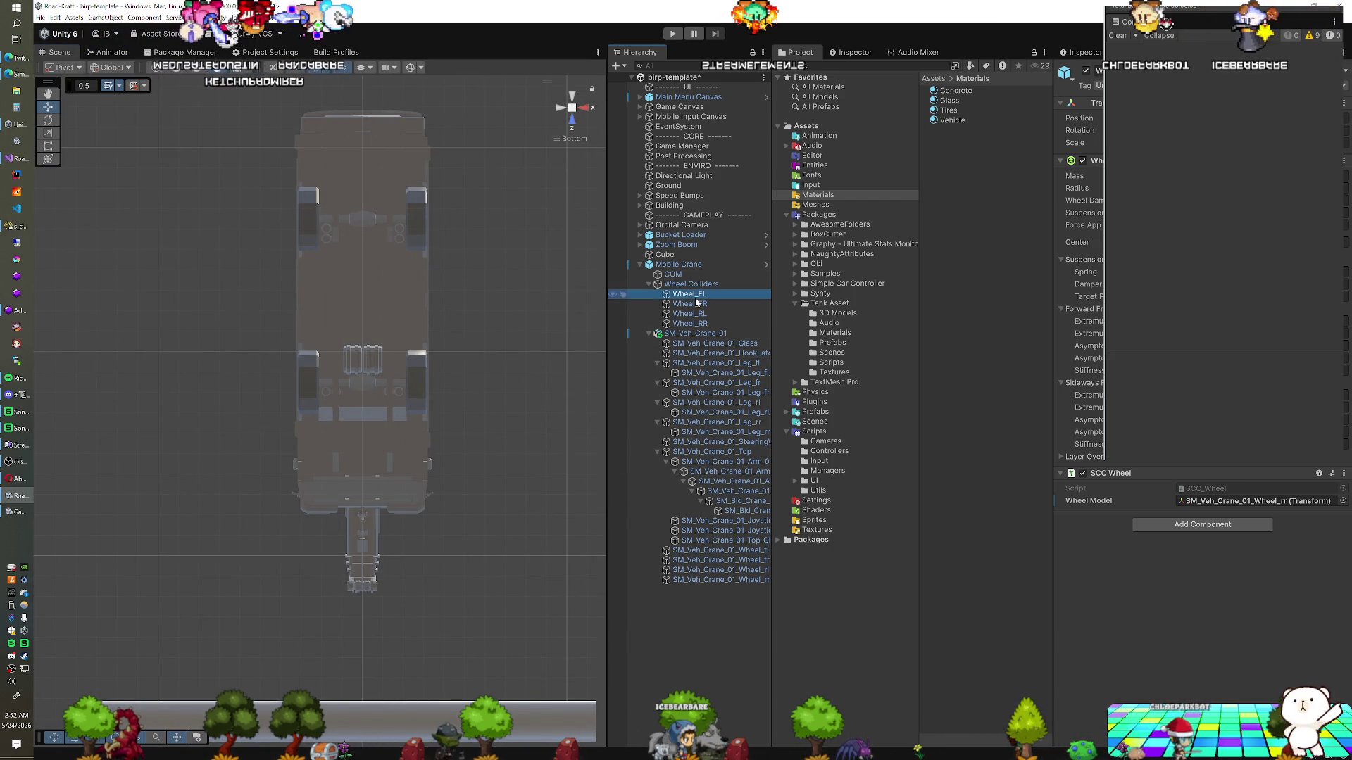
left_click(417, 68)
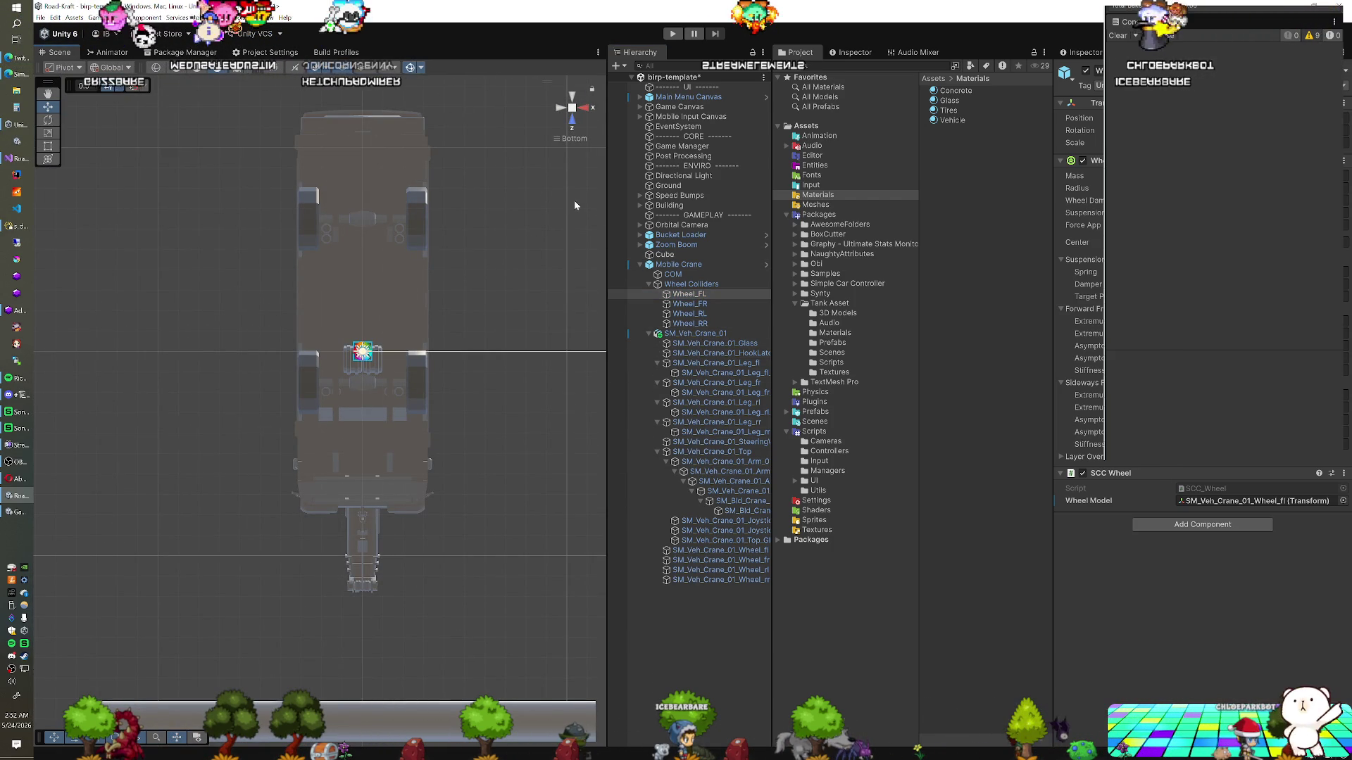
left_click(690, 295)
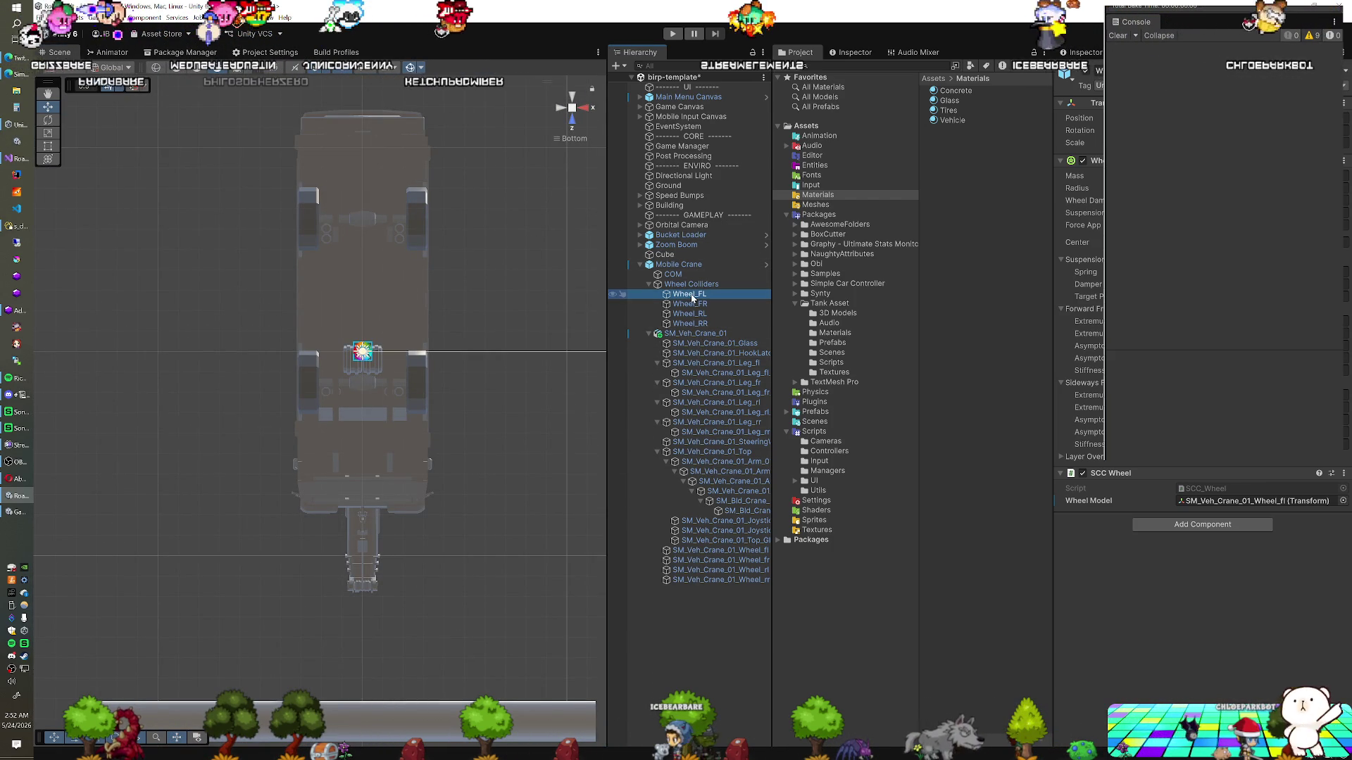
scroll(455, 320, "down", 2)
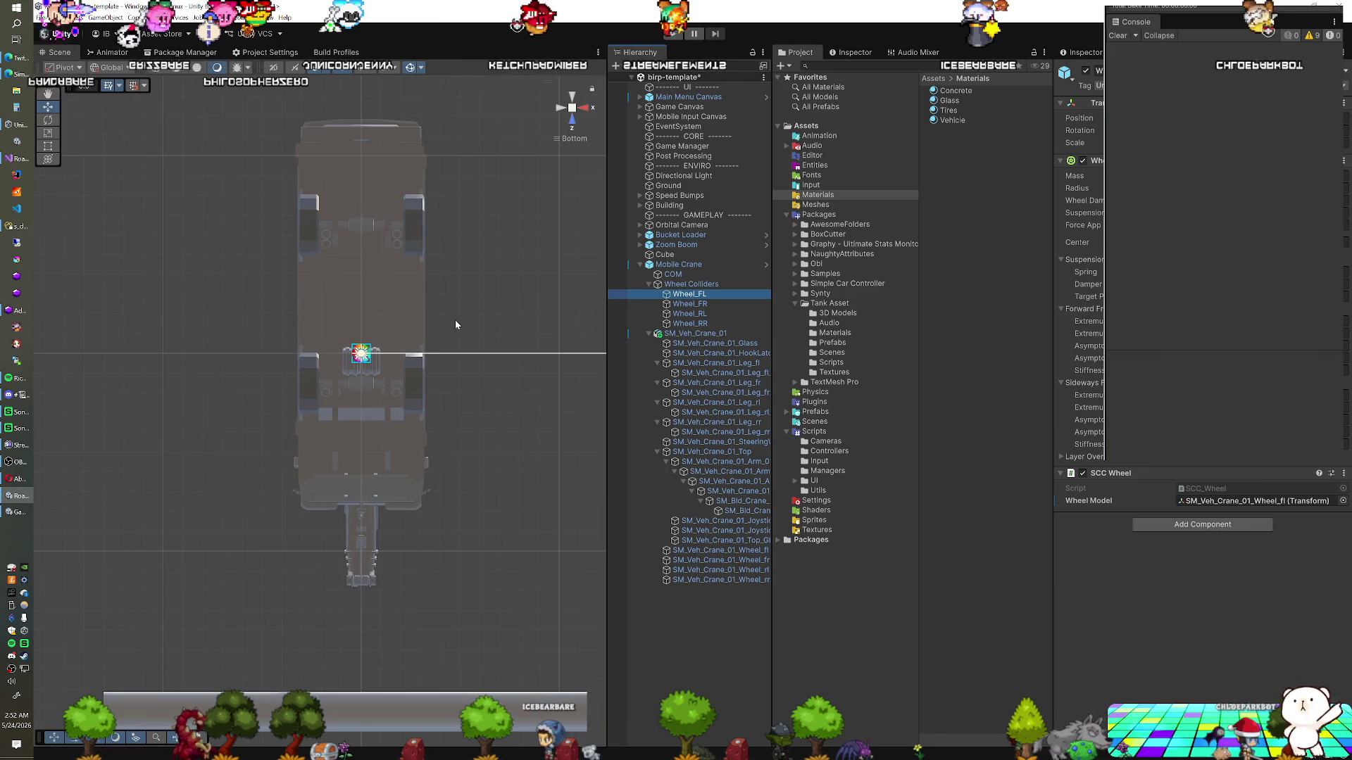
Move the crane model out of Mobile Crane and back, then check Wheel_FL from the right
left_click_drag(679, 335, 689, 268)
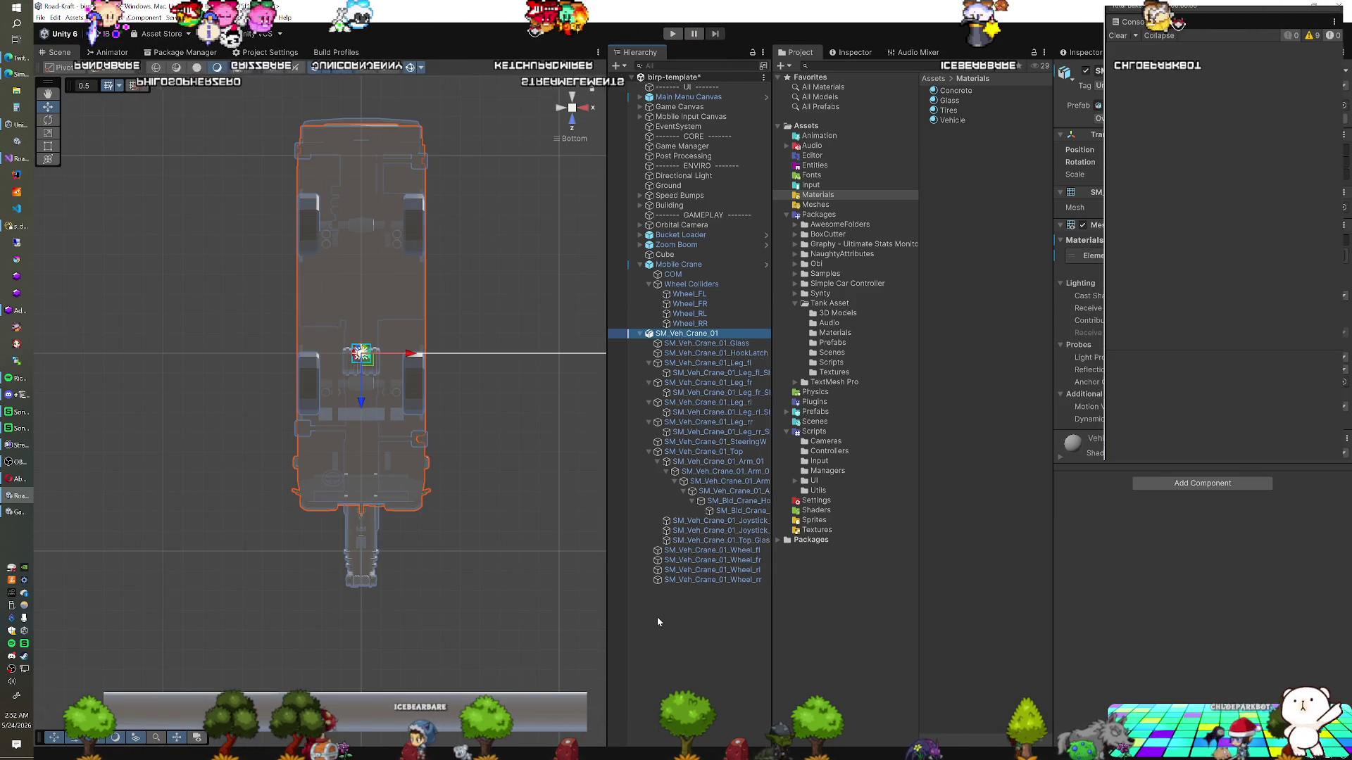
left_click(688, 266)
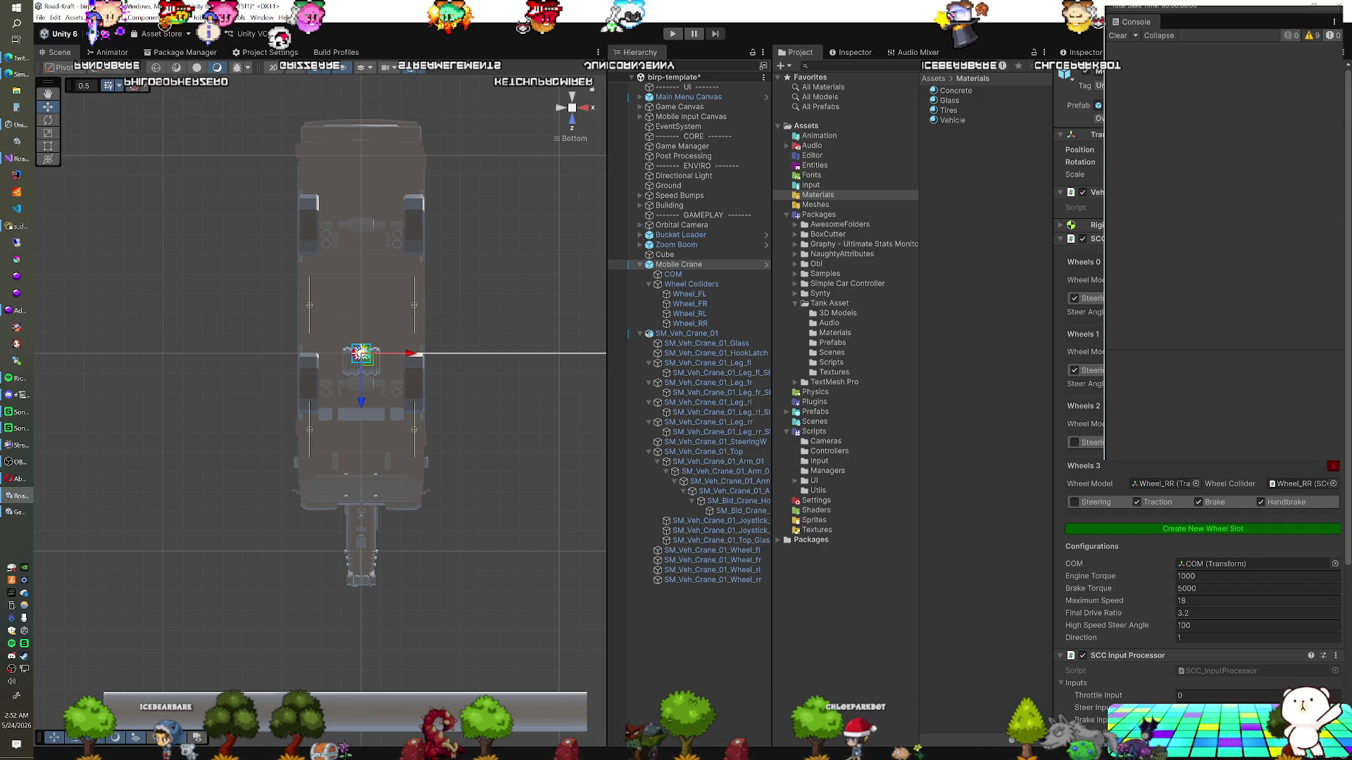
left_click_drag(670, 336, 686, 276)
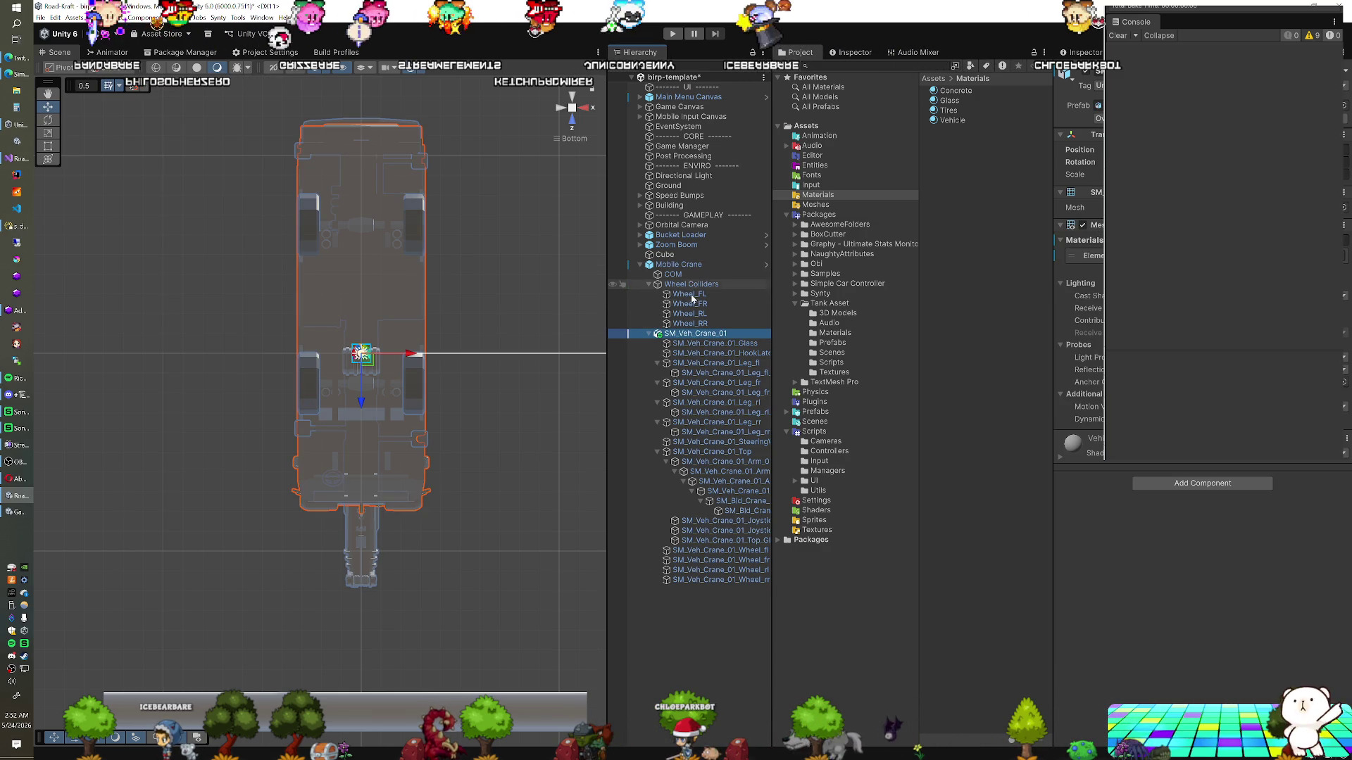
left_click(690, 294)
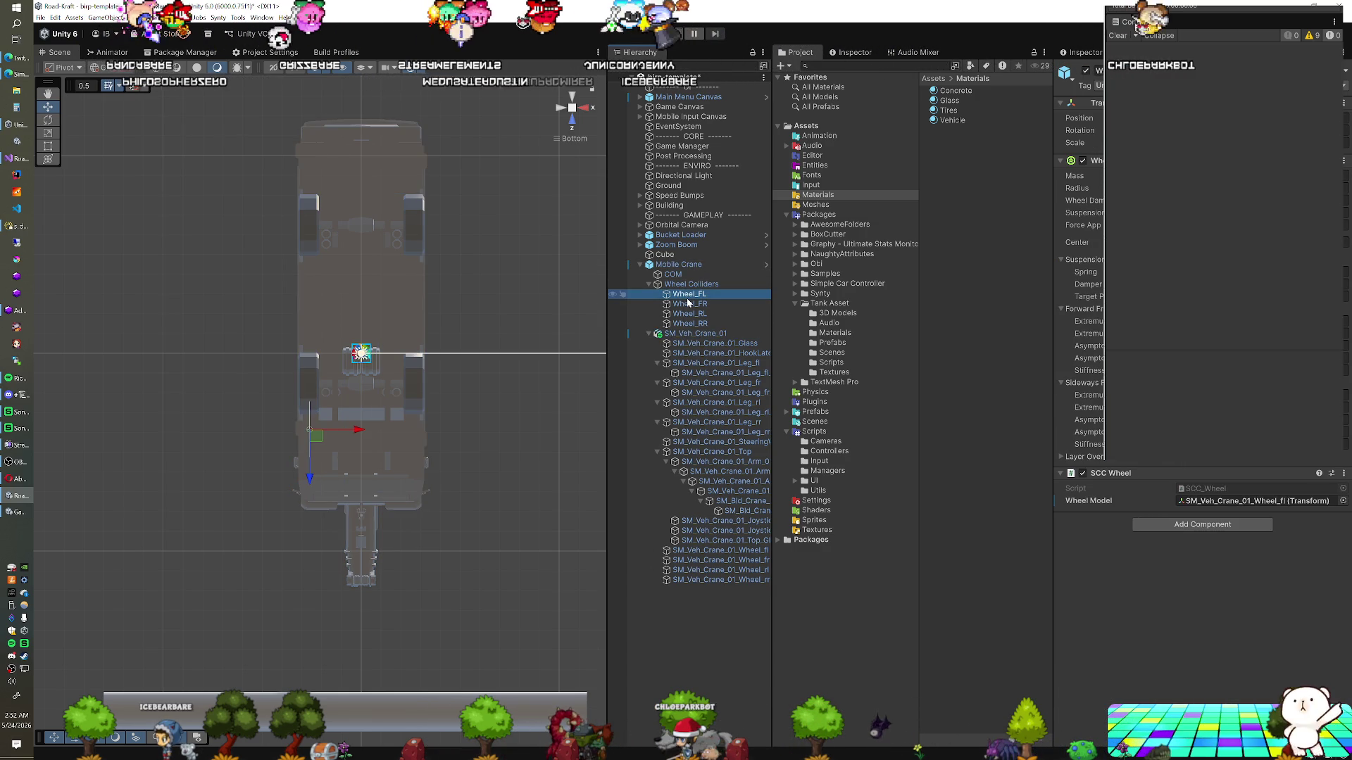
scroll(425, 364, "up", 2)
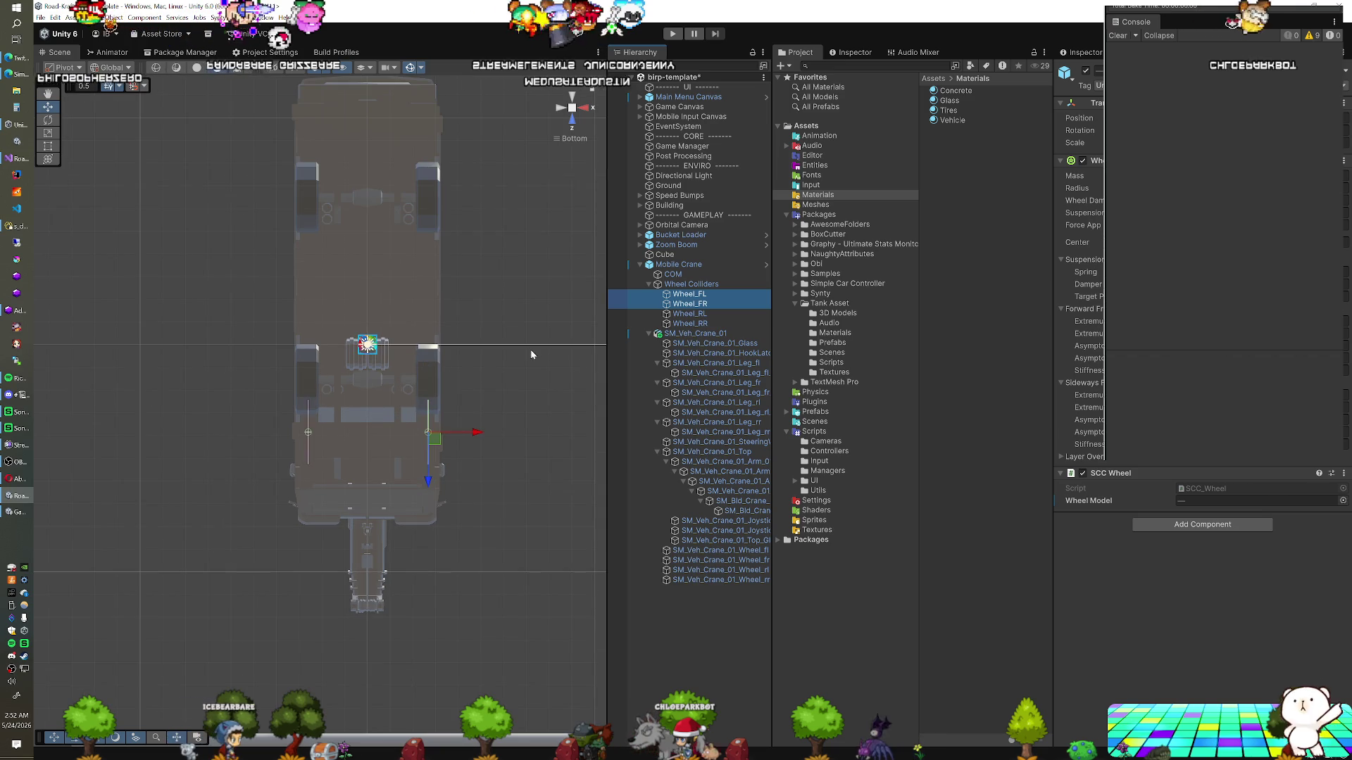
scroll(530, 349, "up", 3)
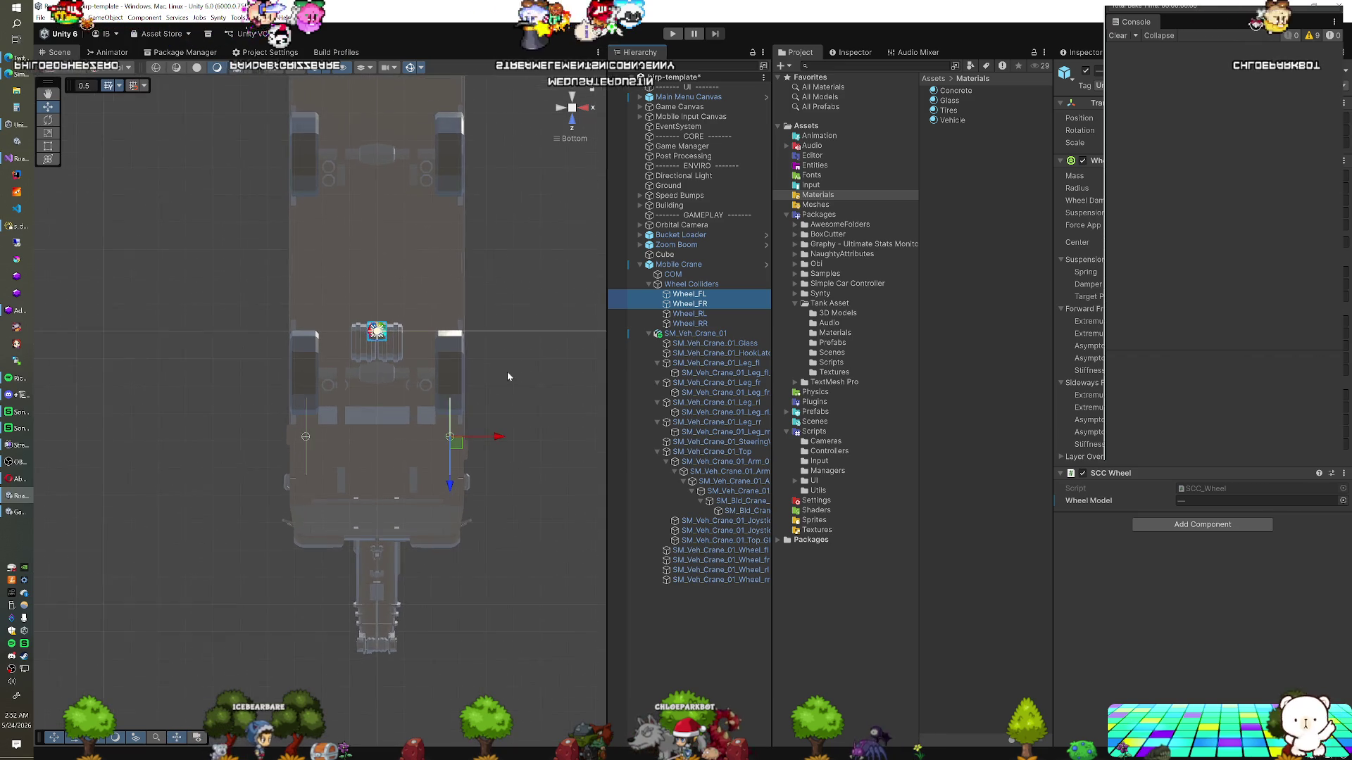
left_click(584, 108)
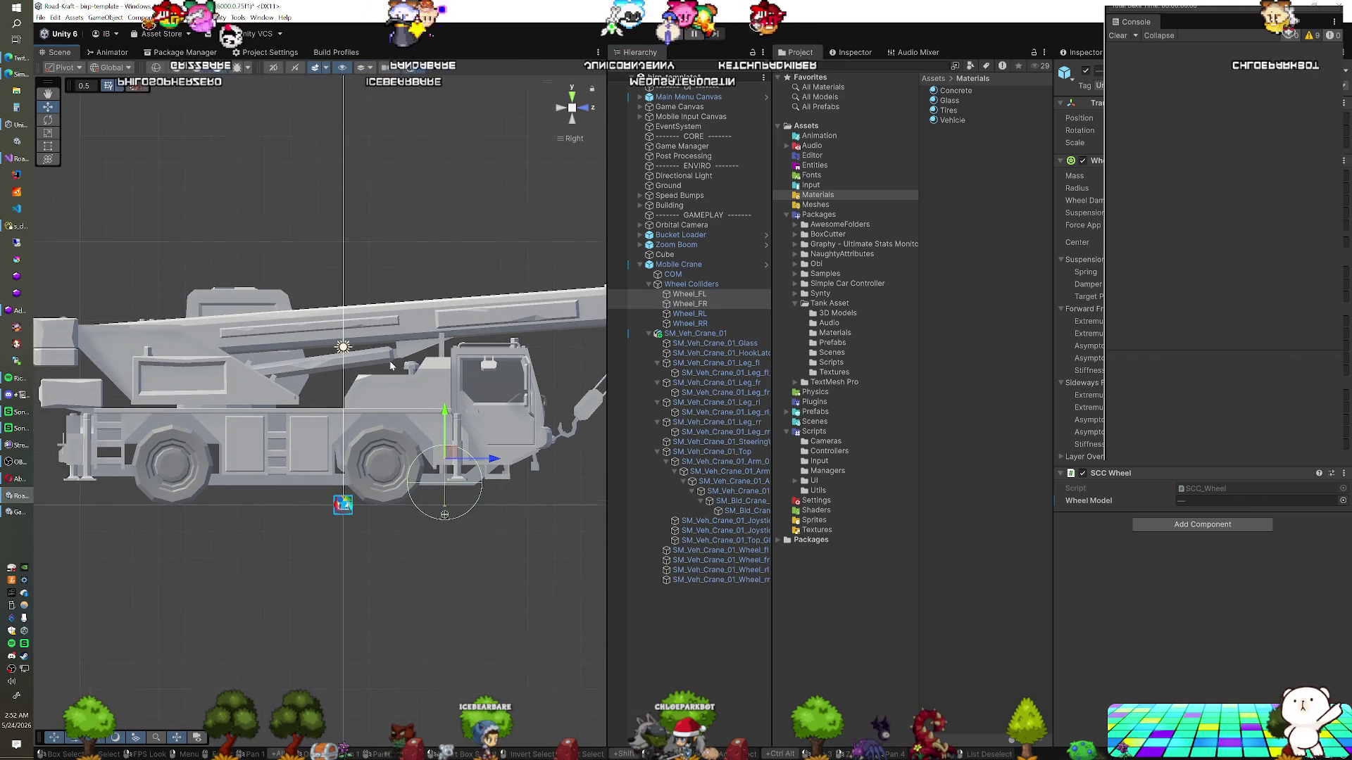
Nudge the SM_Veh_Crane_01 model slightly along its length toward the wheel colliders
left_click(680, 275)
left_click(705, 334)
left_click_drag(392, 498, 433, 499)
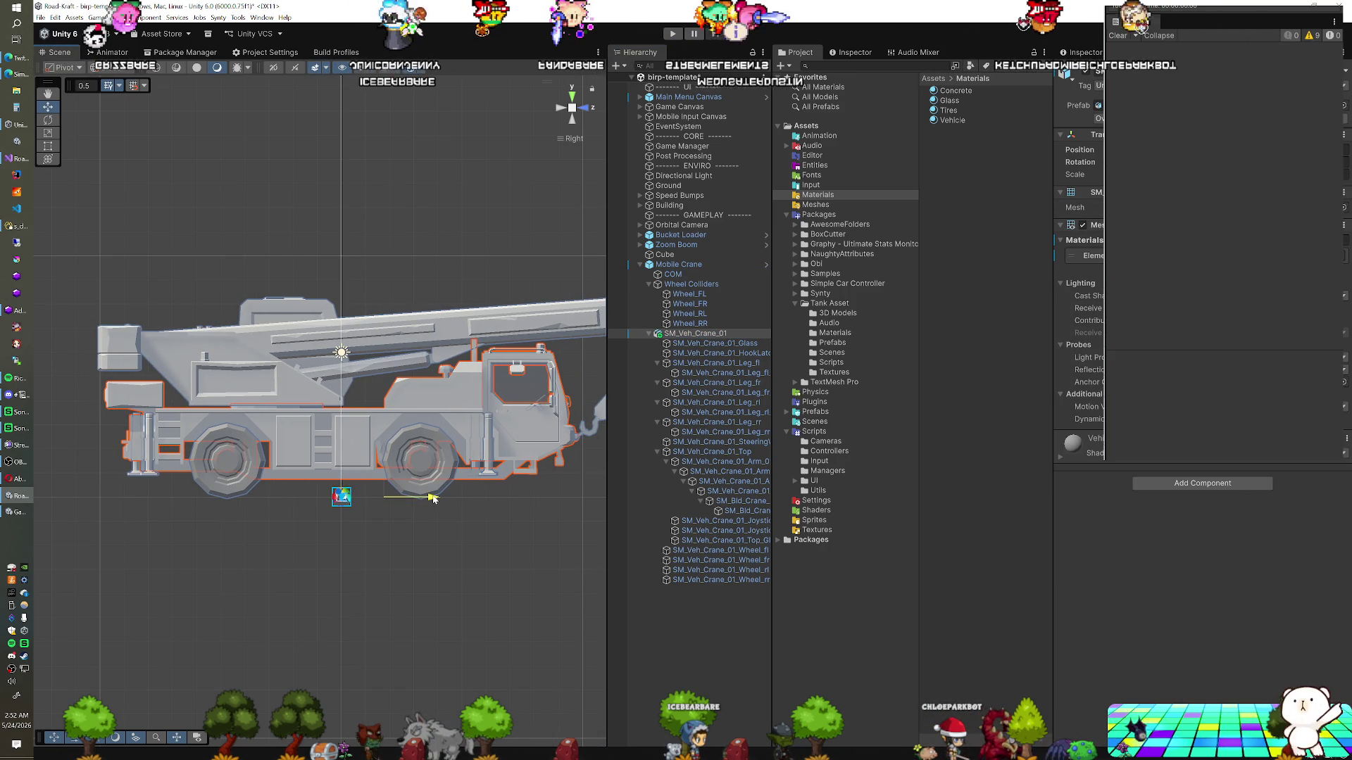
left_click_drag(433, 498, 477, 499)
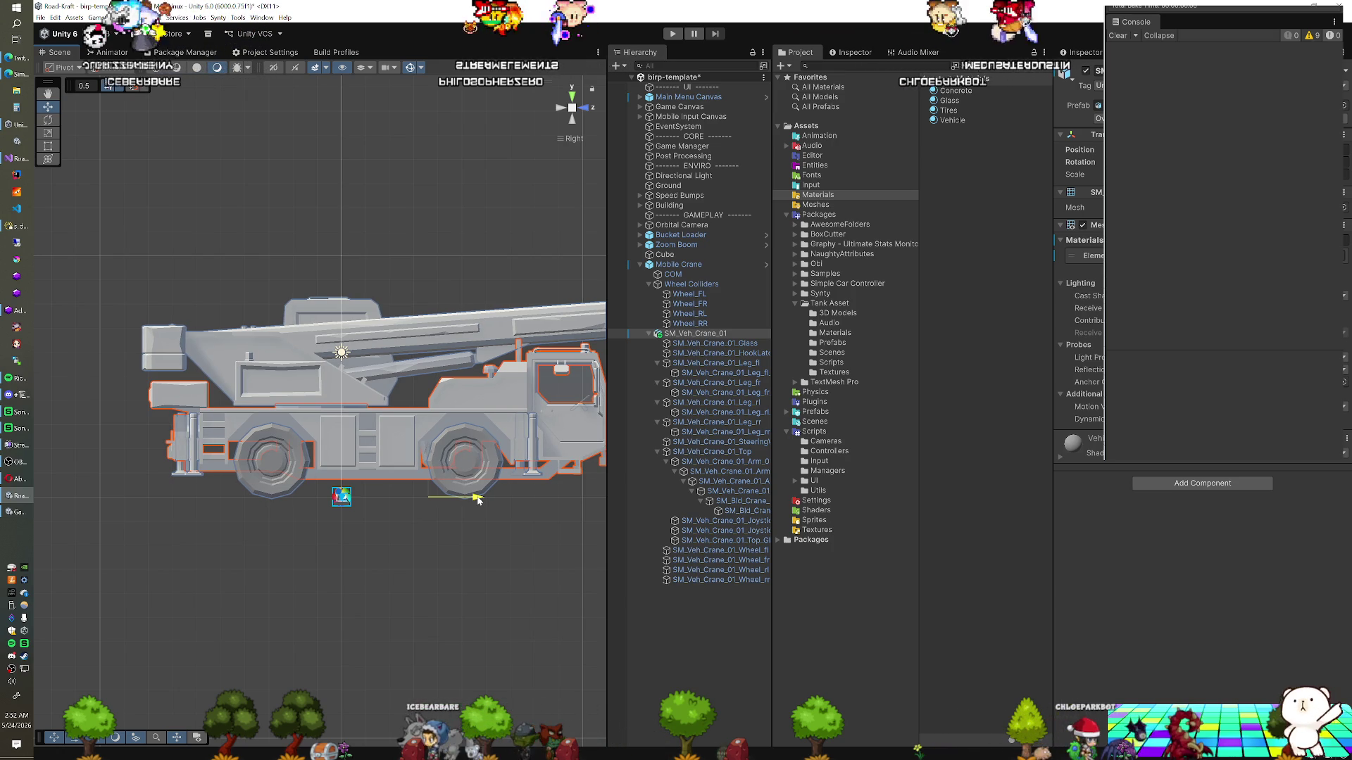
left_click_drag(477, 498, 477, 499)
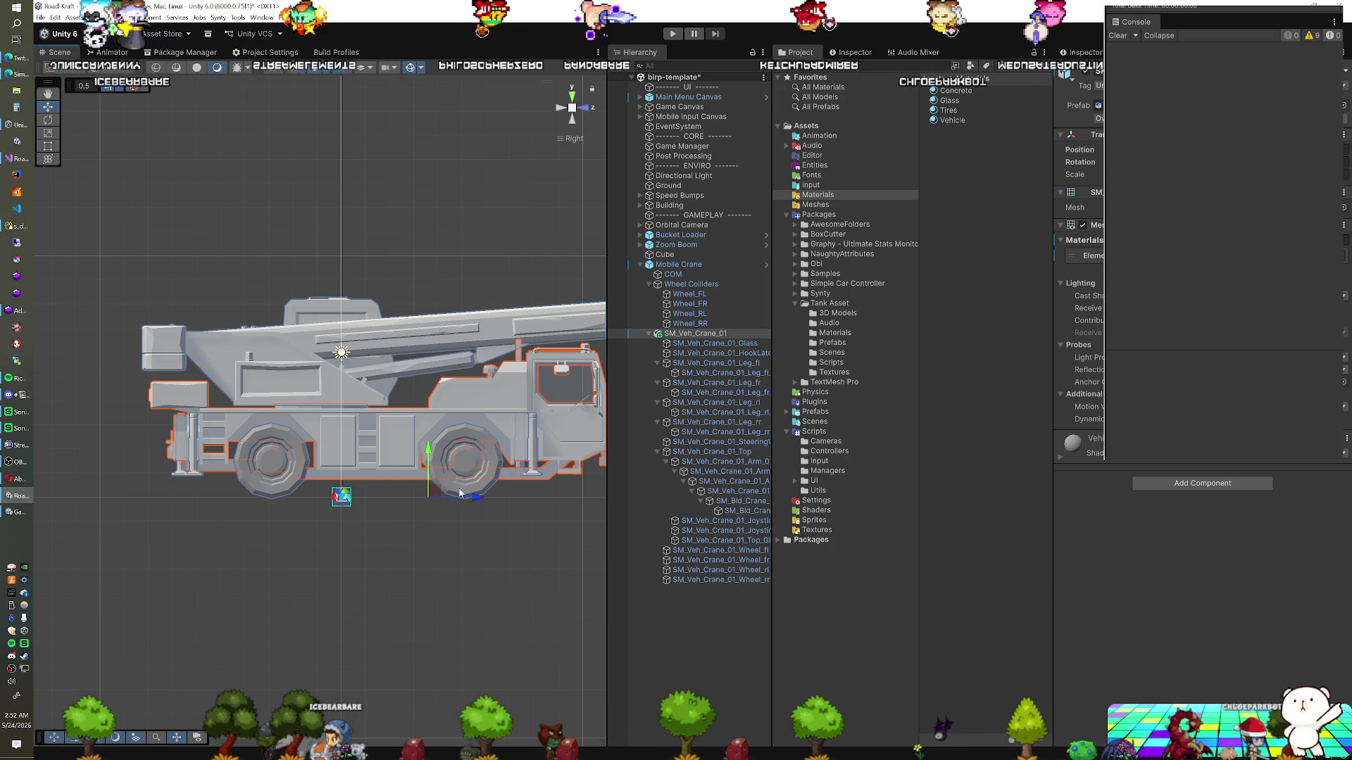
left_click_drag(473, 499, 466, 498)
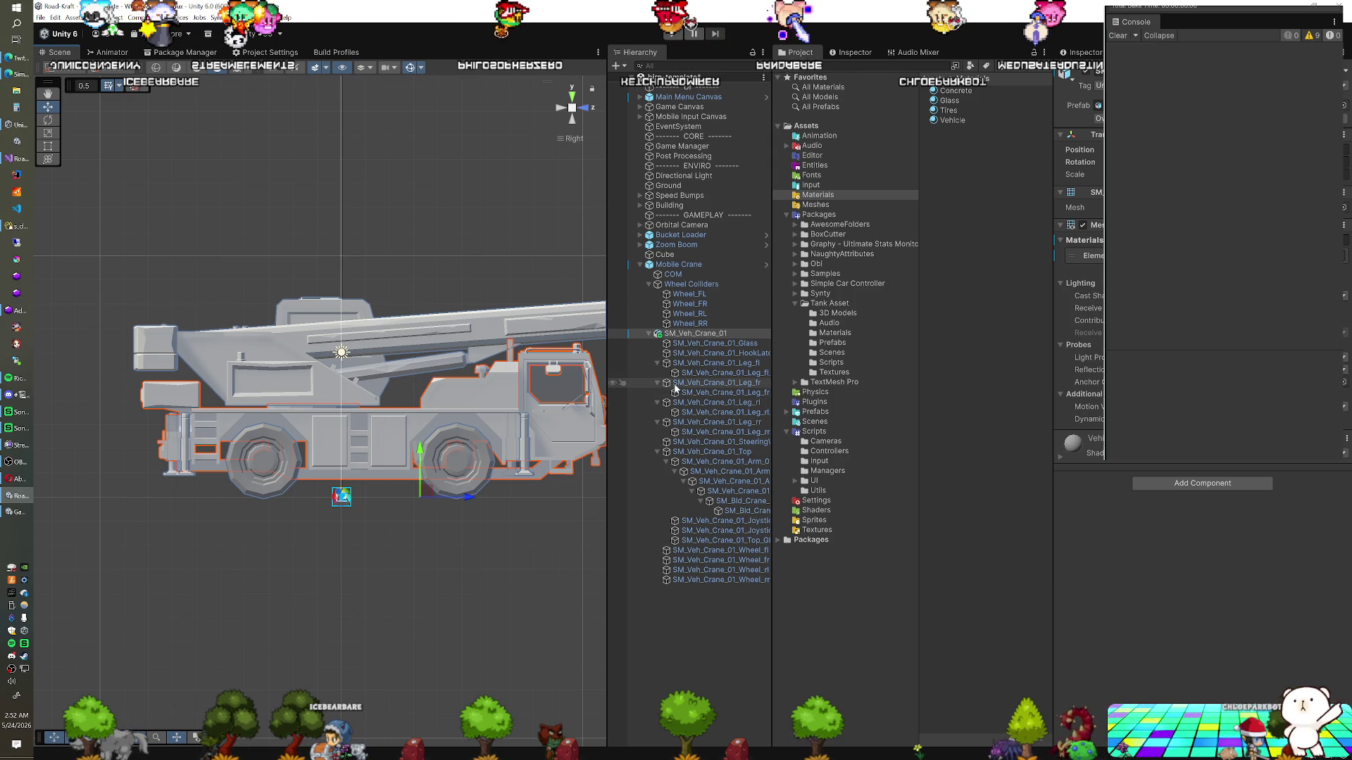
Select the front wheel colliders Wheel_FL and Wheel_FR and view them from below
left_click(689, 293)
left_click(689, 303, "shift")
left_click(572, 119)
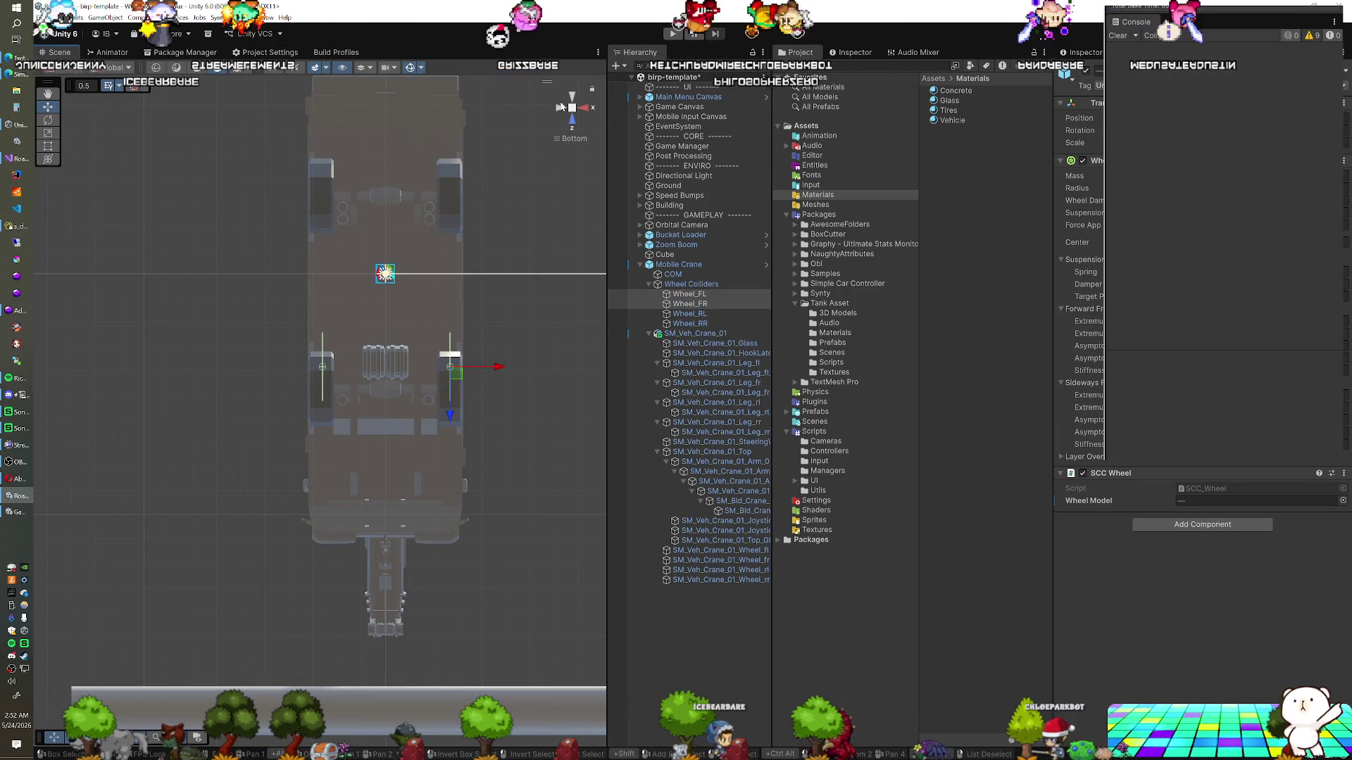
From the left view, move the front and rear wheel colliders onto their wheels
left_click(561, 107)
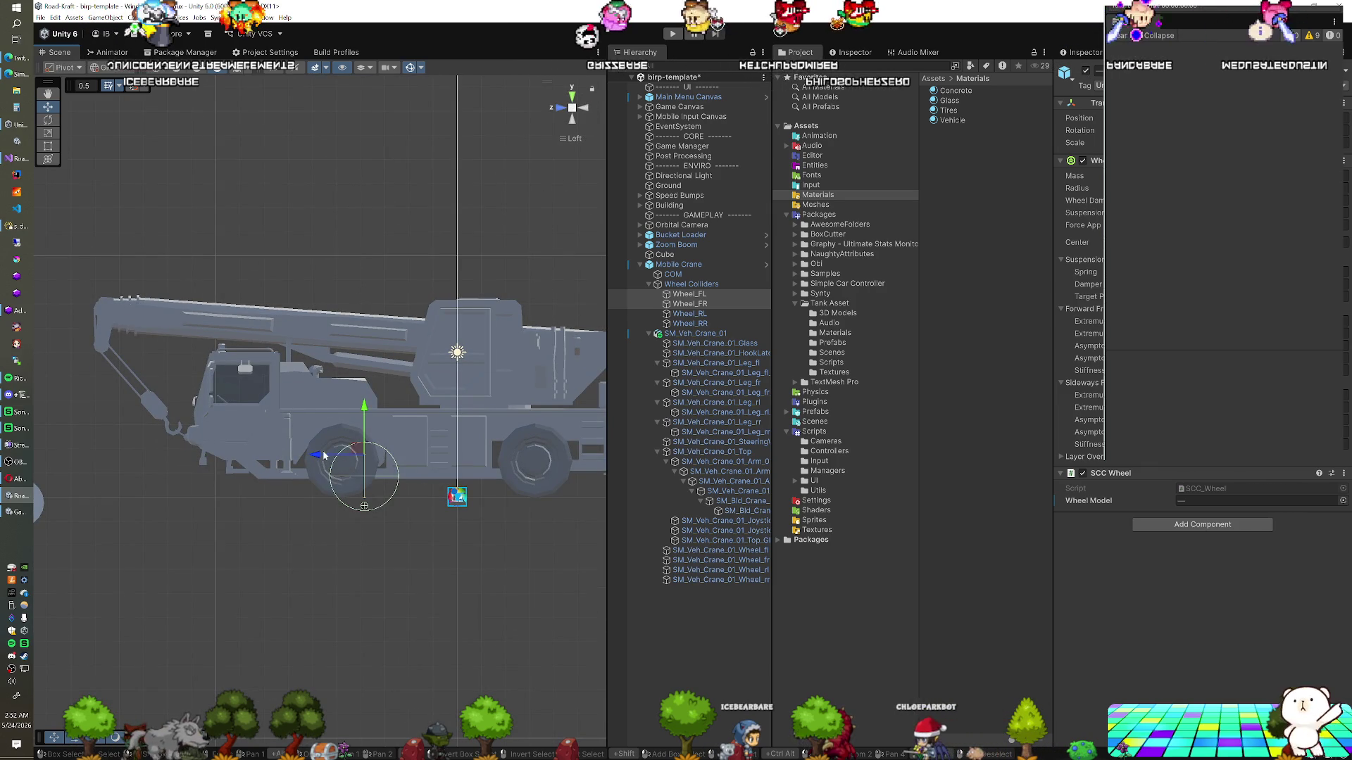
left_click_drag(320, 456, 297, 458)
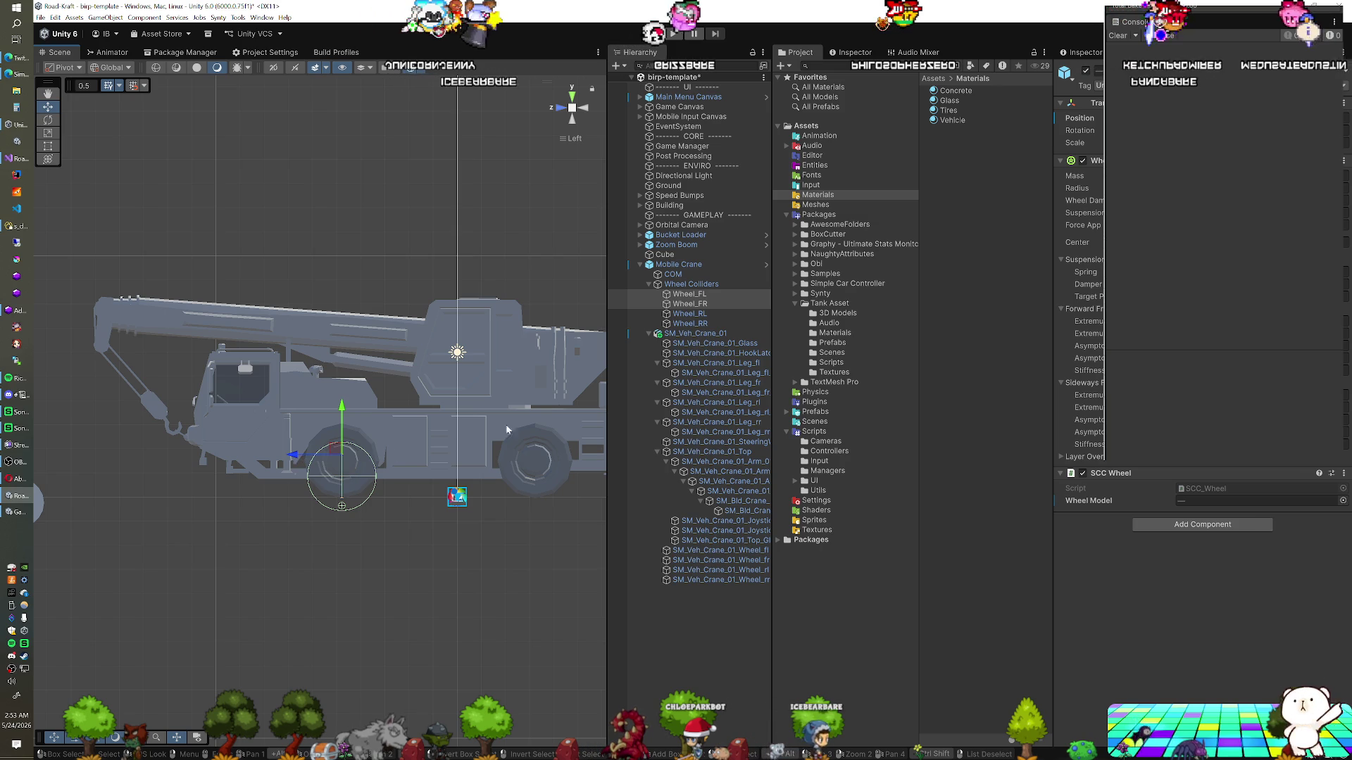
left_click(689, 313)
left_click(689, 323, "shift")
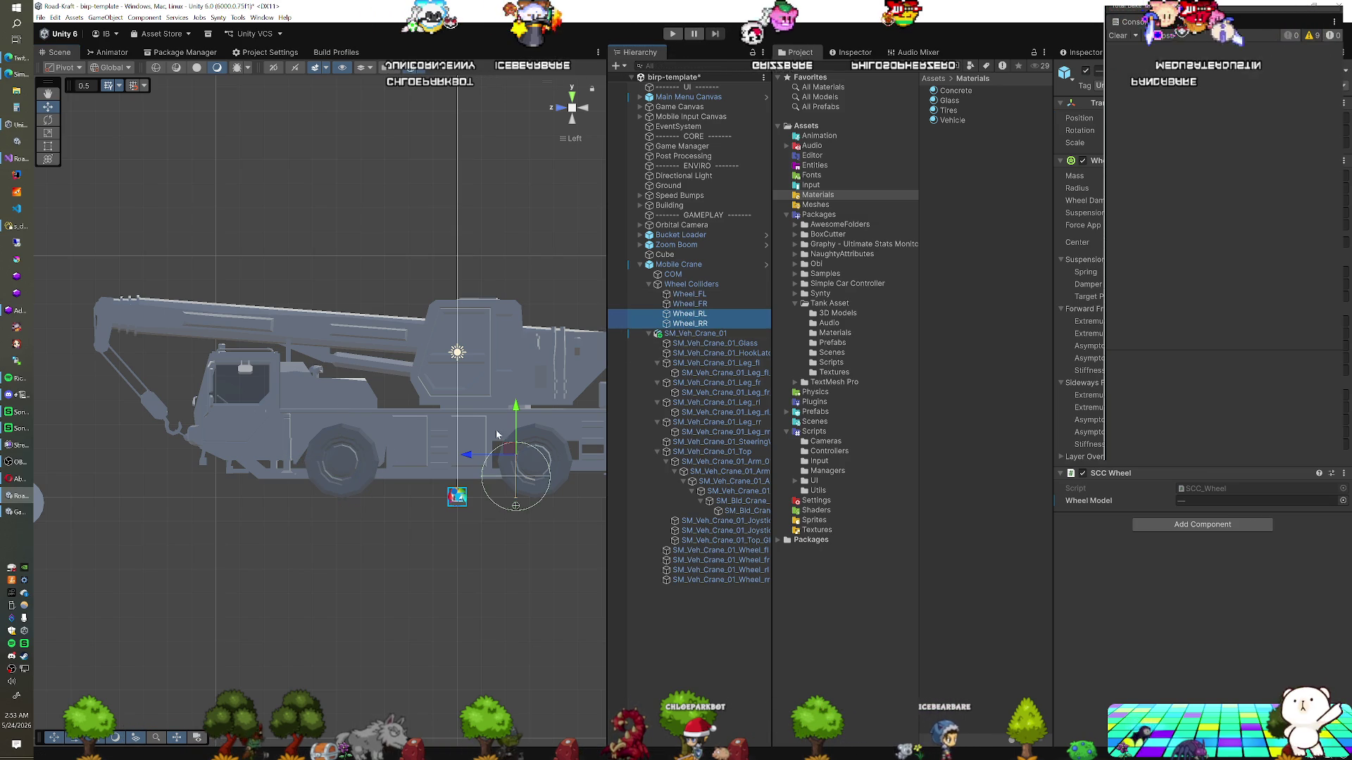
left_click_drag(466, 457, 486, 460)
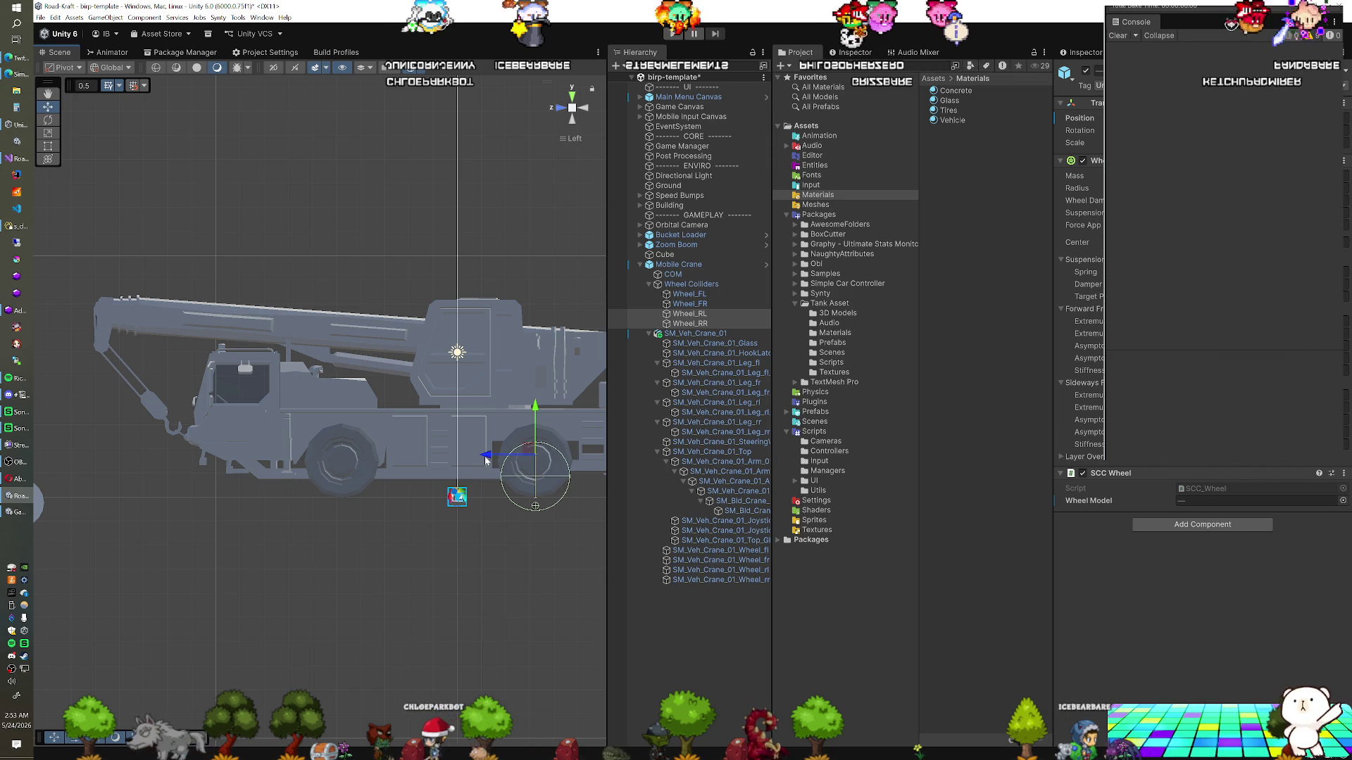
Lower the SM_Veh_Crane_01 model and compare its alignment with the wheel colliders
left_click(381, 451)
left_click_drag(379, 451, 379, 478)
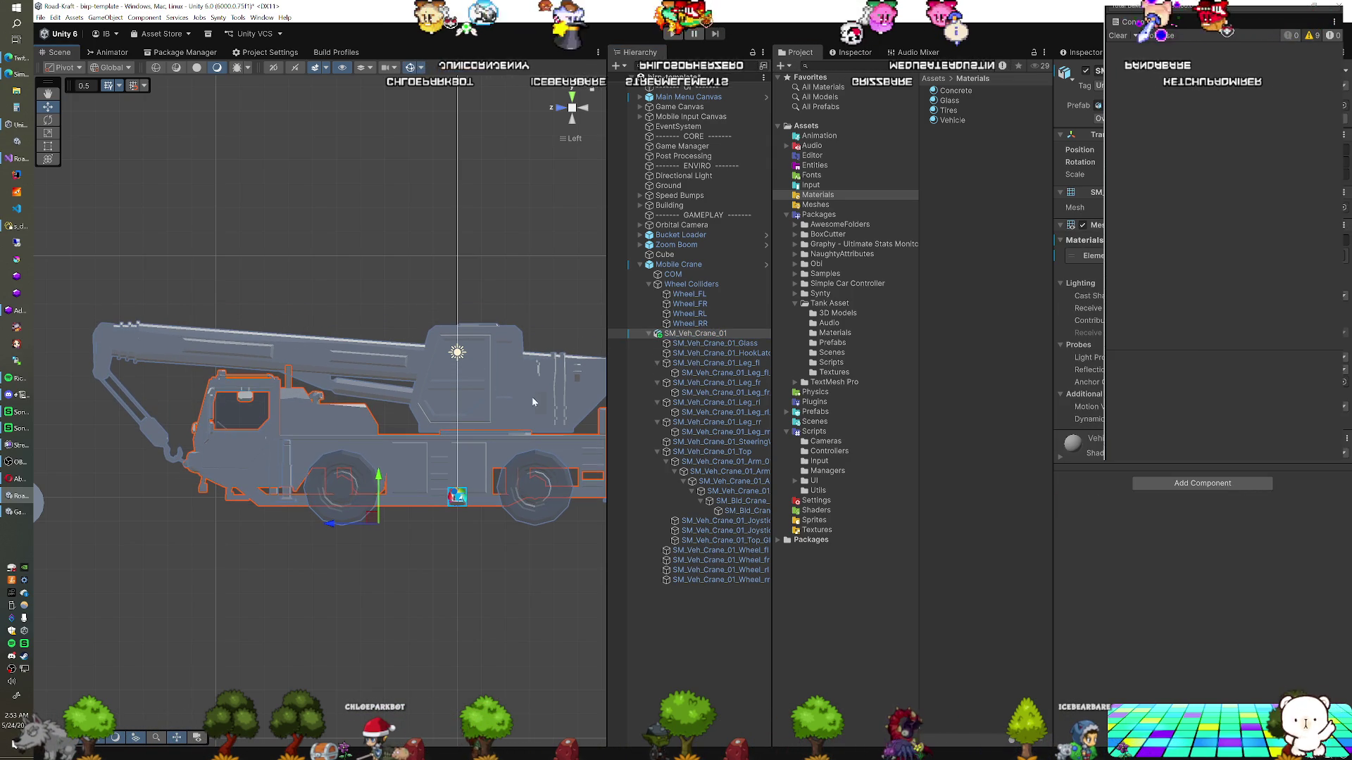
left_click(689, 295)
left_click(685, 324, "shift")
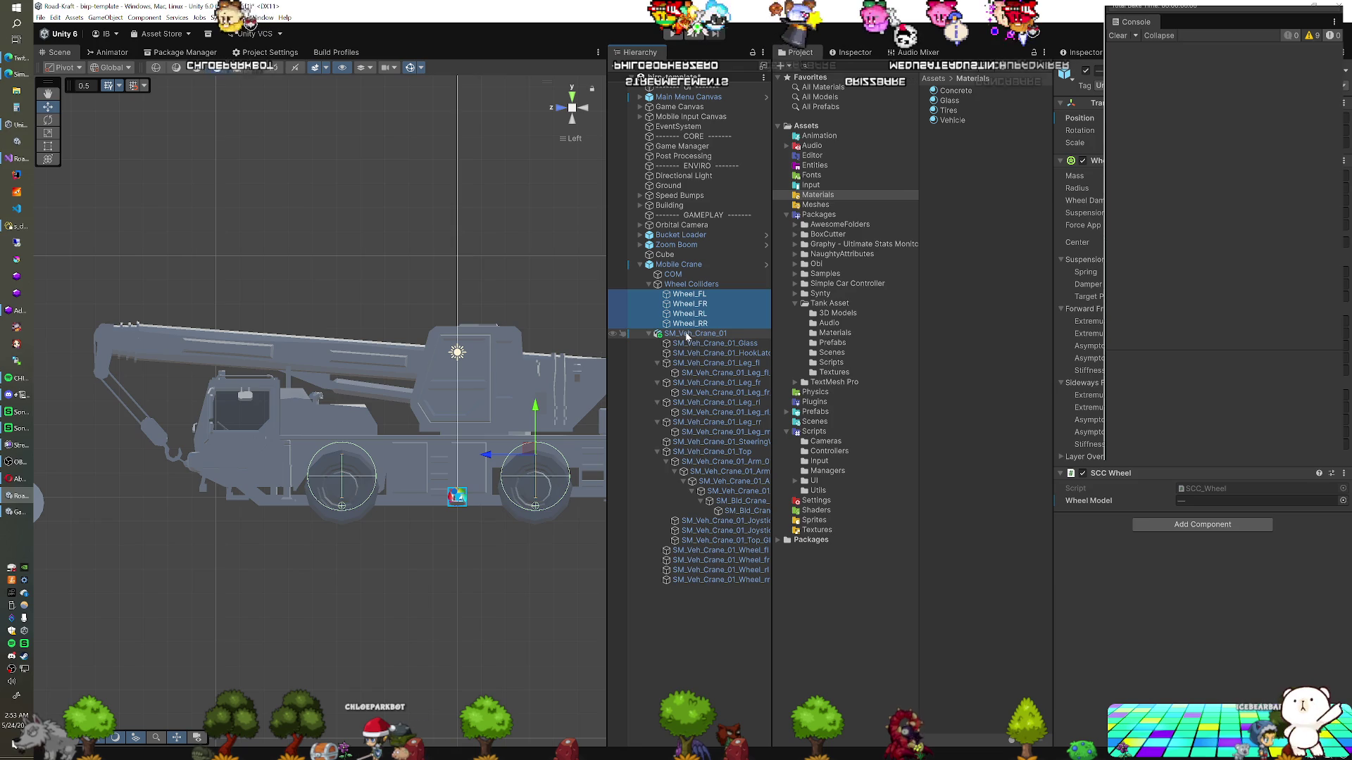
left_click(687, 335)
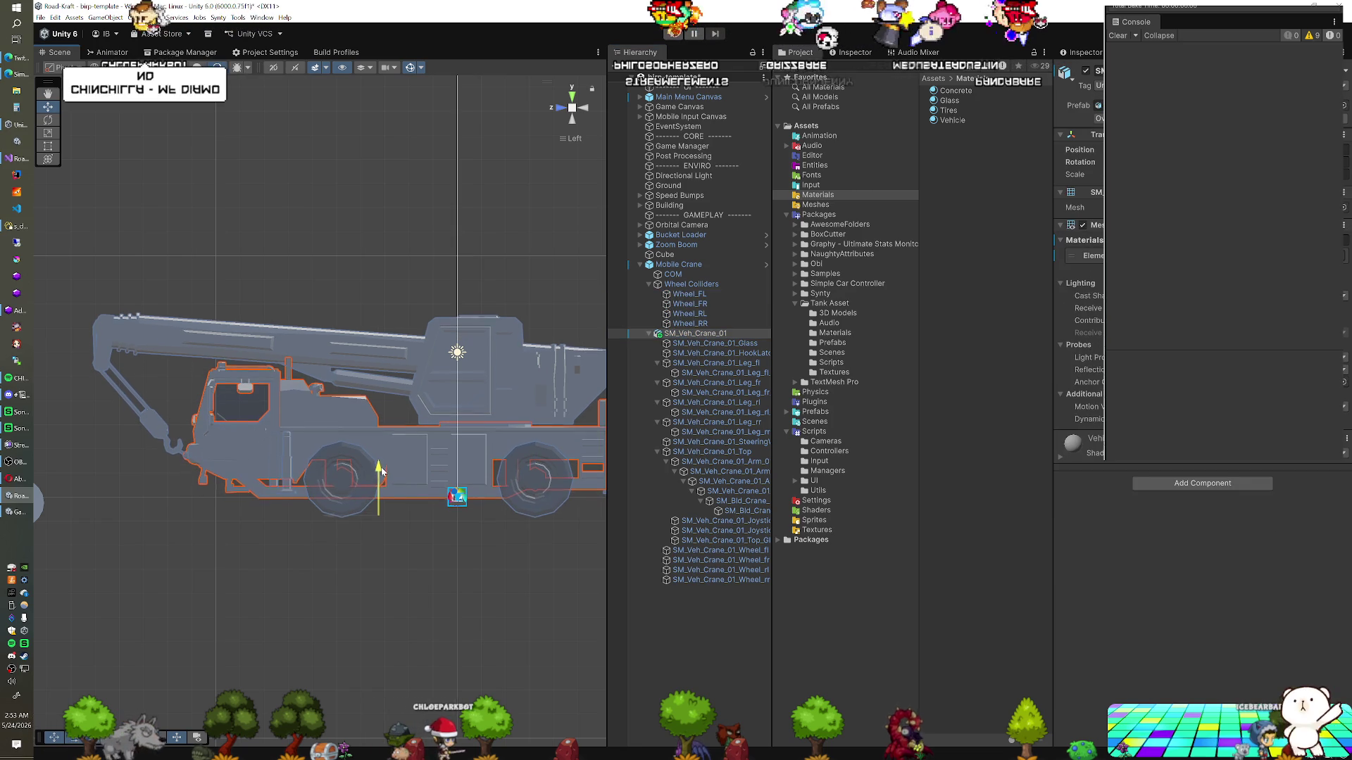
left_click(697, 295)
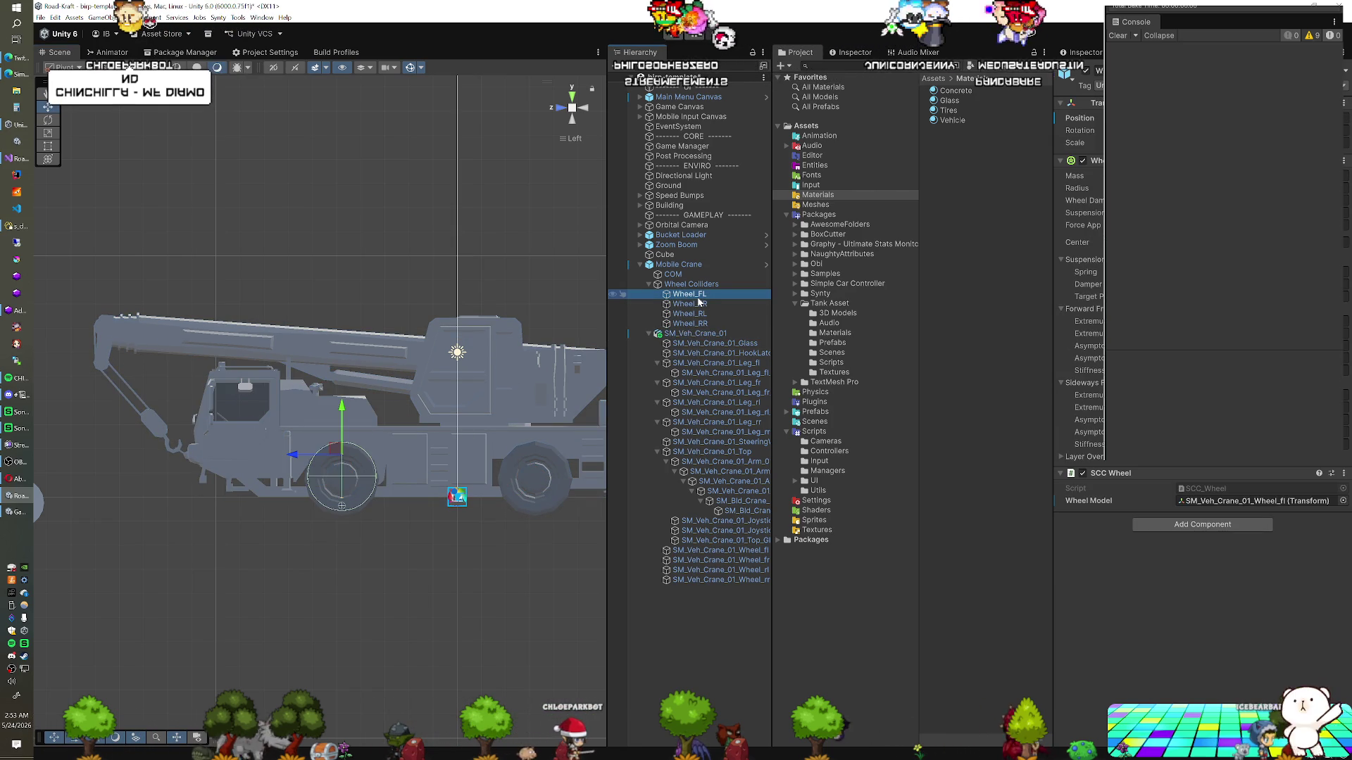
left_click(392, 461)
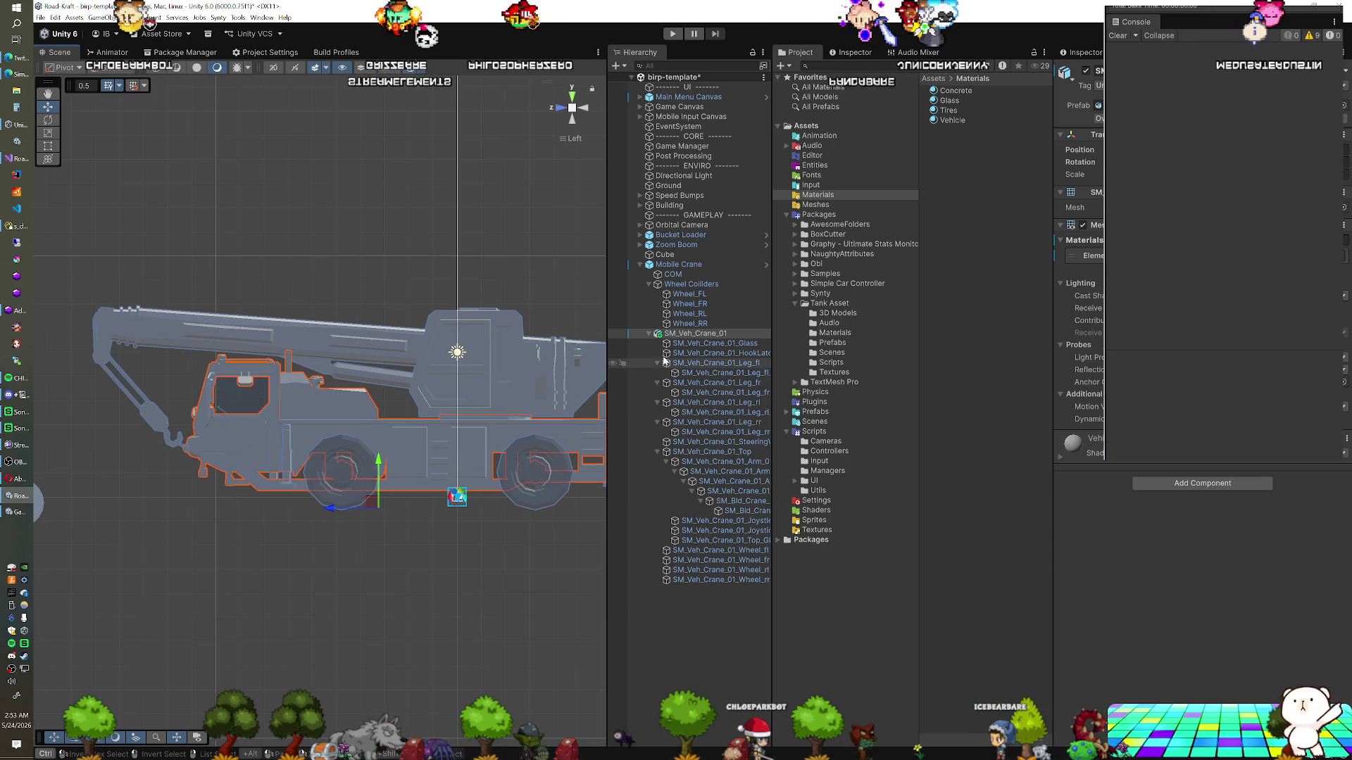
Give all four wheel colliders a Radius of 0.52
left_click(711, 295)
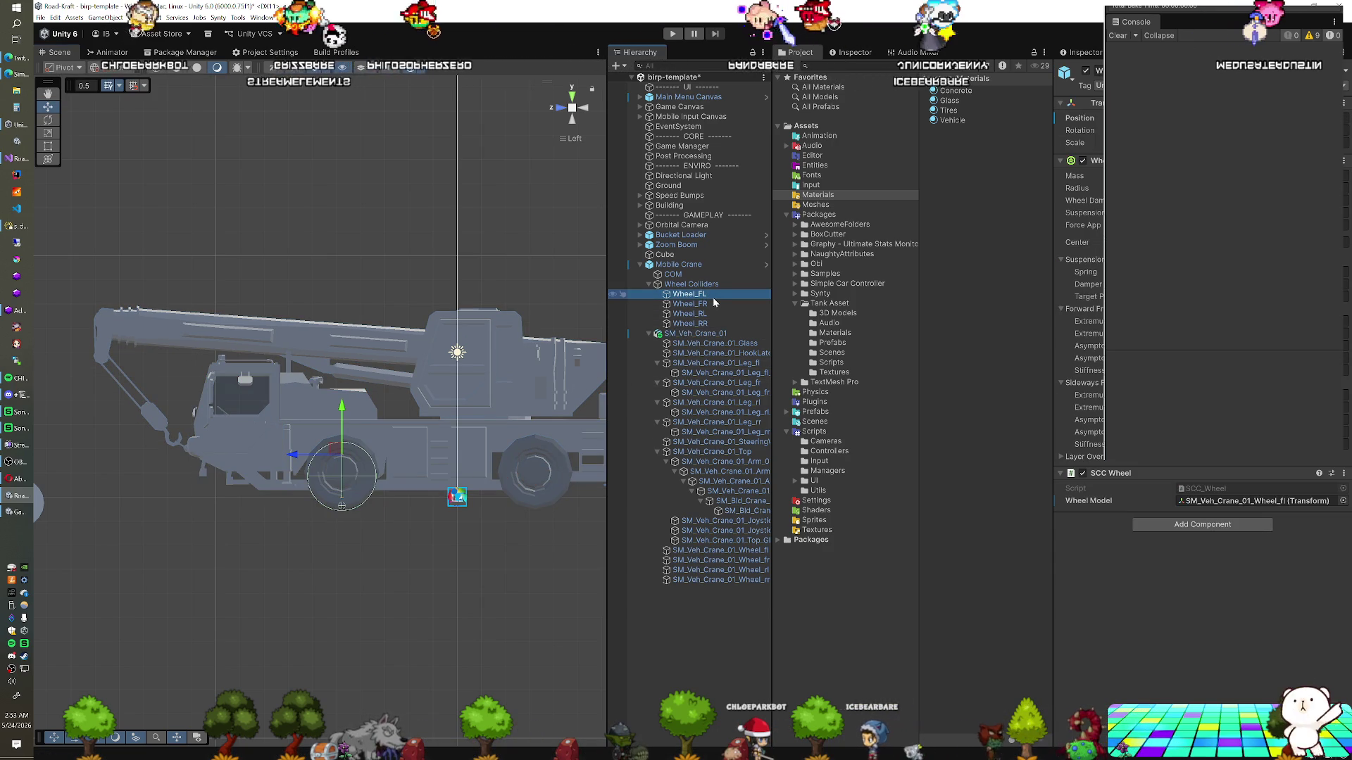
left_click(704, 325, "shift")
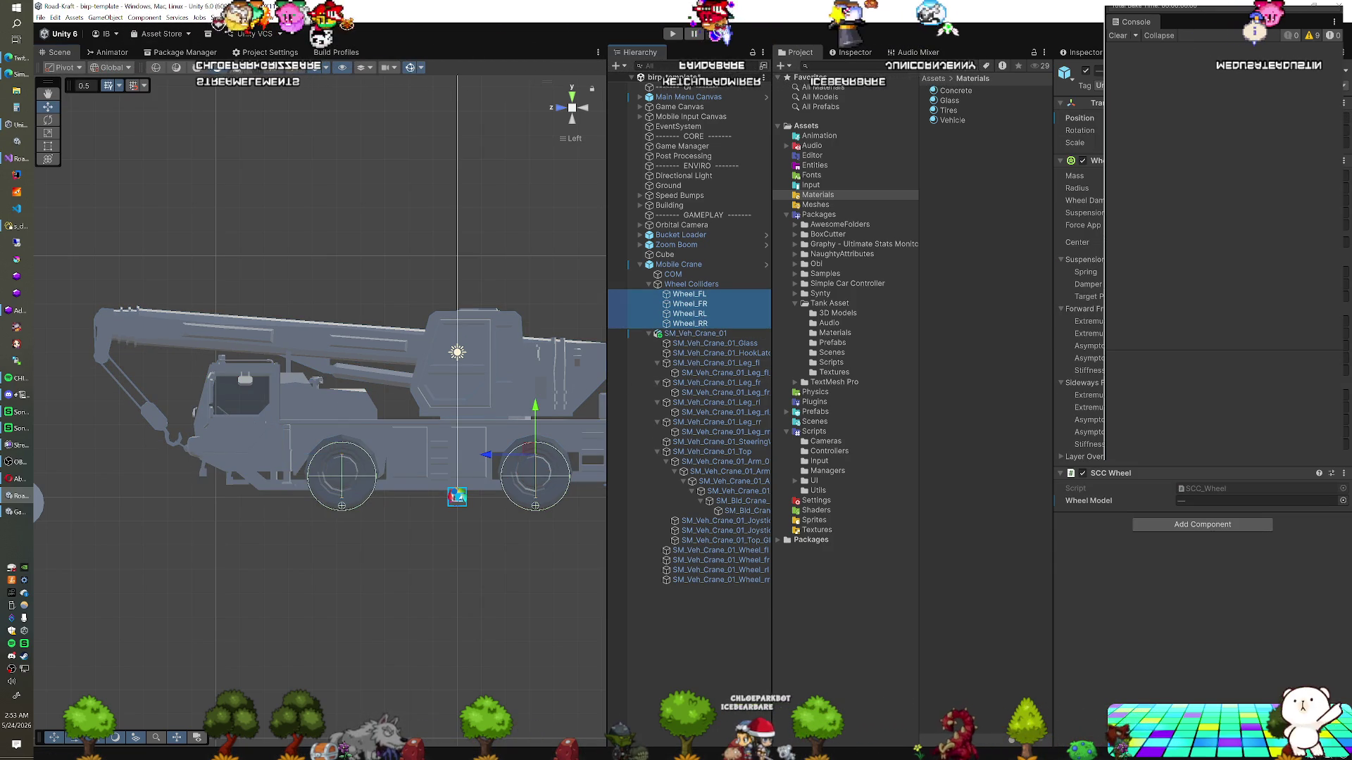
left_click(1267, 188)
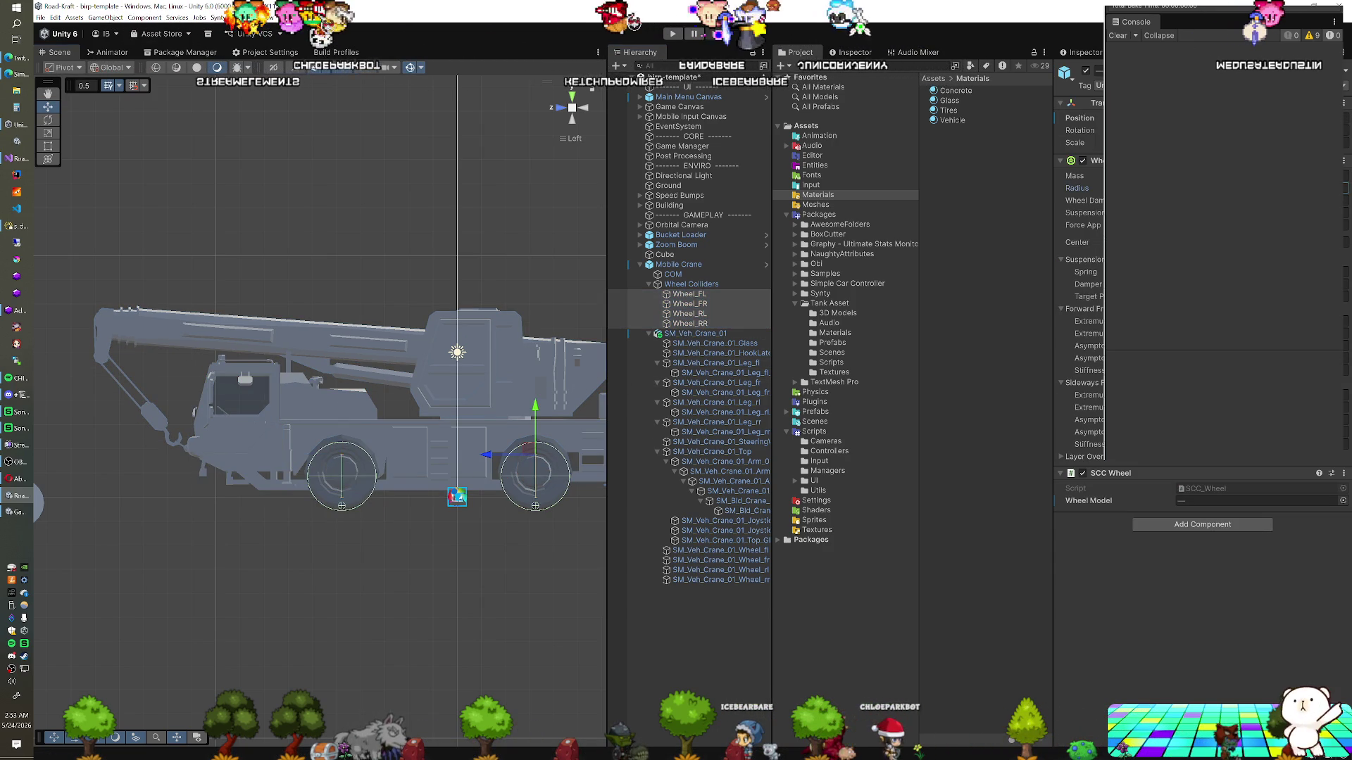
type("0.52")
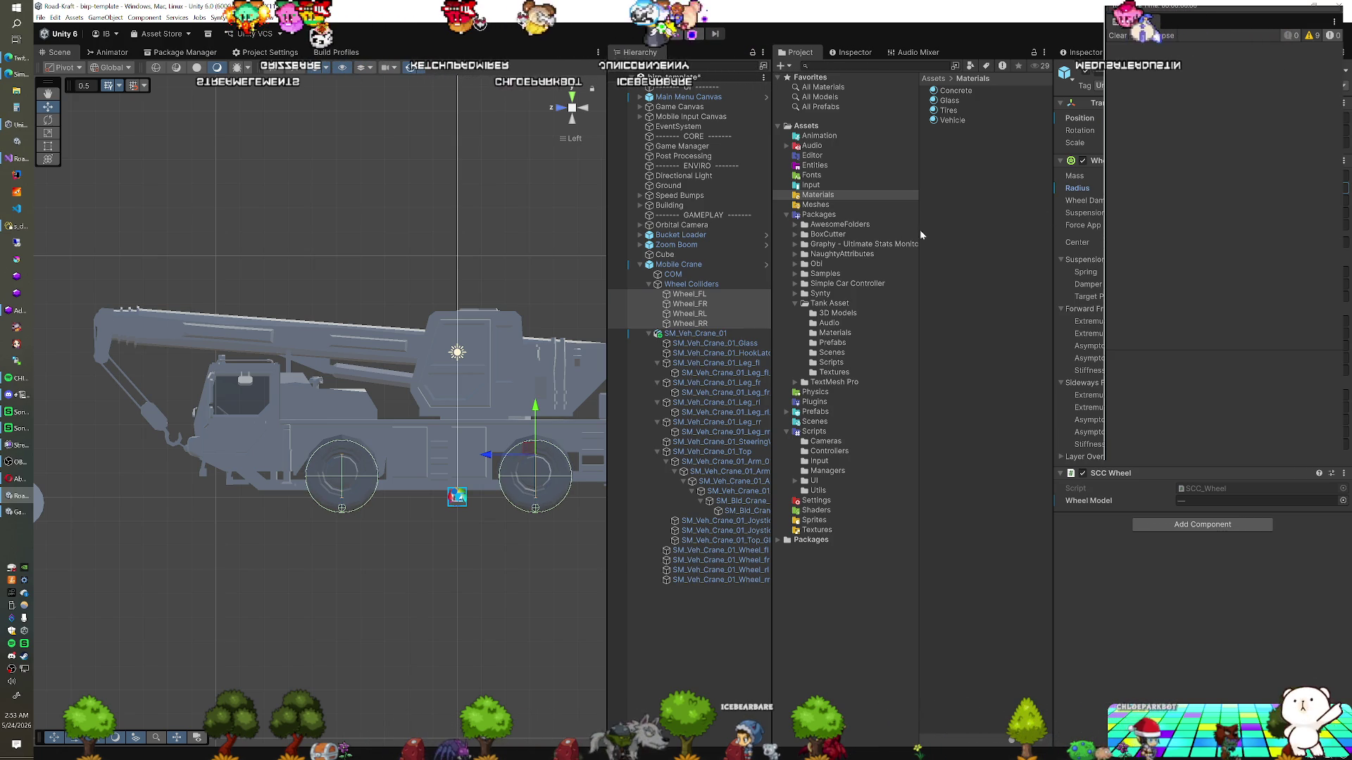
left_click(691, 266)
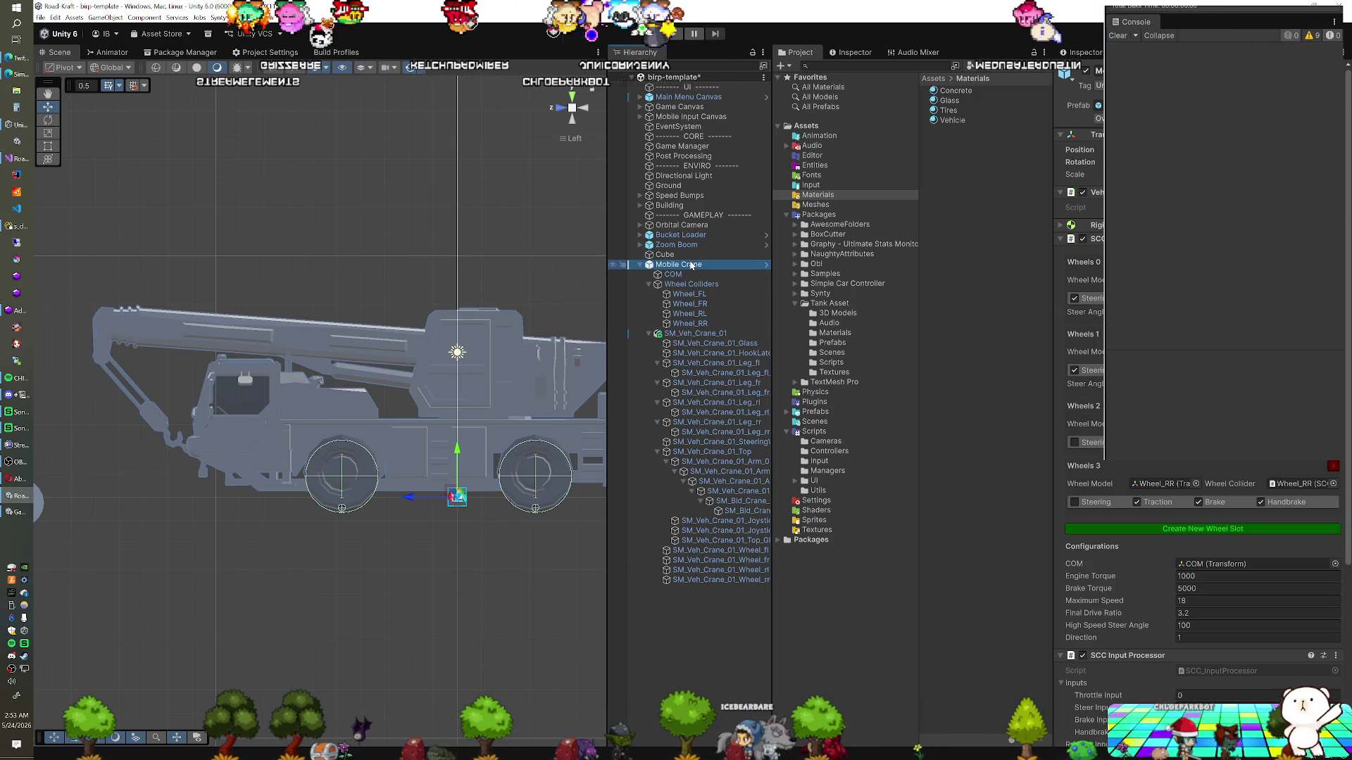
Duplicate Zoom Boom's Exhaust (1) and parent the copy, Exhaust (2), under SM_Veh_Crane_01
scroll(1197, 493, "down", 5)
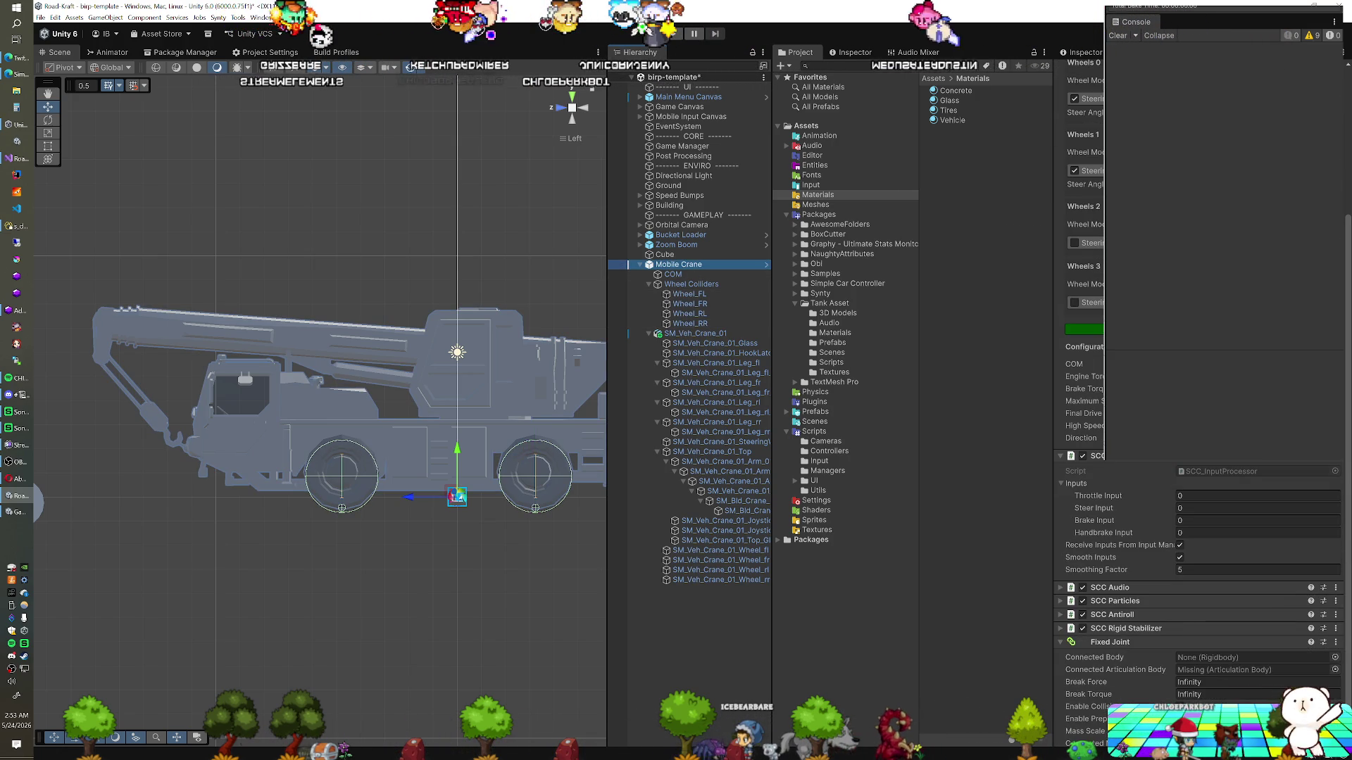
scroll(1197, 528, "down", 1)
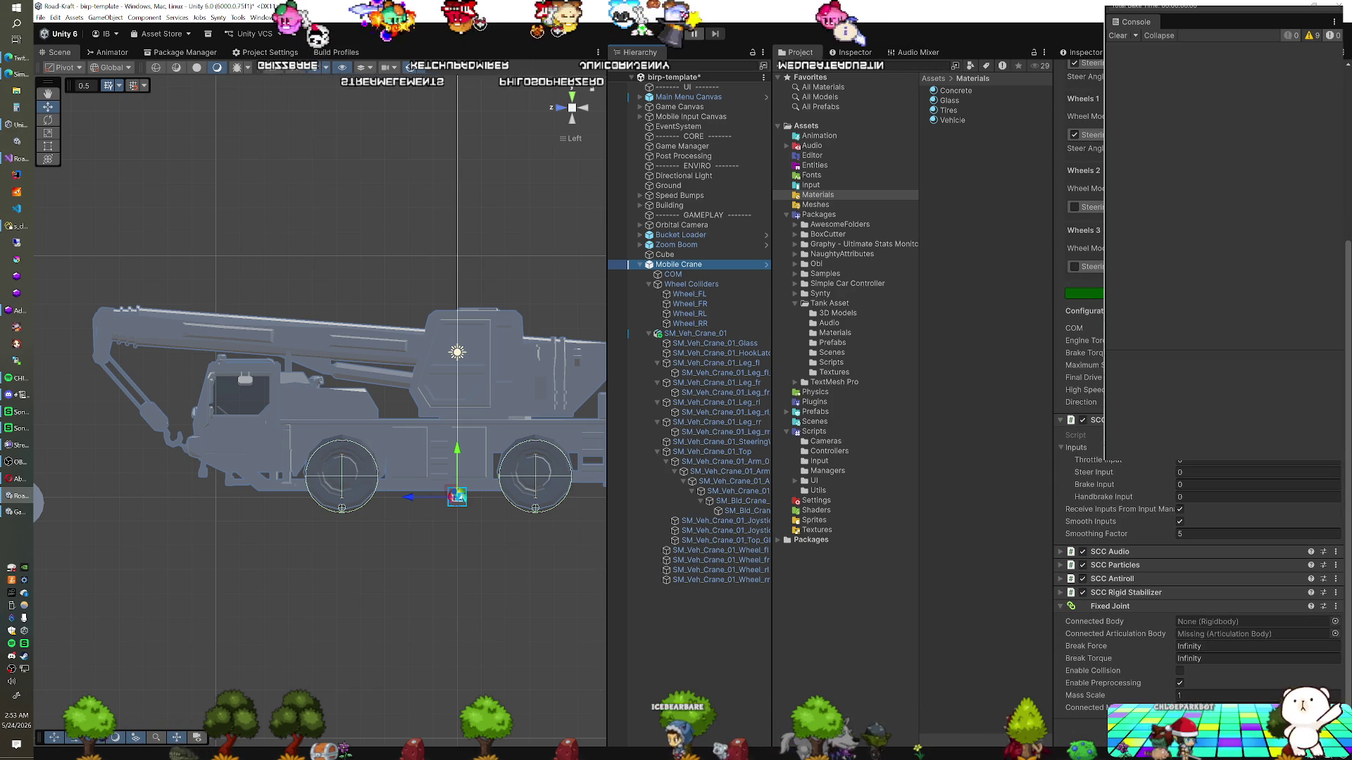
left_click(640, 245)
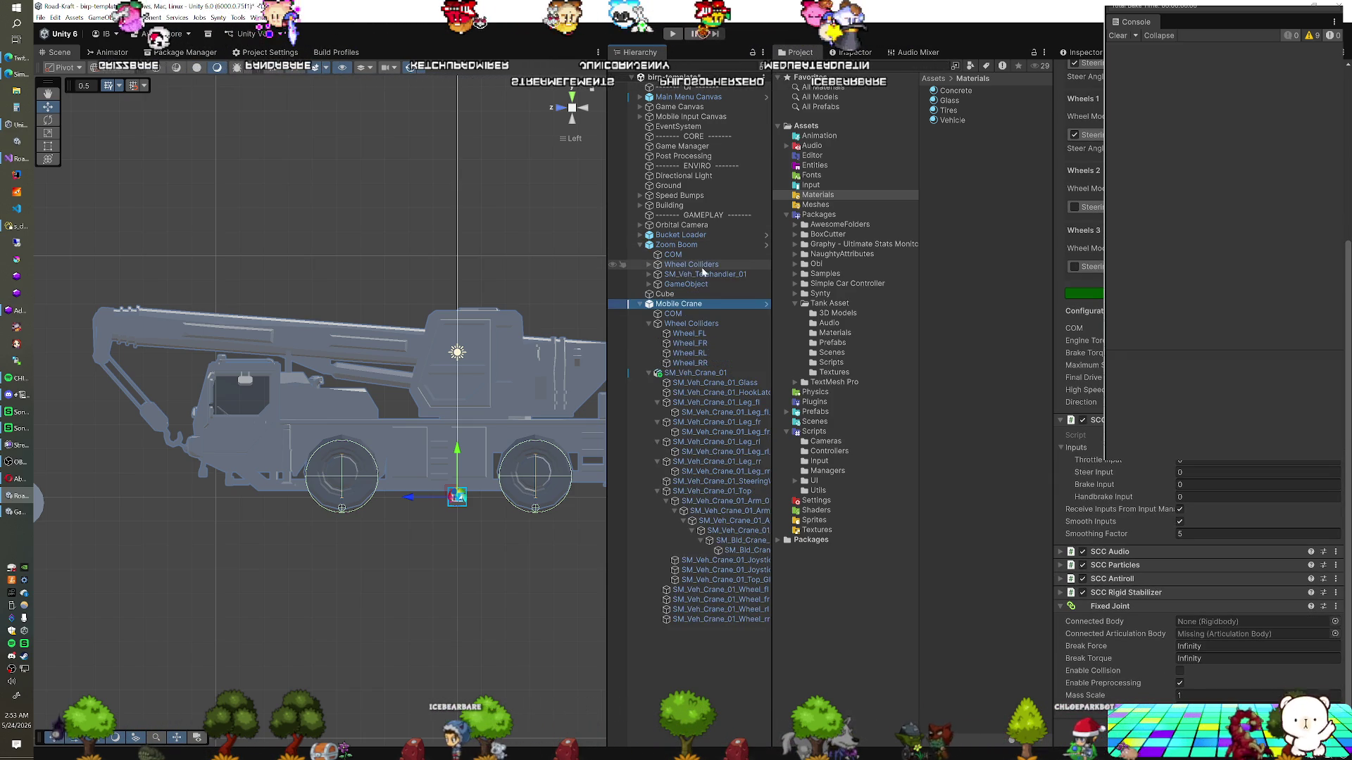
left_click(648, 274)
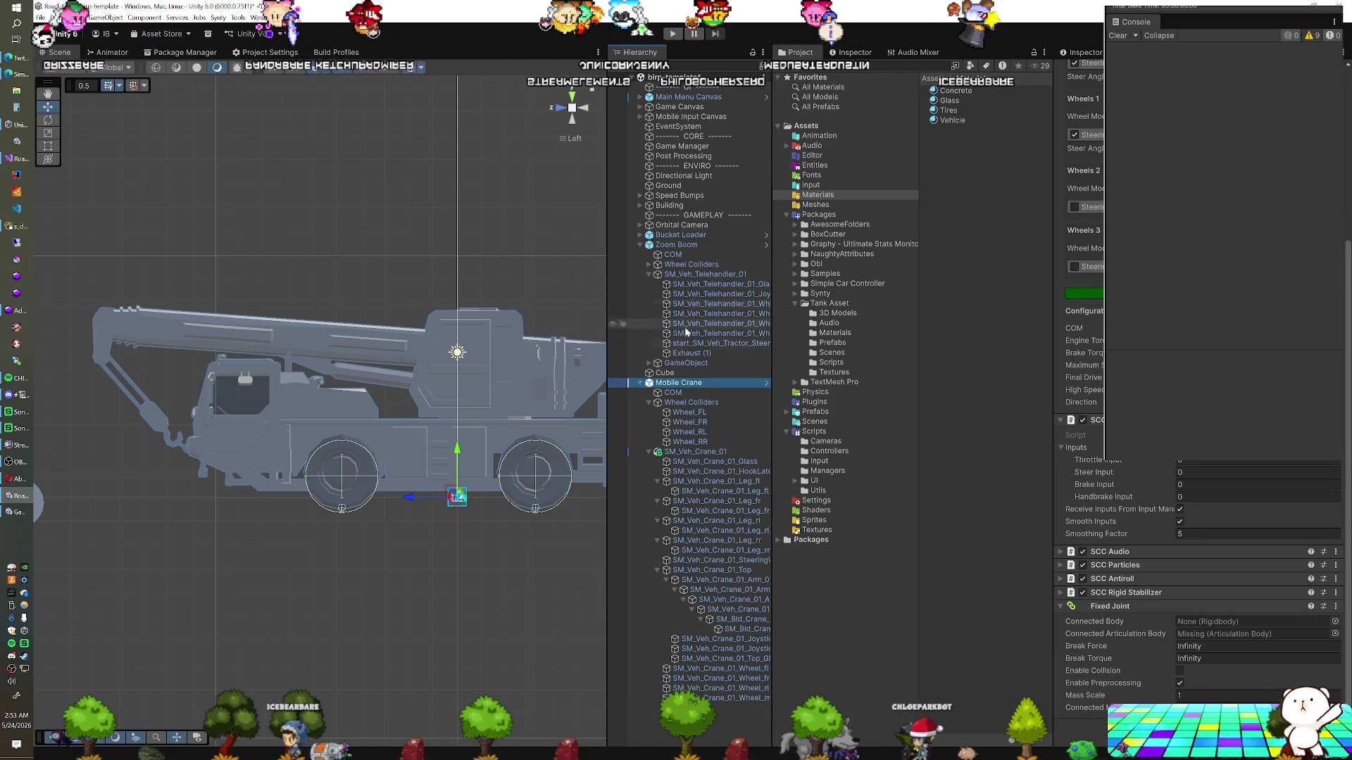
left_click(699, 354)
key("ctrl+d")
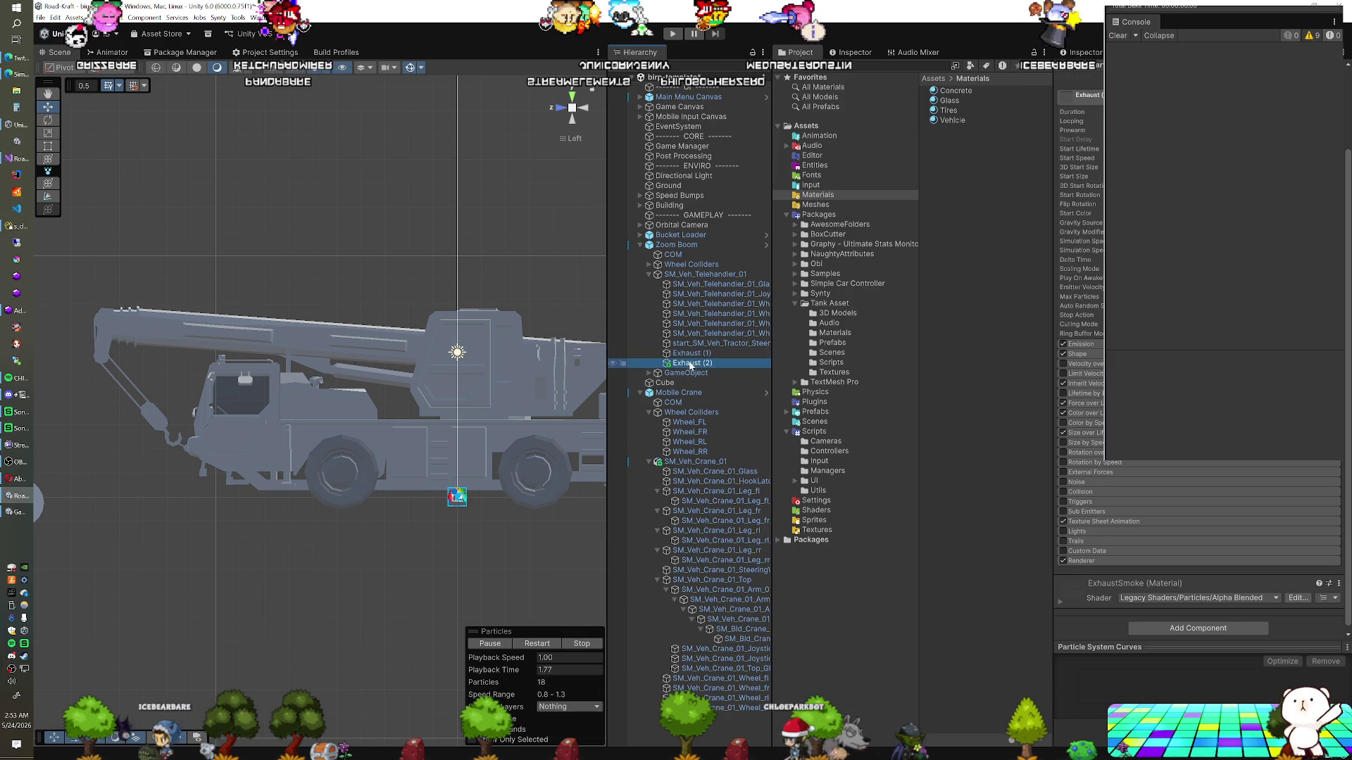
mouse_move(679, 398)
left_mouse_down()
mouse_move(680, 463)
mouse_move(692, 458)
left_mouse_up()
Select Exhaust (2) and rotate the smoke emitter with the Rotate tool
mouse_move(454, 416)
left_mouse_down()
mouse_move(340, 502)
mouse_move(413, 409)
left_mouse_up()
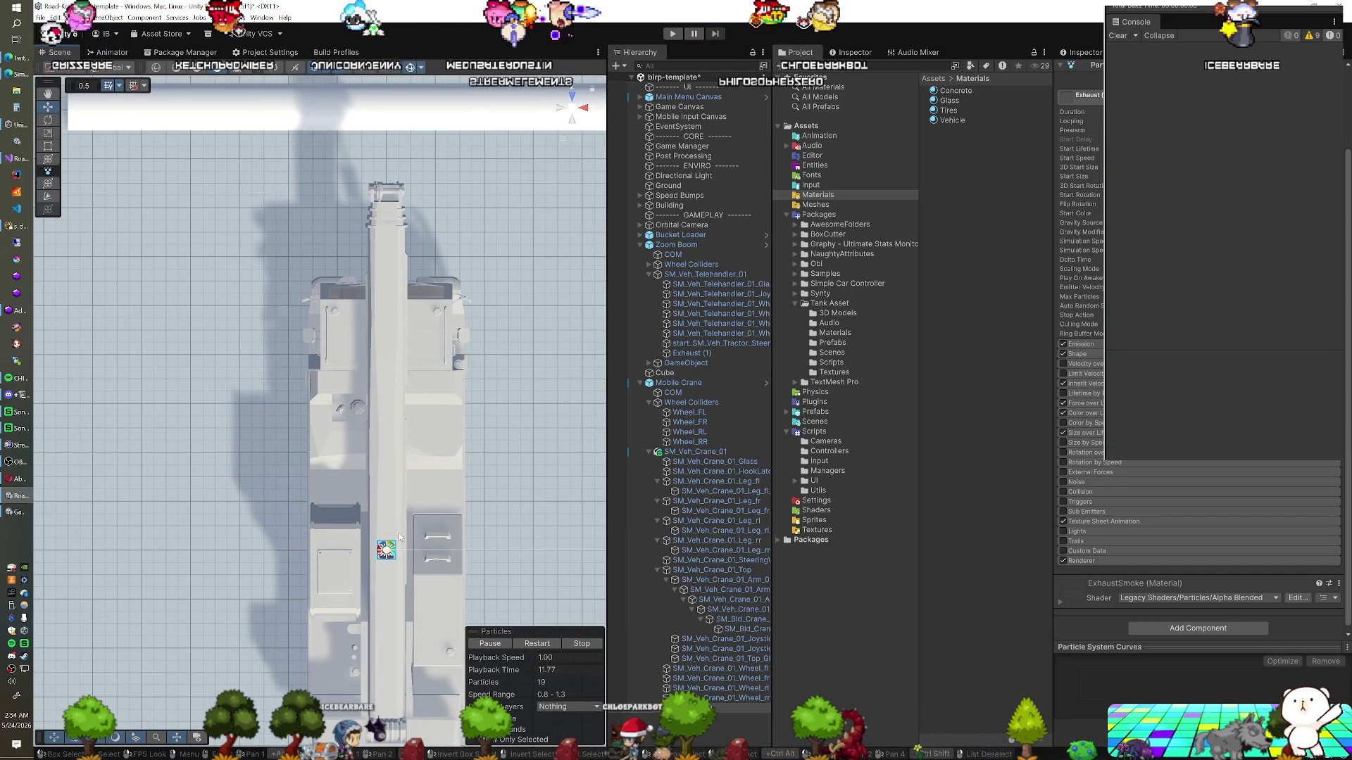
left_click_drag(414, 522, 353, 414)
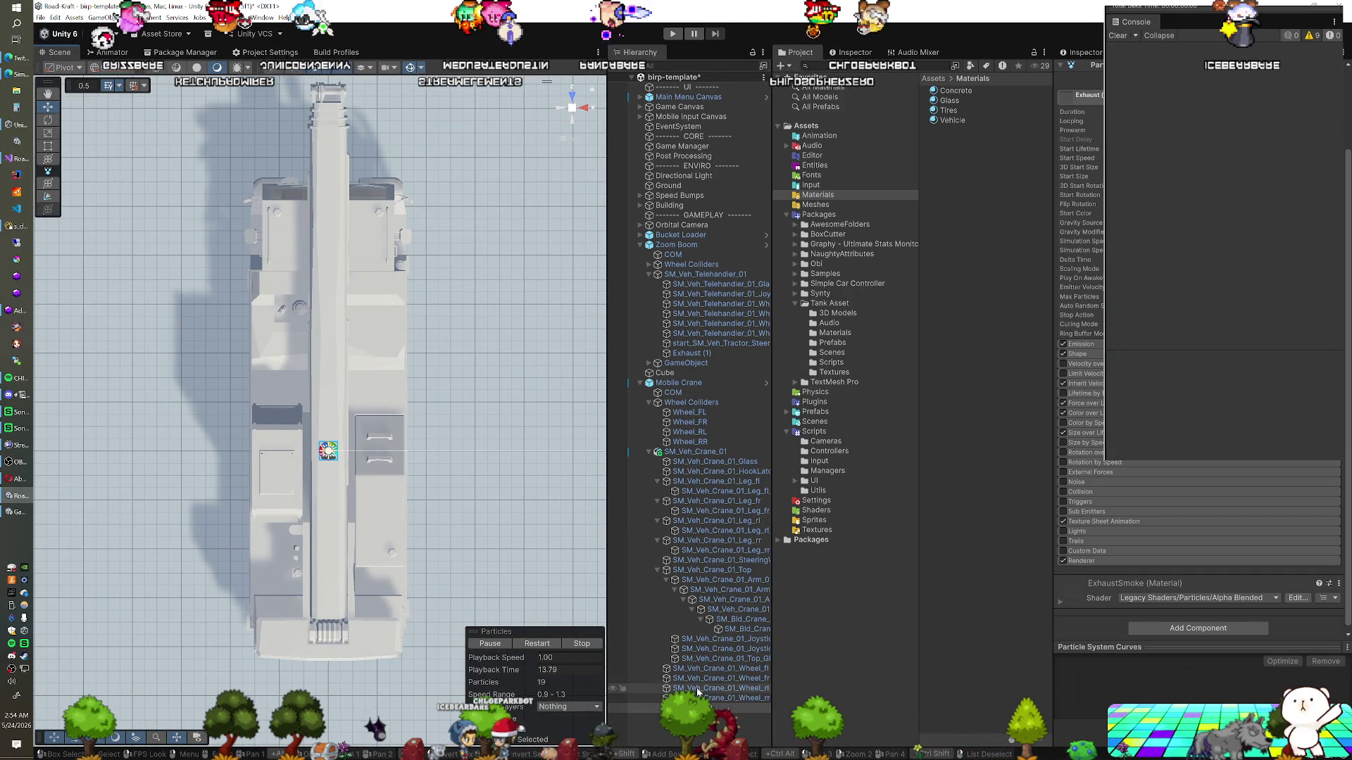
left_click(638, 708)
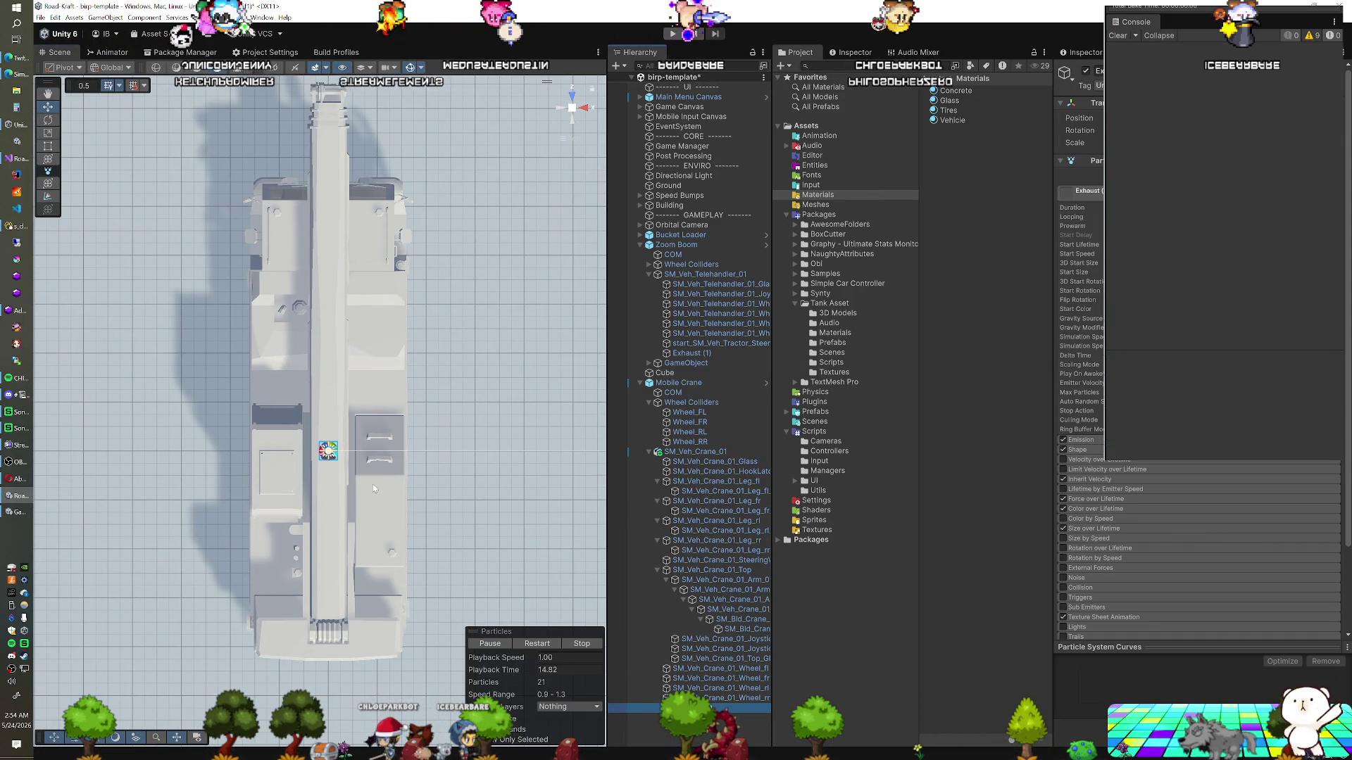
scroll(369, 459, "down", 5)
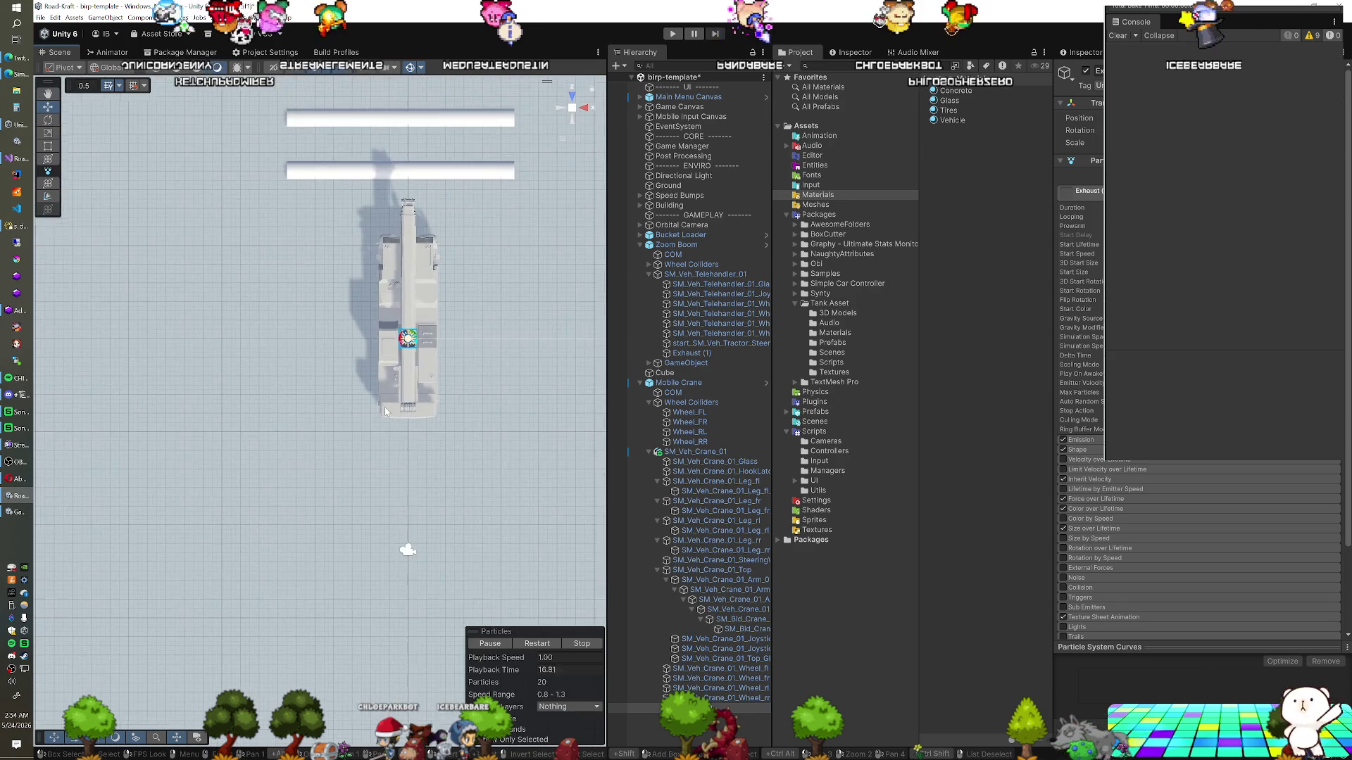
scroll(385, 407, "down", 5)
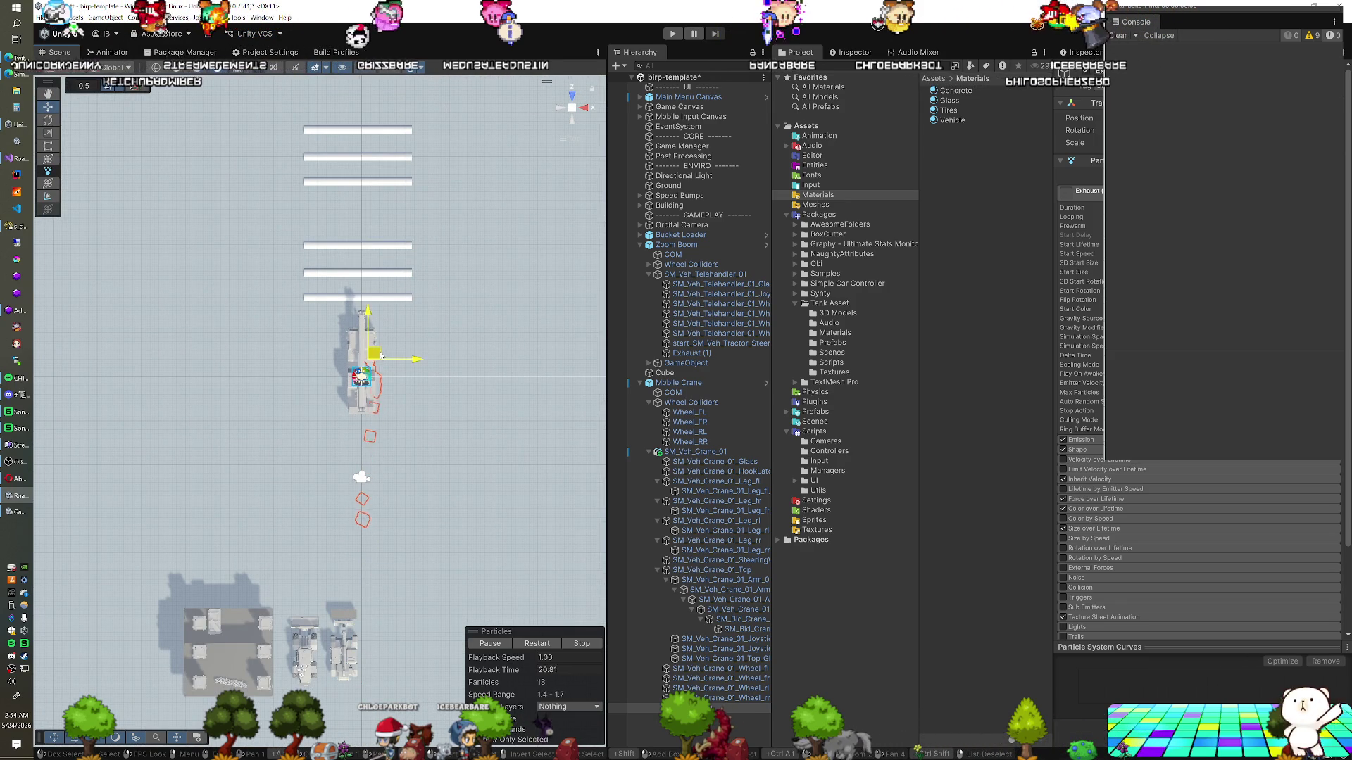
scroll(369, 350, "up", 10)
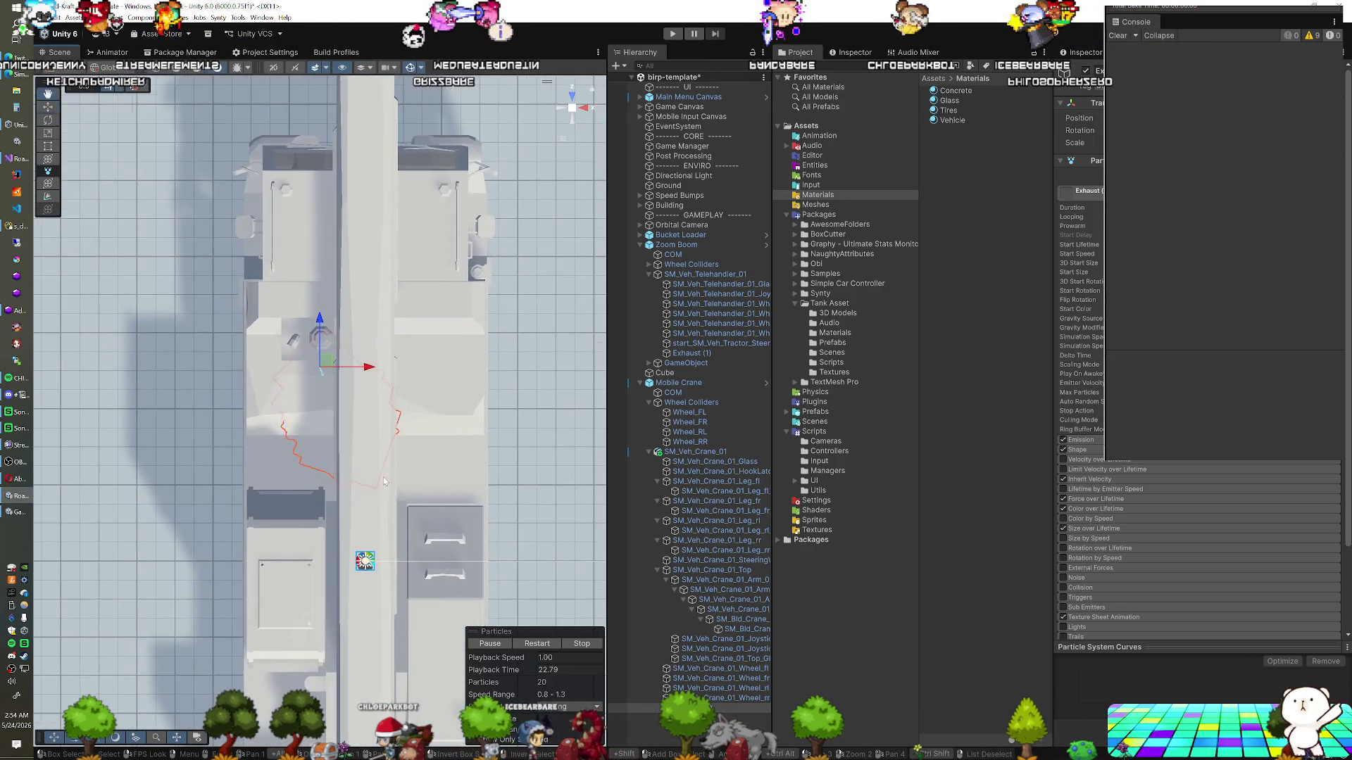
scroll(370, 382, "up", 5)
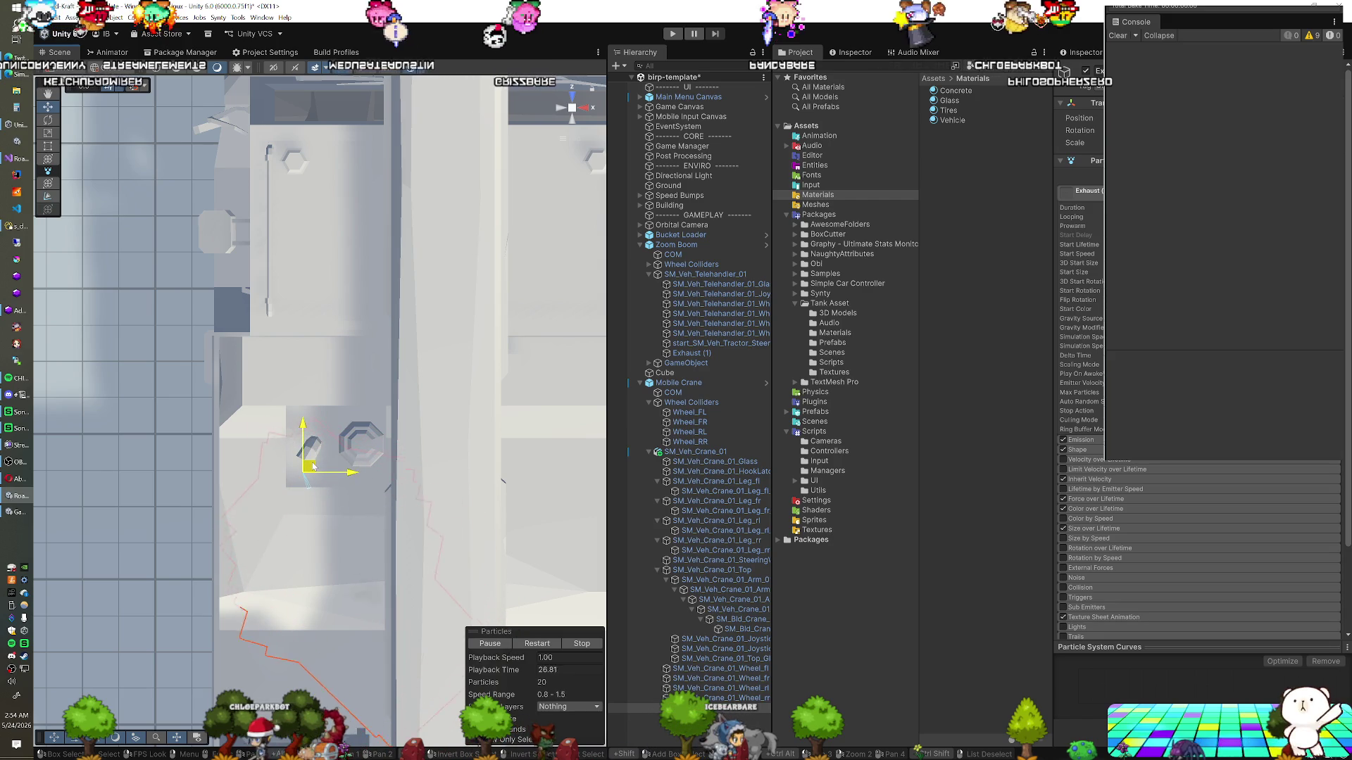
key("e")
mouse_move(310, 493)
left_mouse_down()
mouse_move(264, 518)
mouse_move(229, 510)
left_mouse_up()
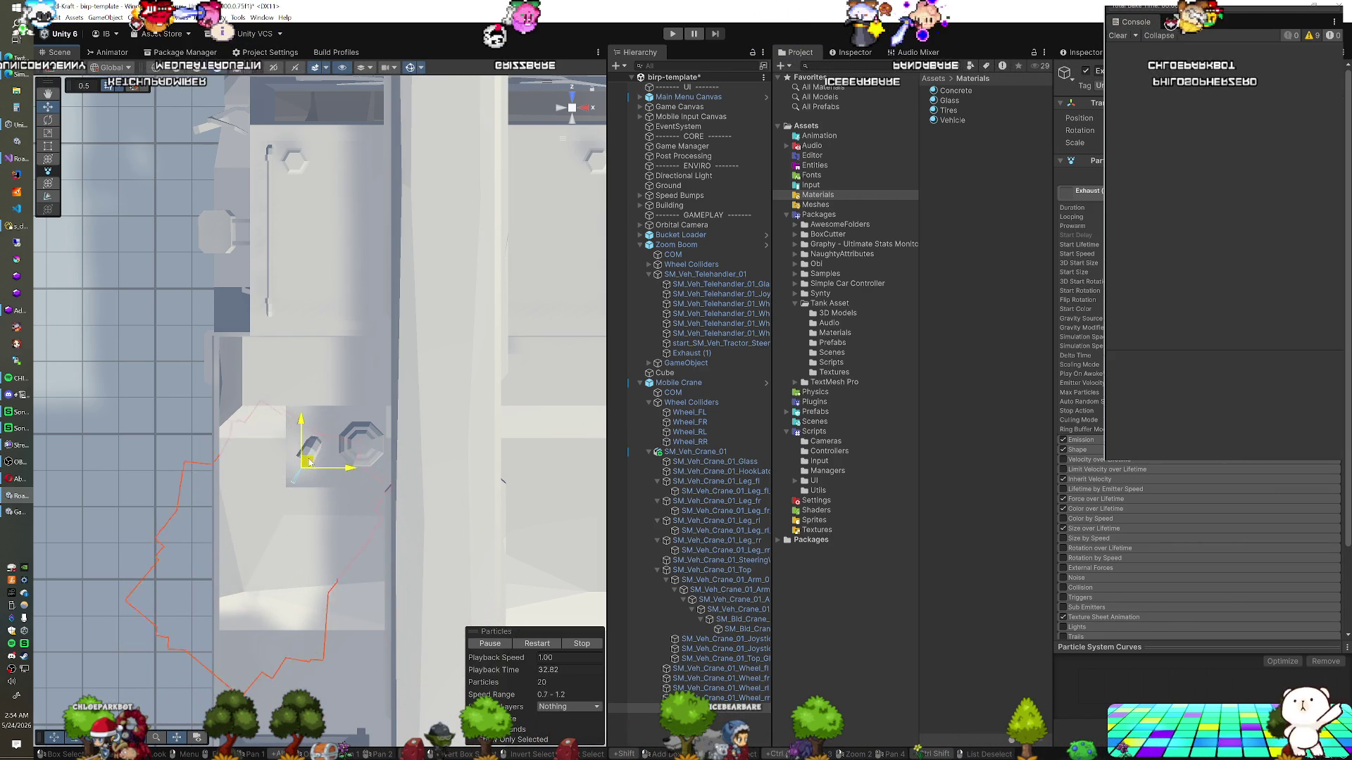
Frame and orbit around the exhaust emitter to check its spot on the crane's deck
left_click(570, 127)
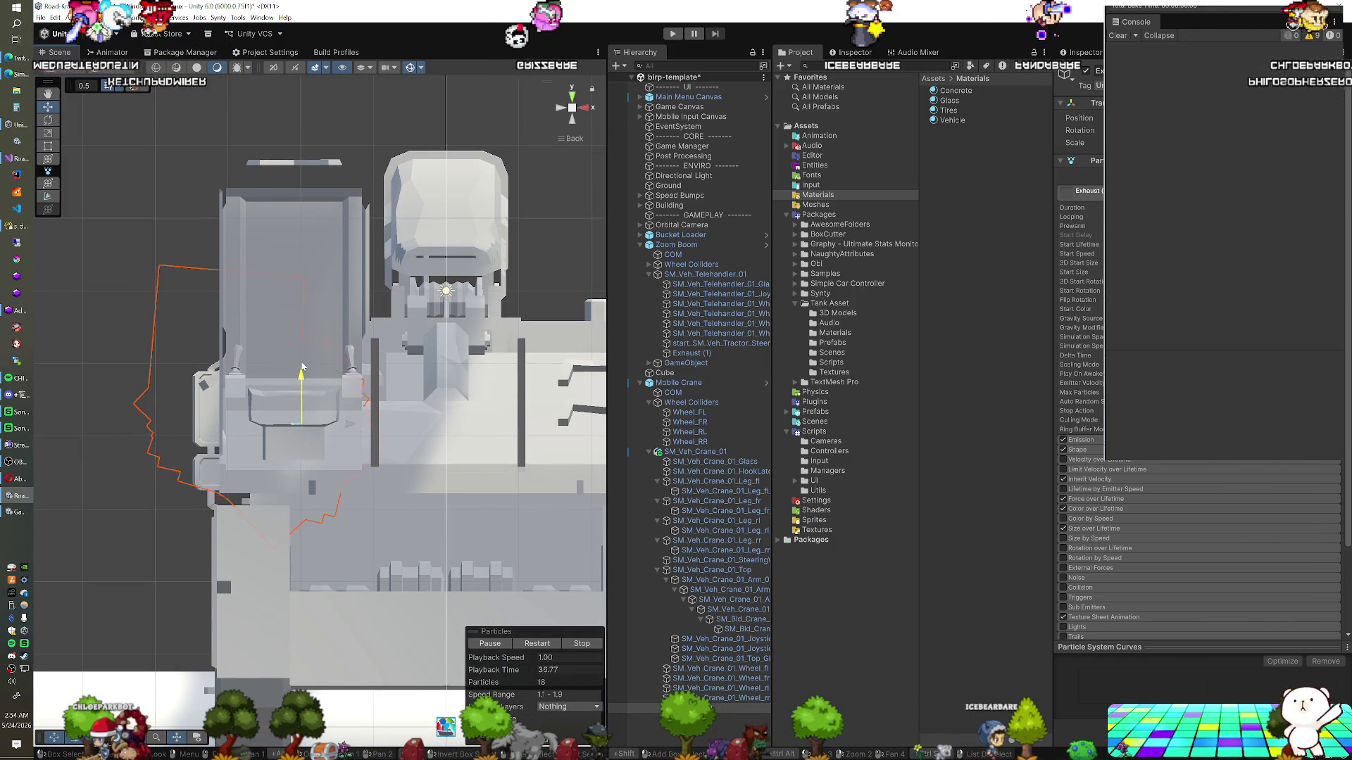
key("f")
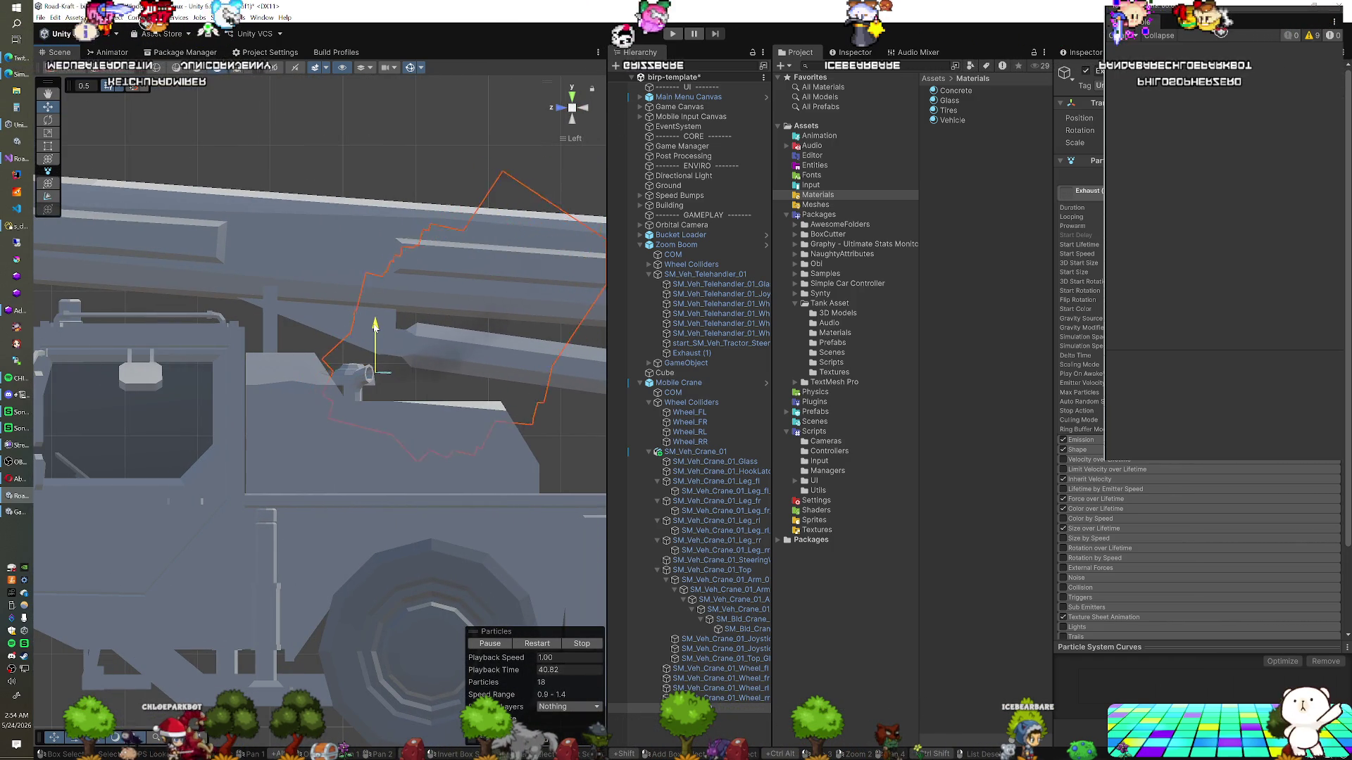
left_click_drag(487, 270, 312, 442)
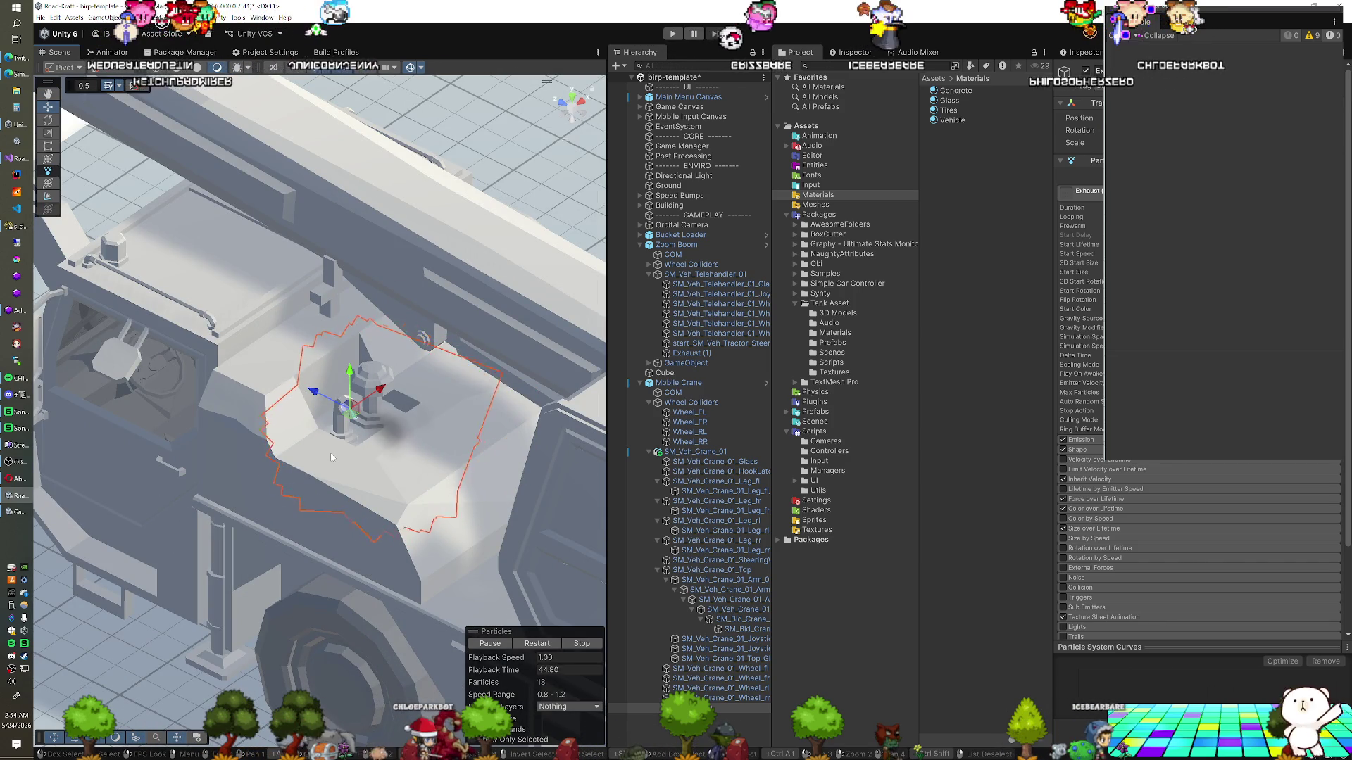
mouse_move(397, 465)
left_mouse_down()
mouse_move(350, 519)
mouse_move(424, 419)
mouse_move(375, 440)
mouse_move(430, 442)
mouse_move(432, 427)
mouse_move(382, 437)
left_mouse_up()
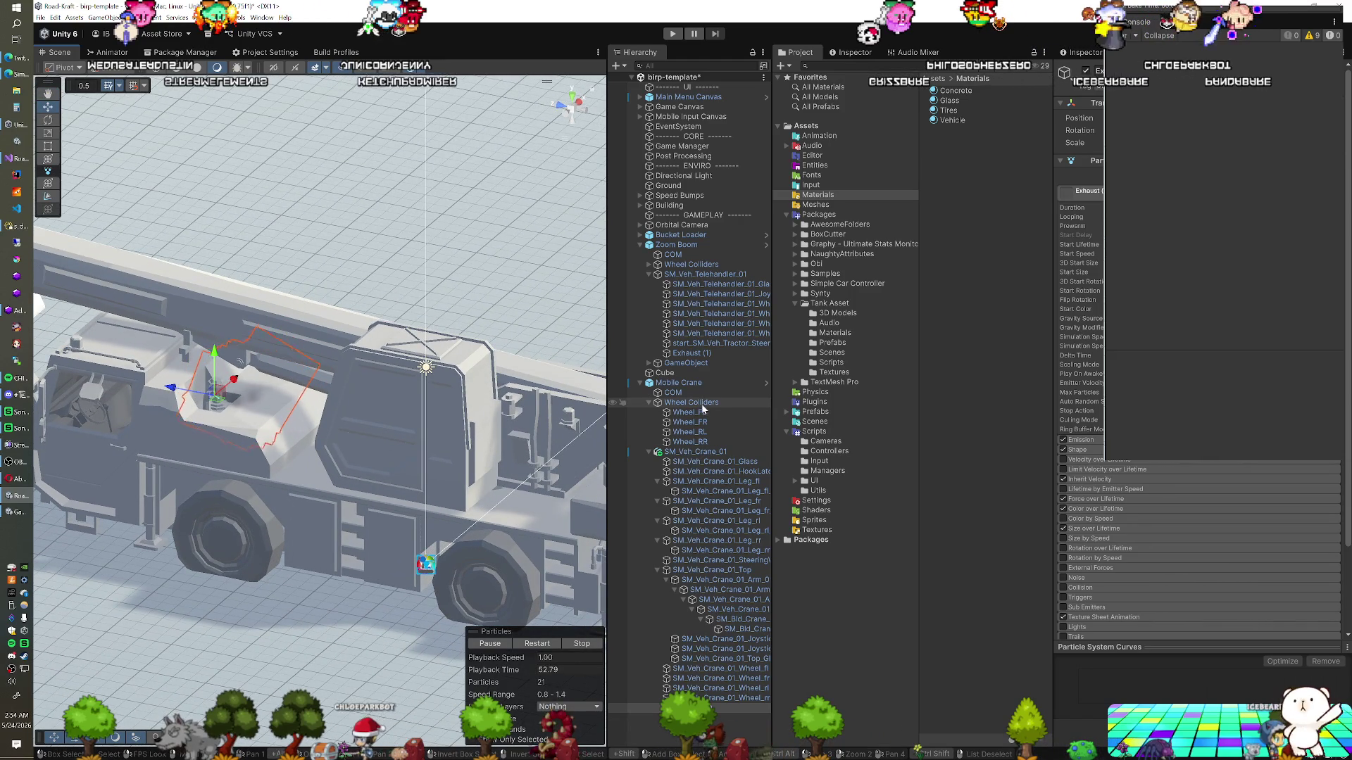
Assign Exhaust (2) to Element 0 of Mobile Crane's SCC Particles exhaust particles
left_click(706, 381)
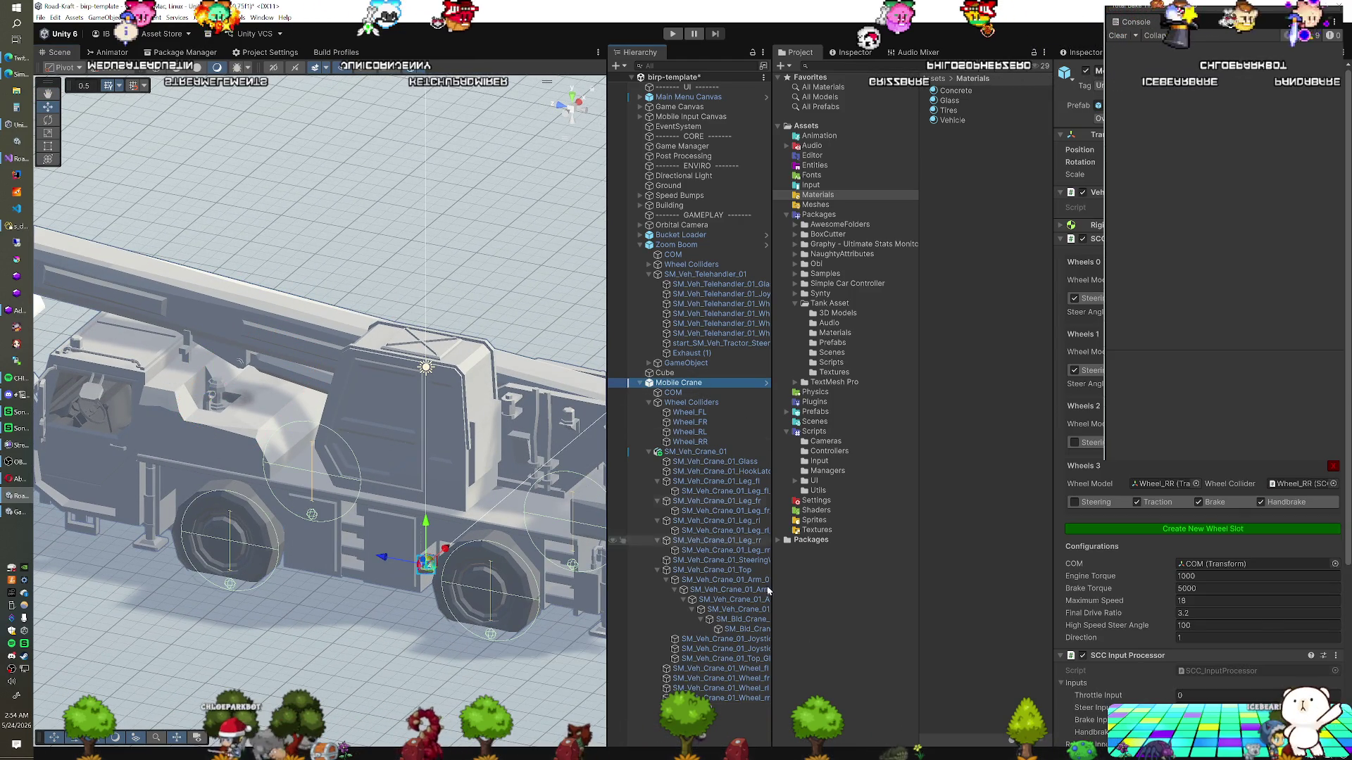
scroll(1273, 543, "down", 5)
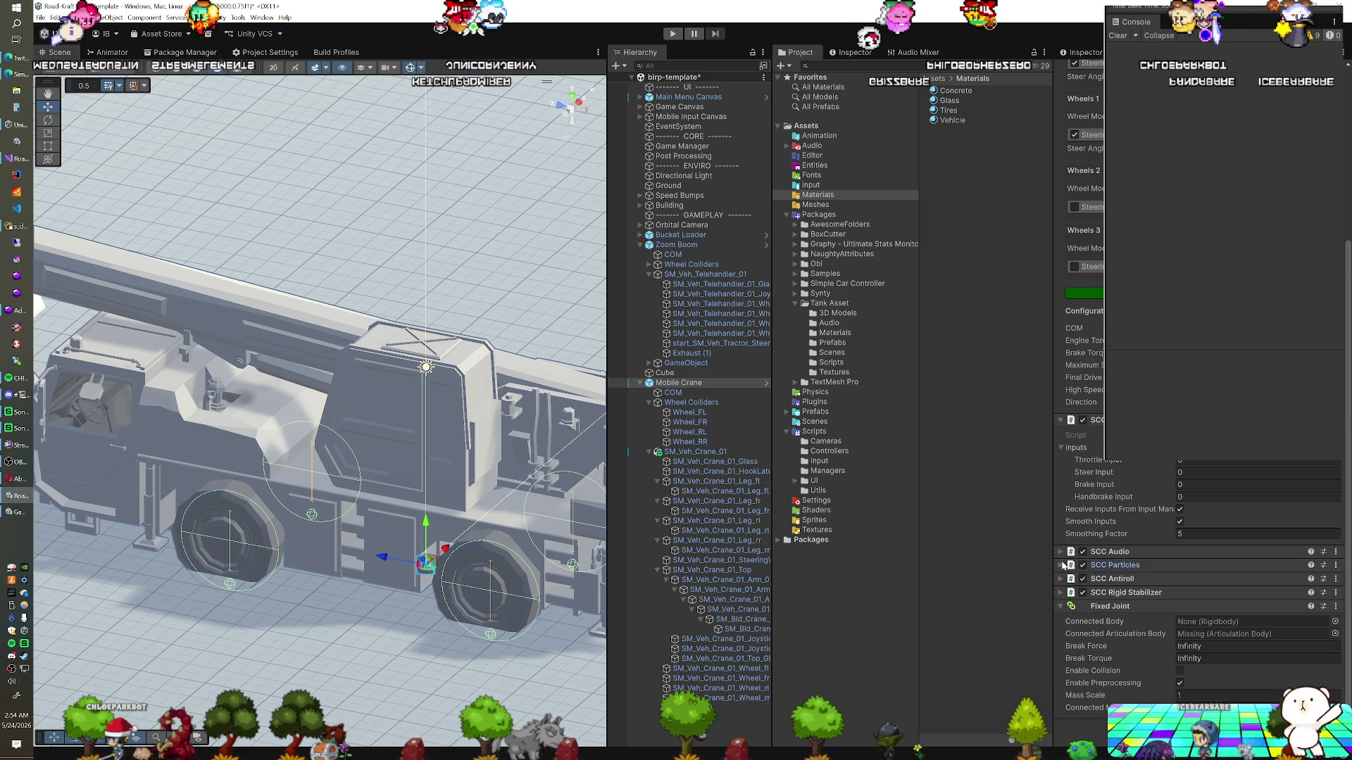
left_click(1098, 564)
mouse_move(772, 650)
left_mouse_down()
mouse_move(906, 670)
mouse_move(1230, 541)
left_mouse_up()
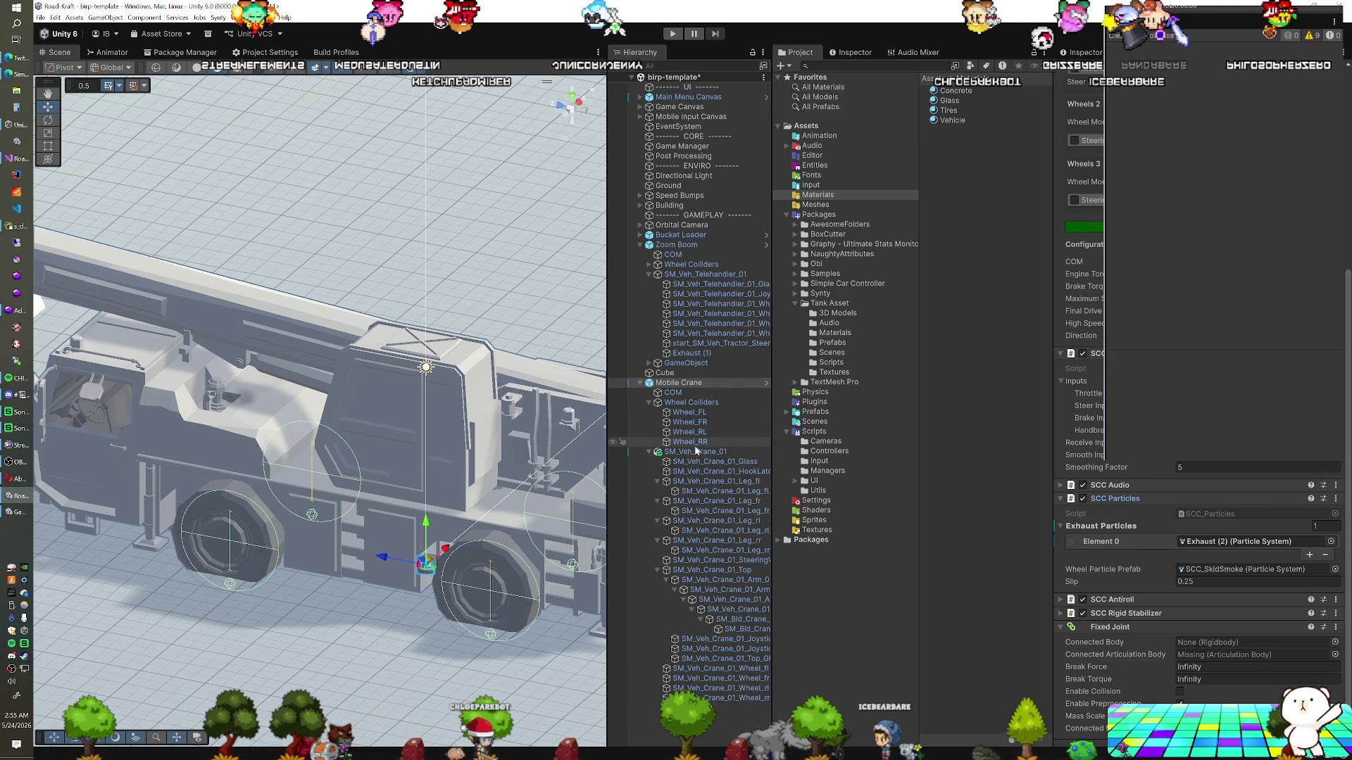
Test swinging the crane top, then unpack the SM_Veh_Crane_01 prefab
double_click(712, 570)
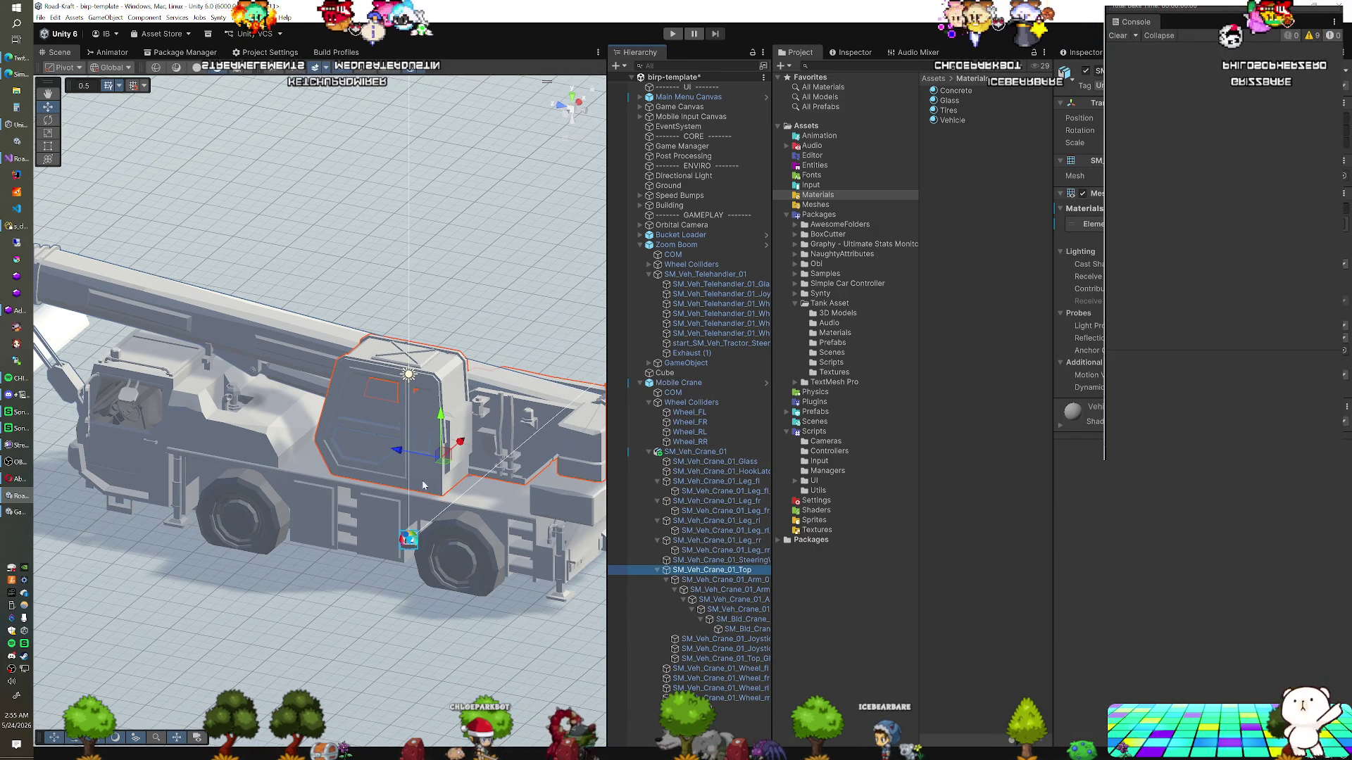
left_click_drag(458, 486, 523, 459)
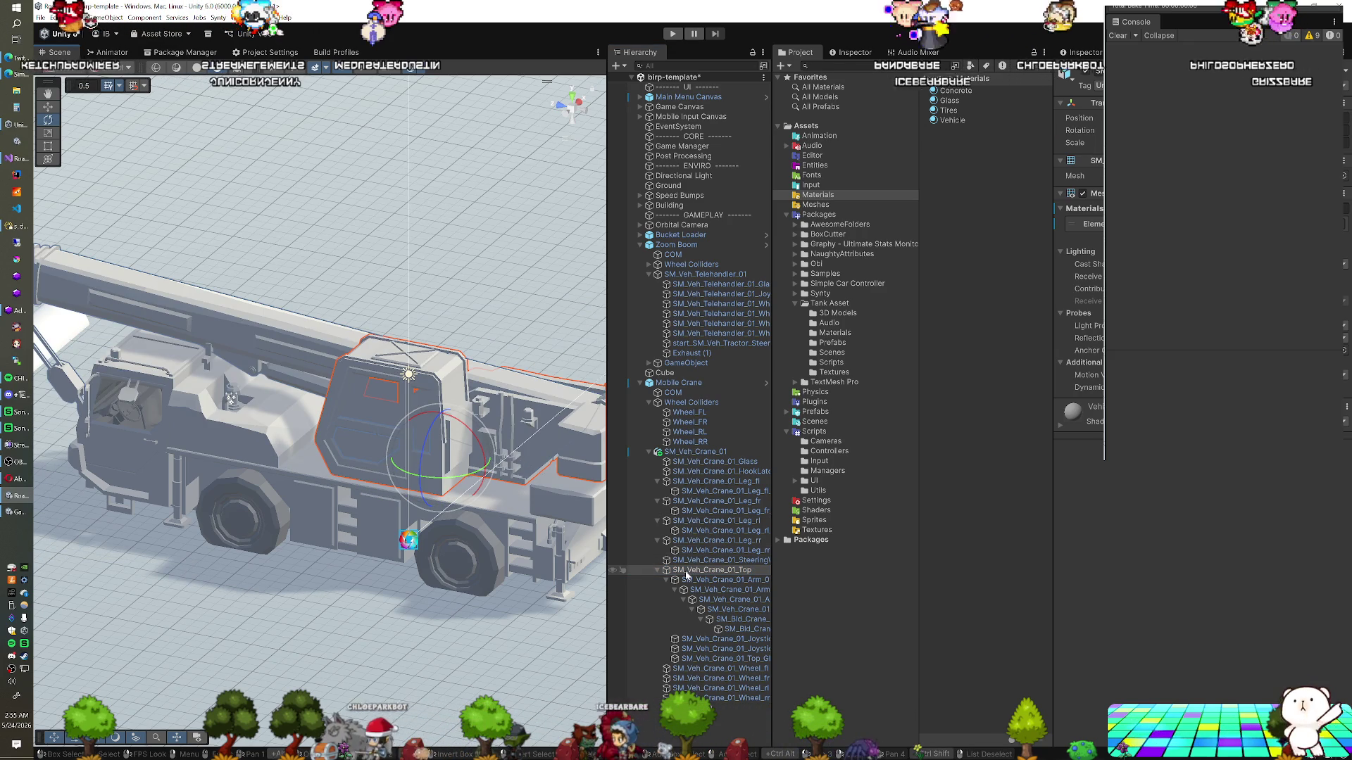
left_click(667, 452)
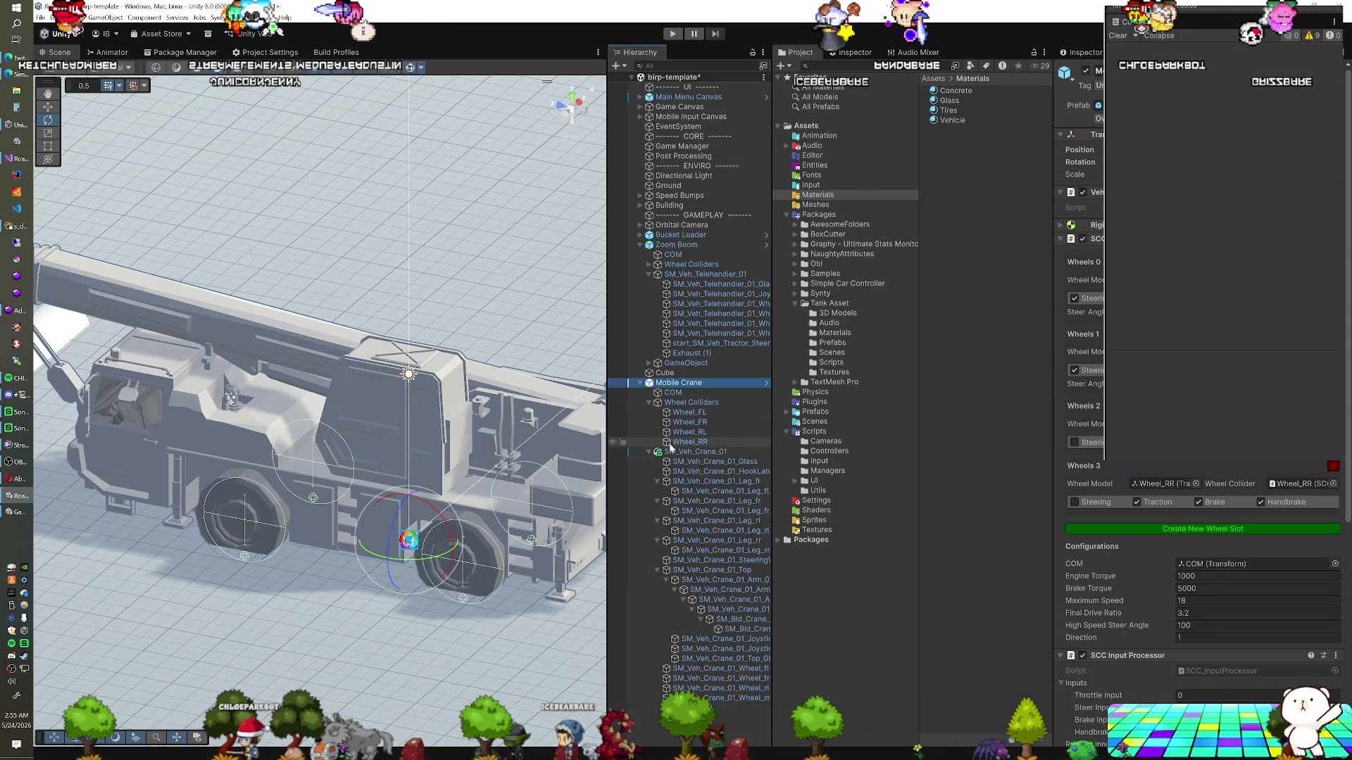
right_click(667, 454)
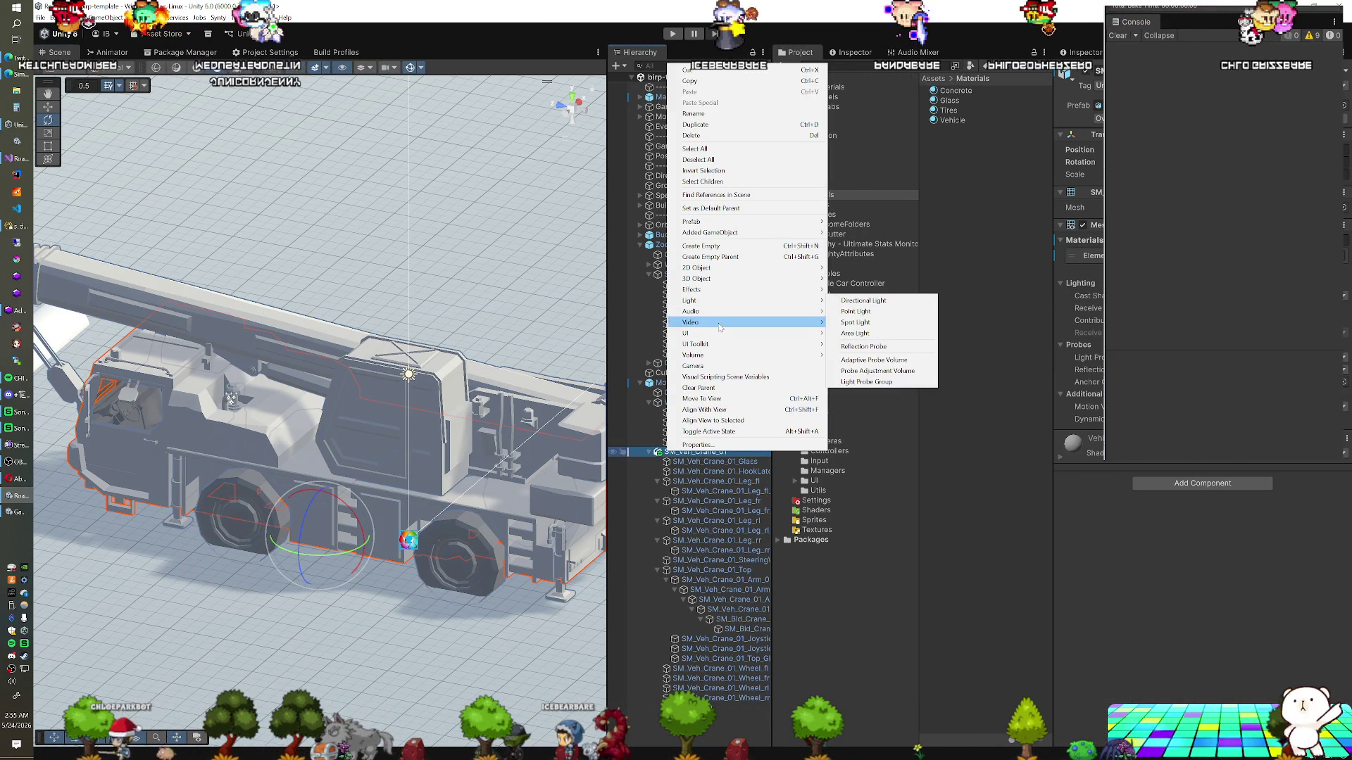
mouse_move(722, 235)
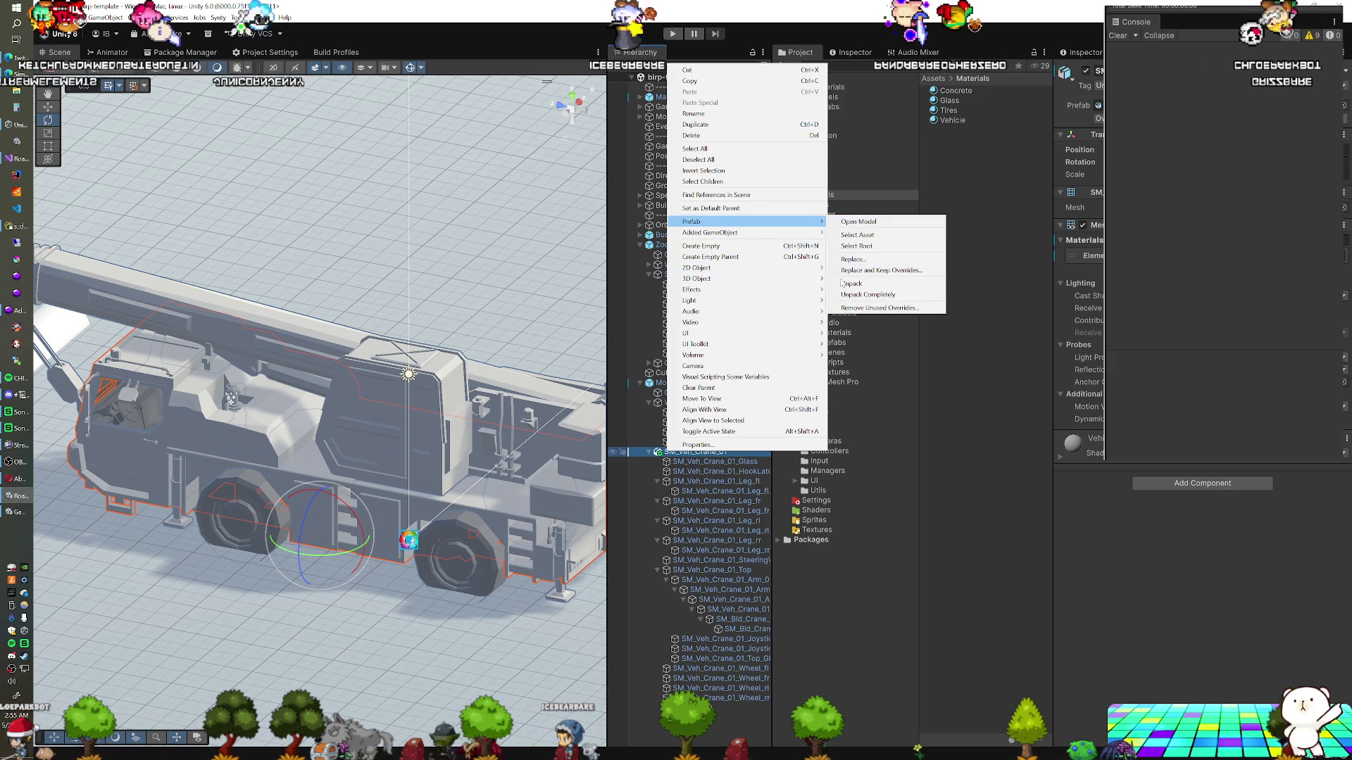
left_click(841, 283)
Group SM_Veh_Crane_01_Top under a new empty parent GameObject with Ctrl+Shift+G
left_click(701, 571)
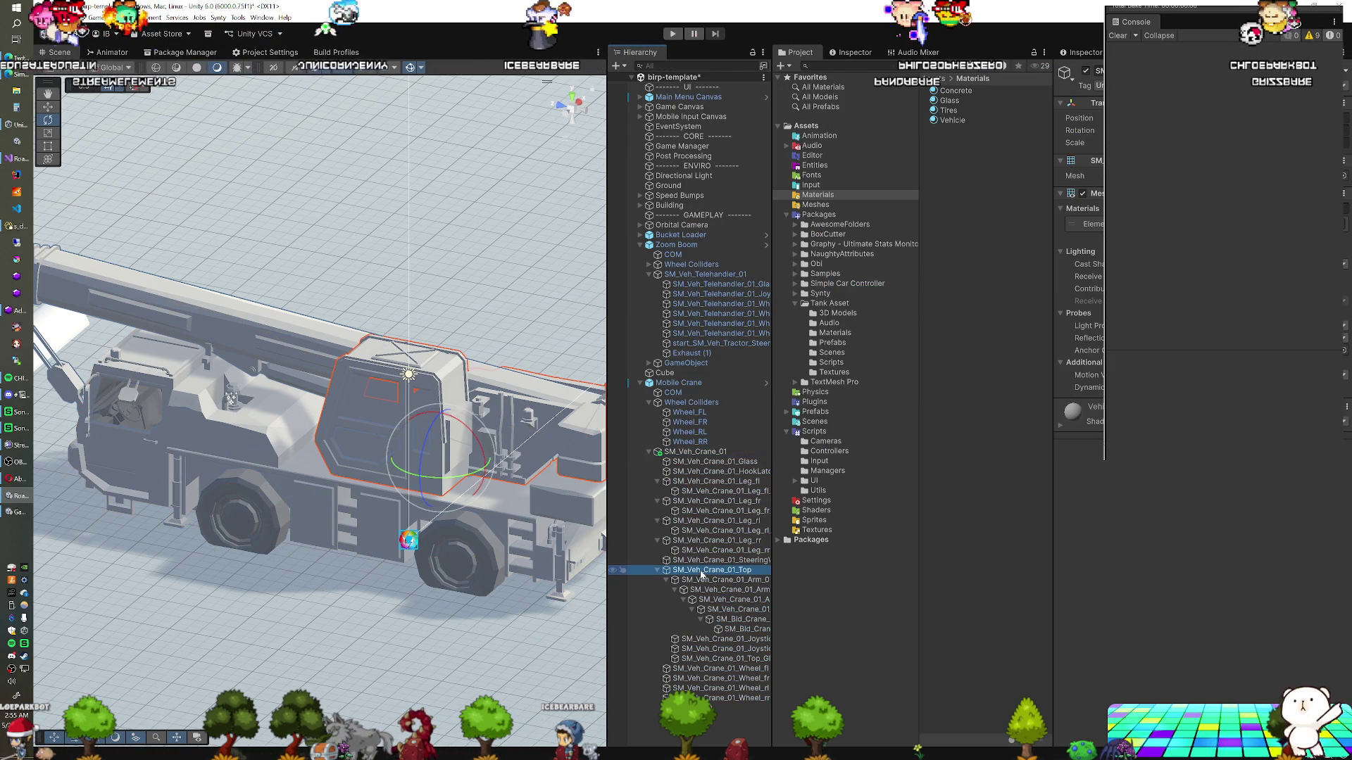
left_click(678, 383)
left_click(682, 392)
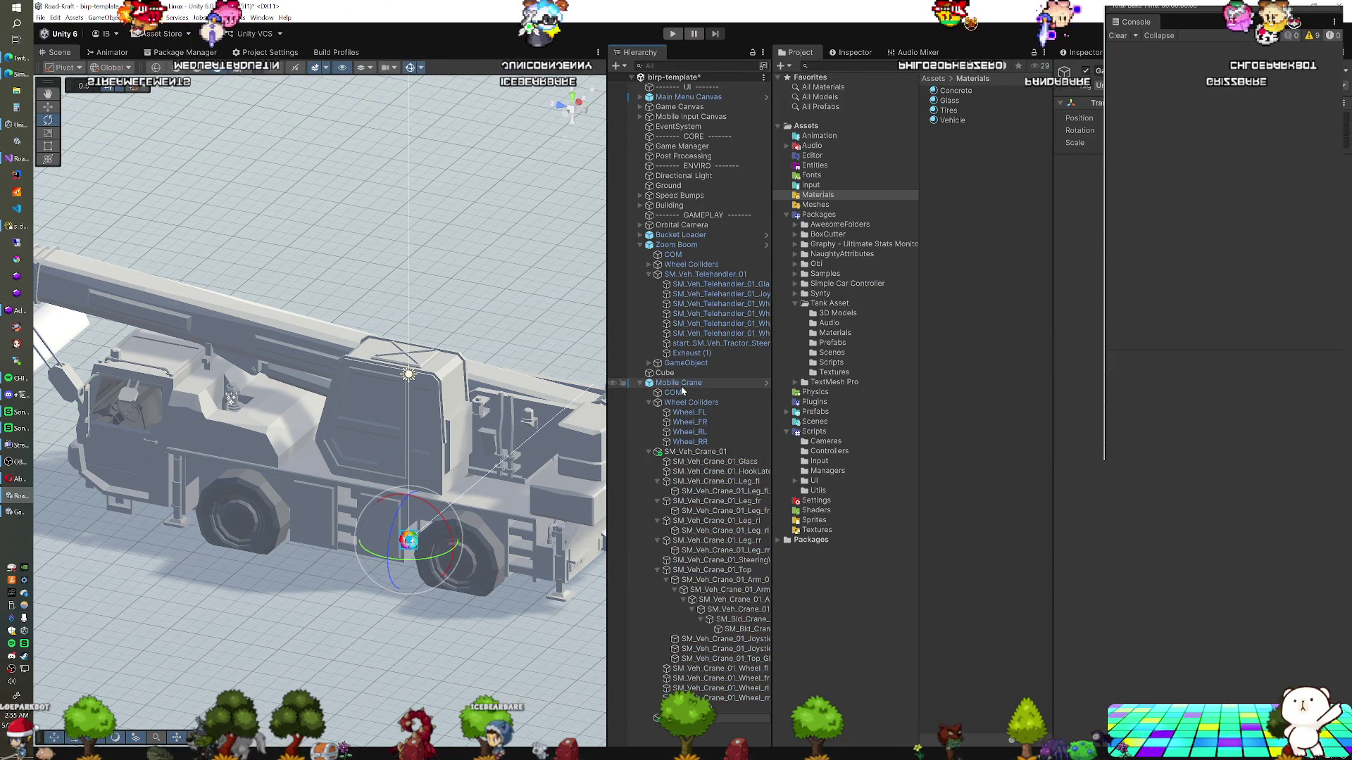
left_click(697, 570)
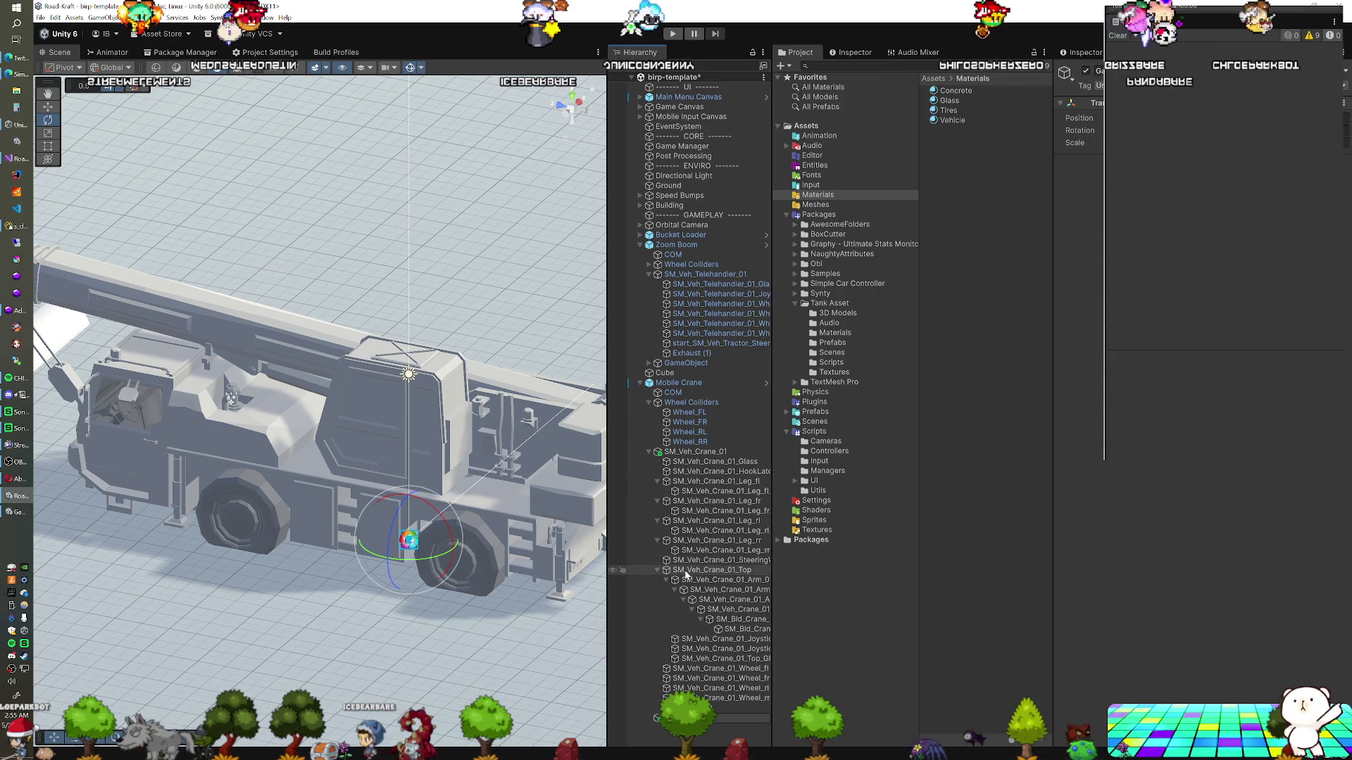
key("ctrl+shift+g")
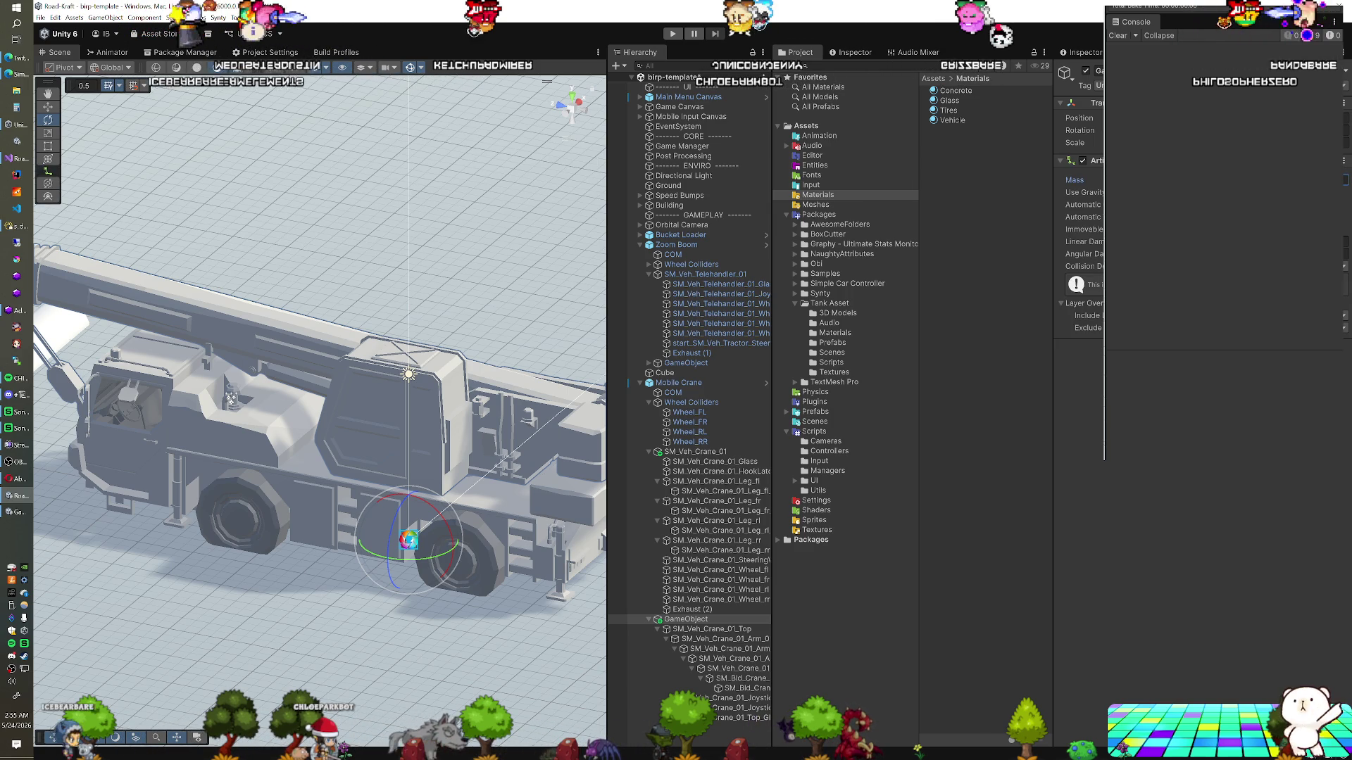
left_click(714, 630)
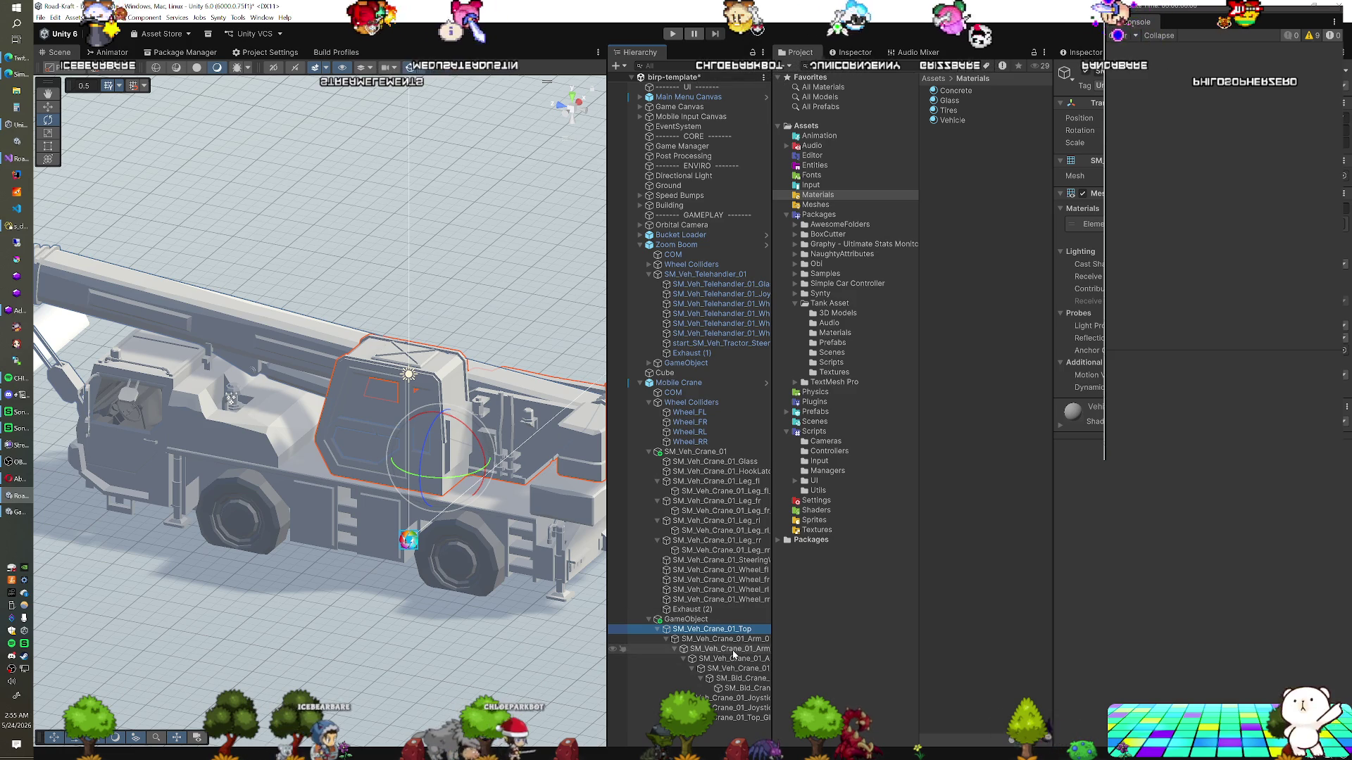
left_click(564, 421)
left_click_drag(564, 421, 590, 480)
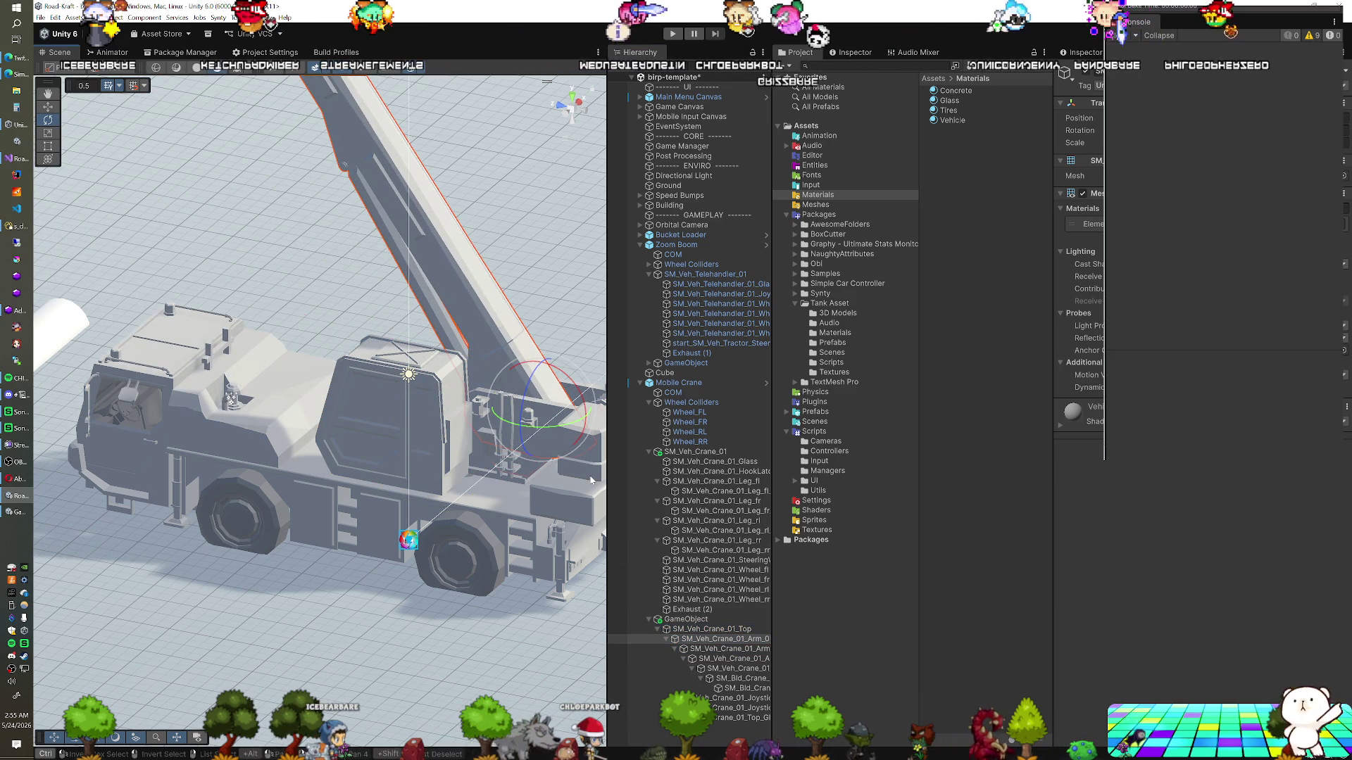
key("ctrl+z")
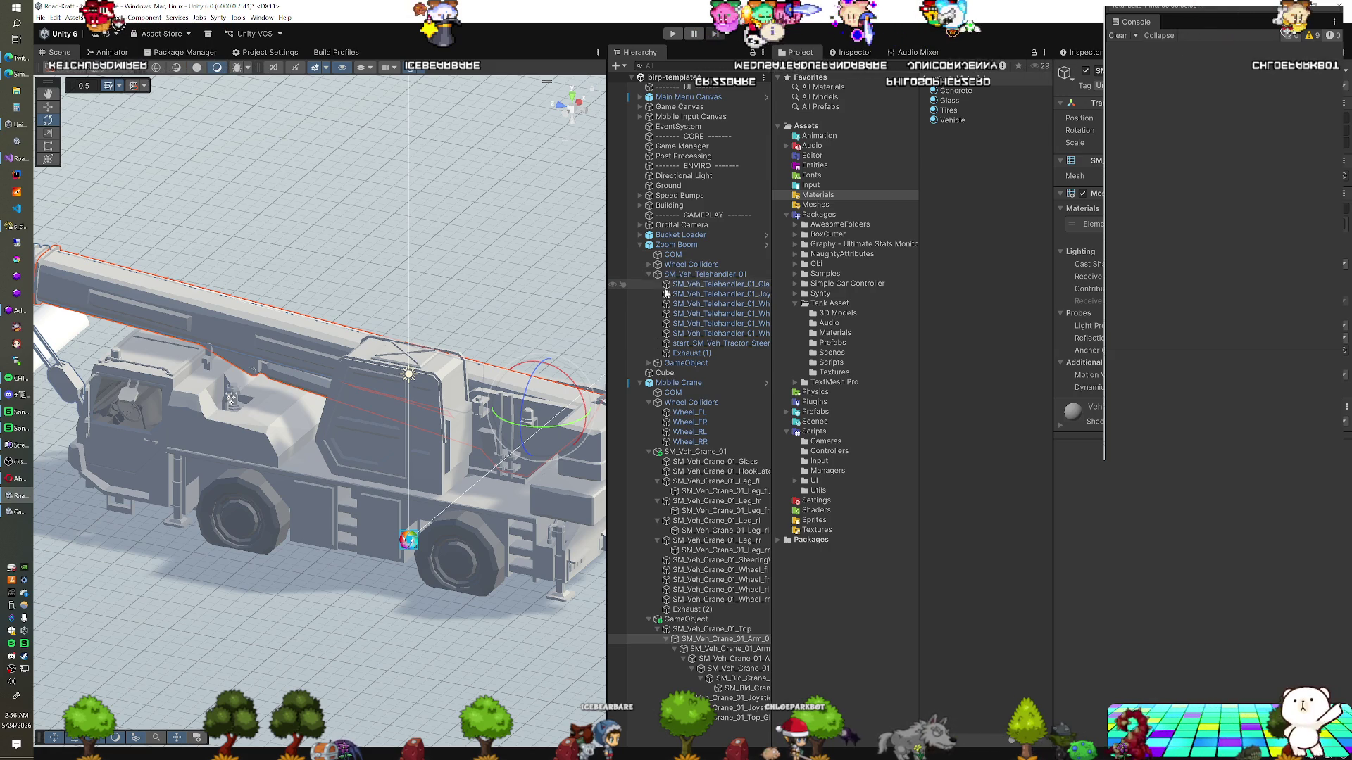
left_click(649, 363)
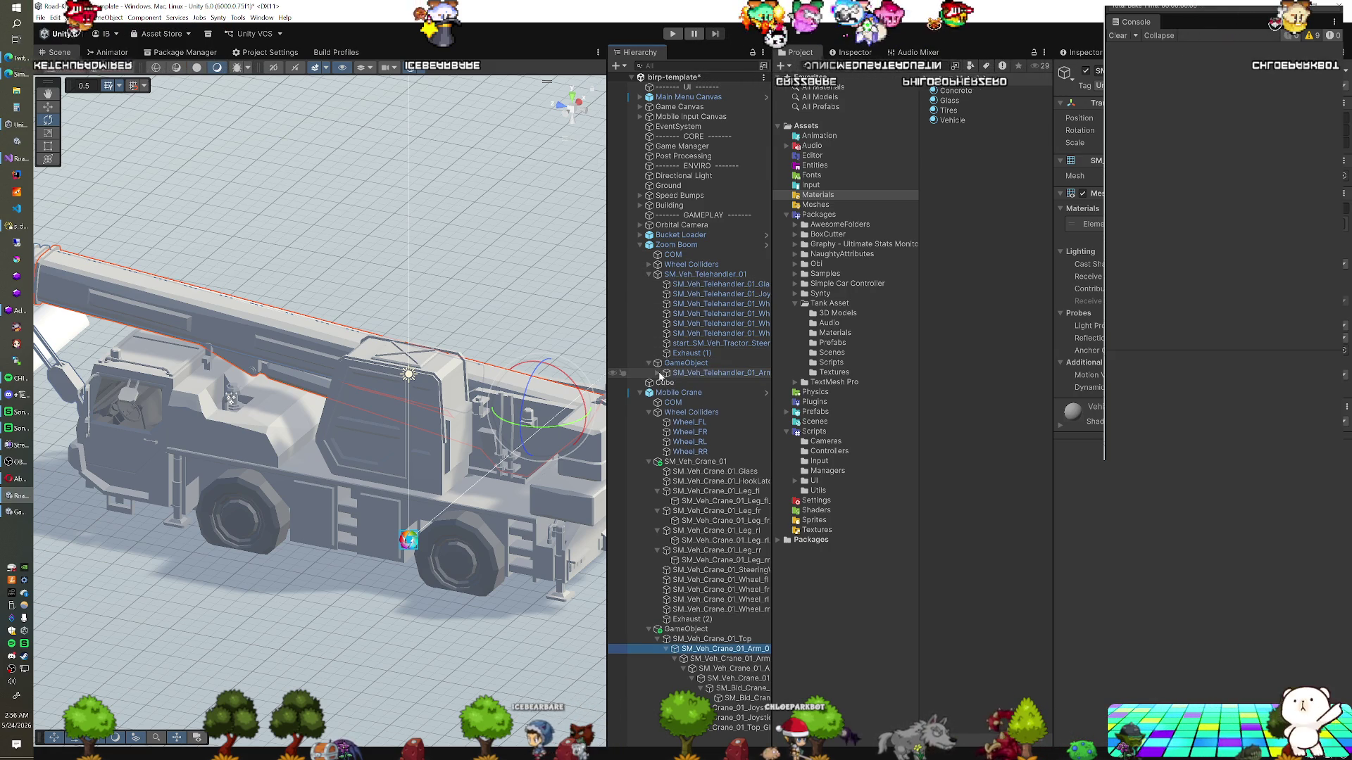
Inspect Zoom Boom's telehandler arm Articulation Body, with its X drive limited -80 to 0
left_click(658, 373)
left_click(666, 382)
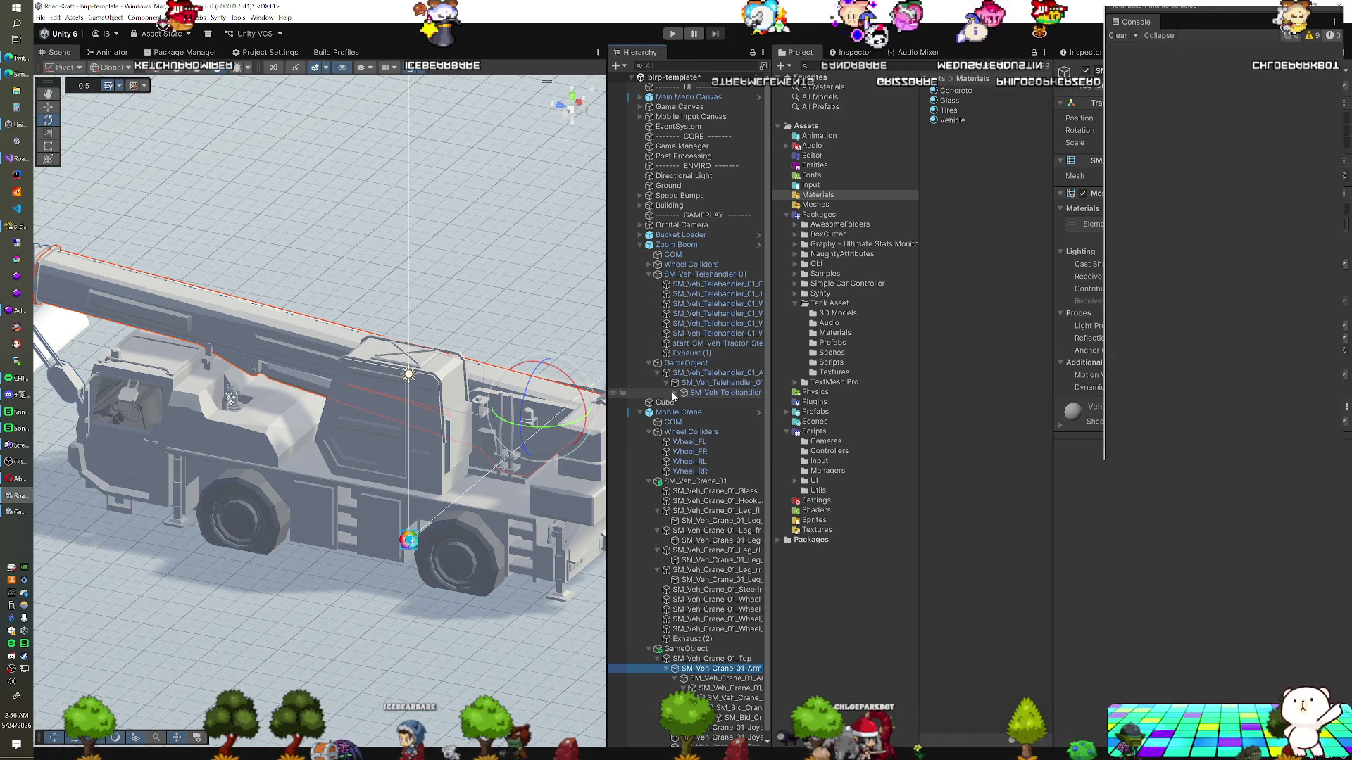
left_click(674, 392)
left_click(725, 383)
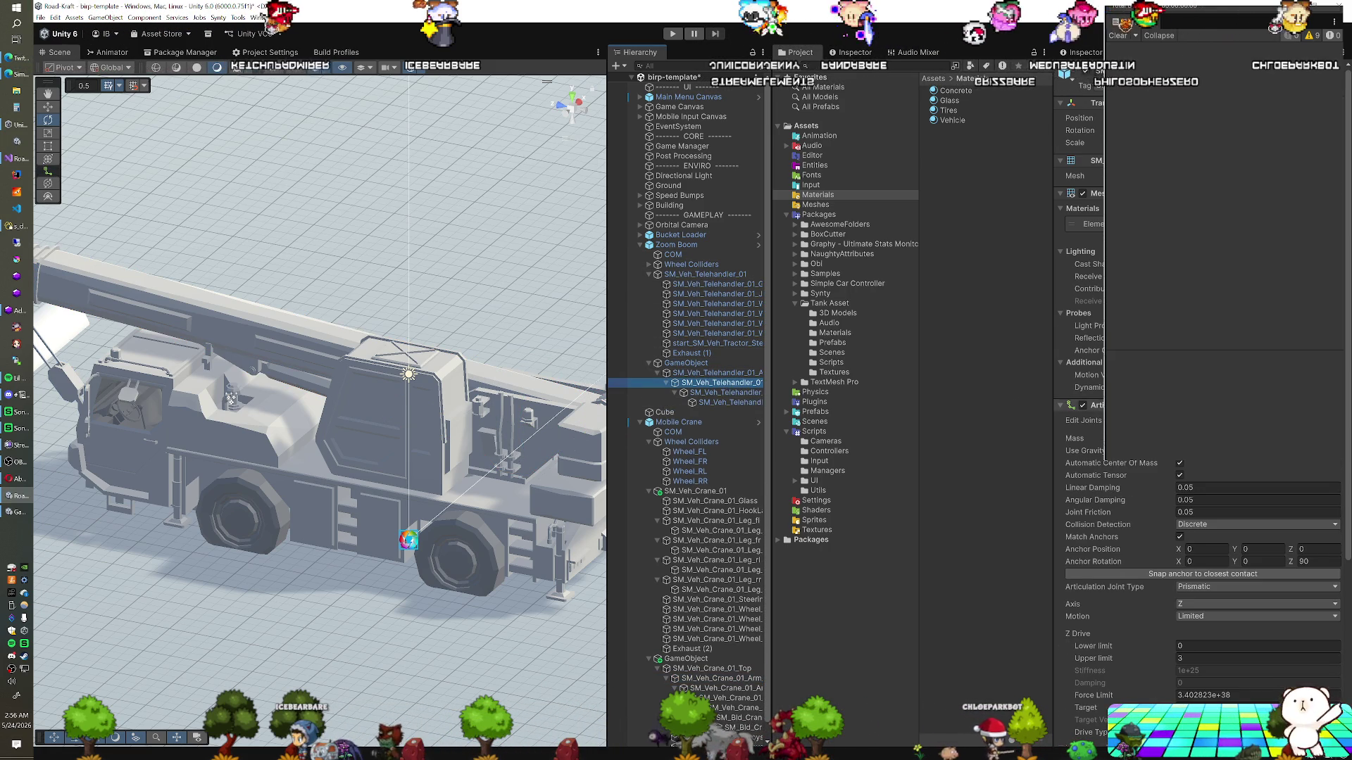
scroll(1197, 422, "down", 4)
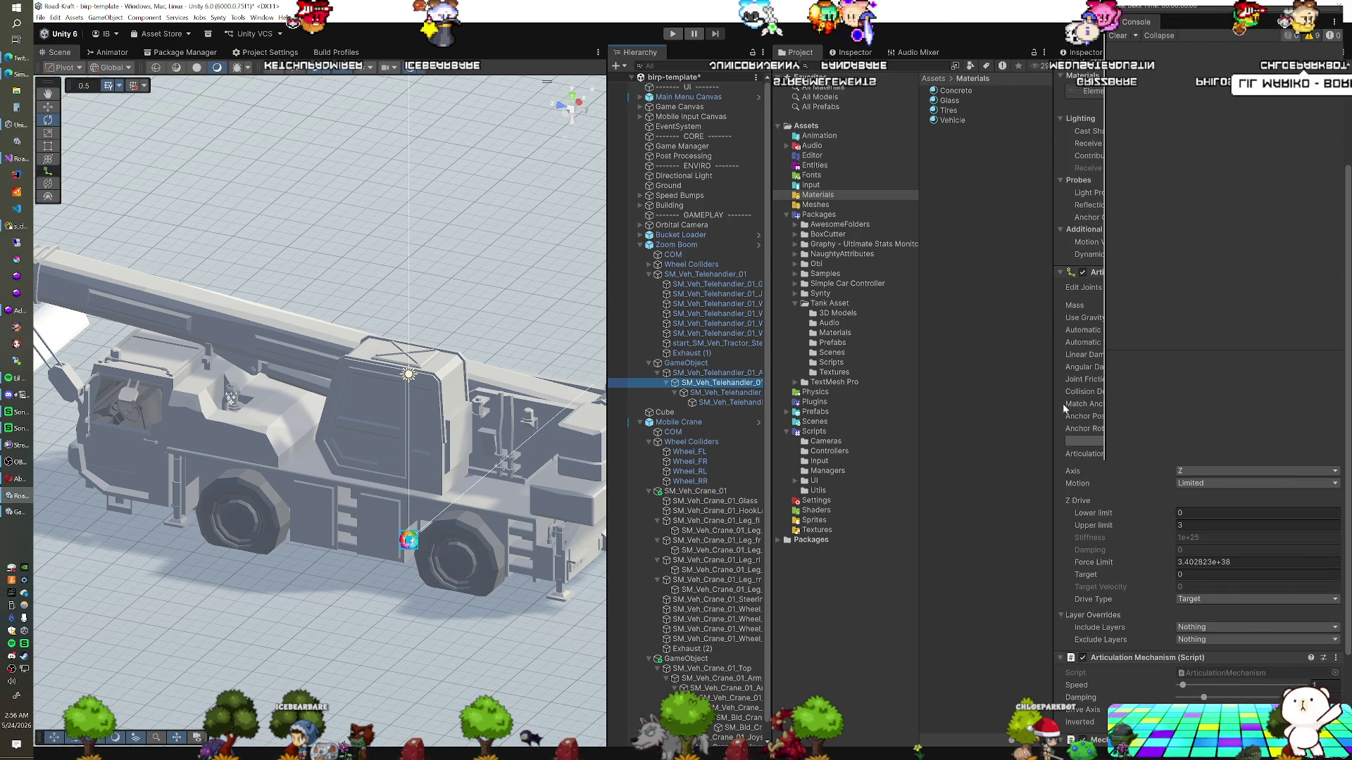
left_click(721, 374)
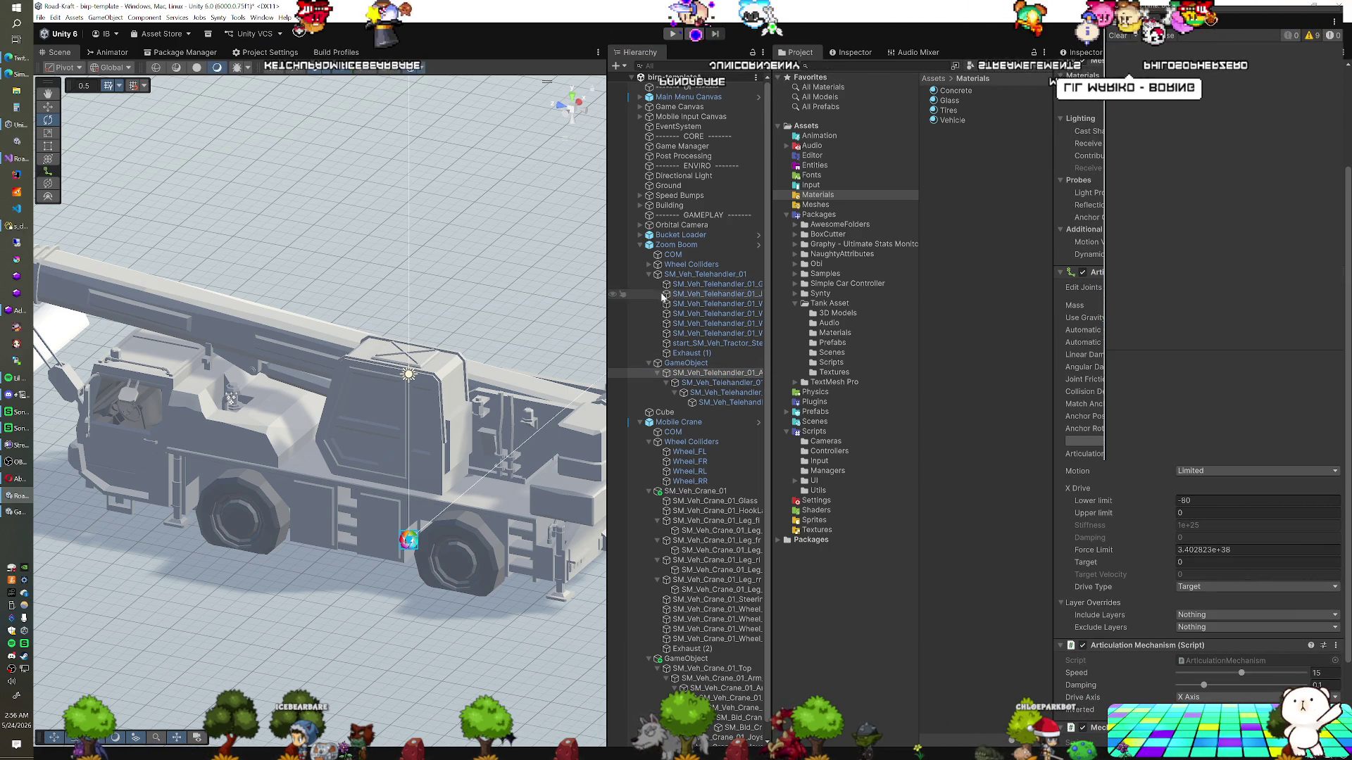
left_click(641, 246)
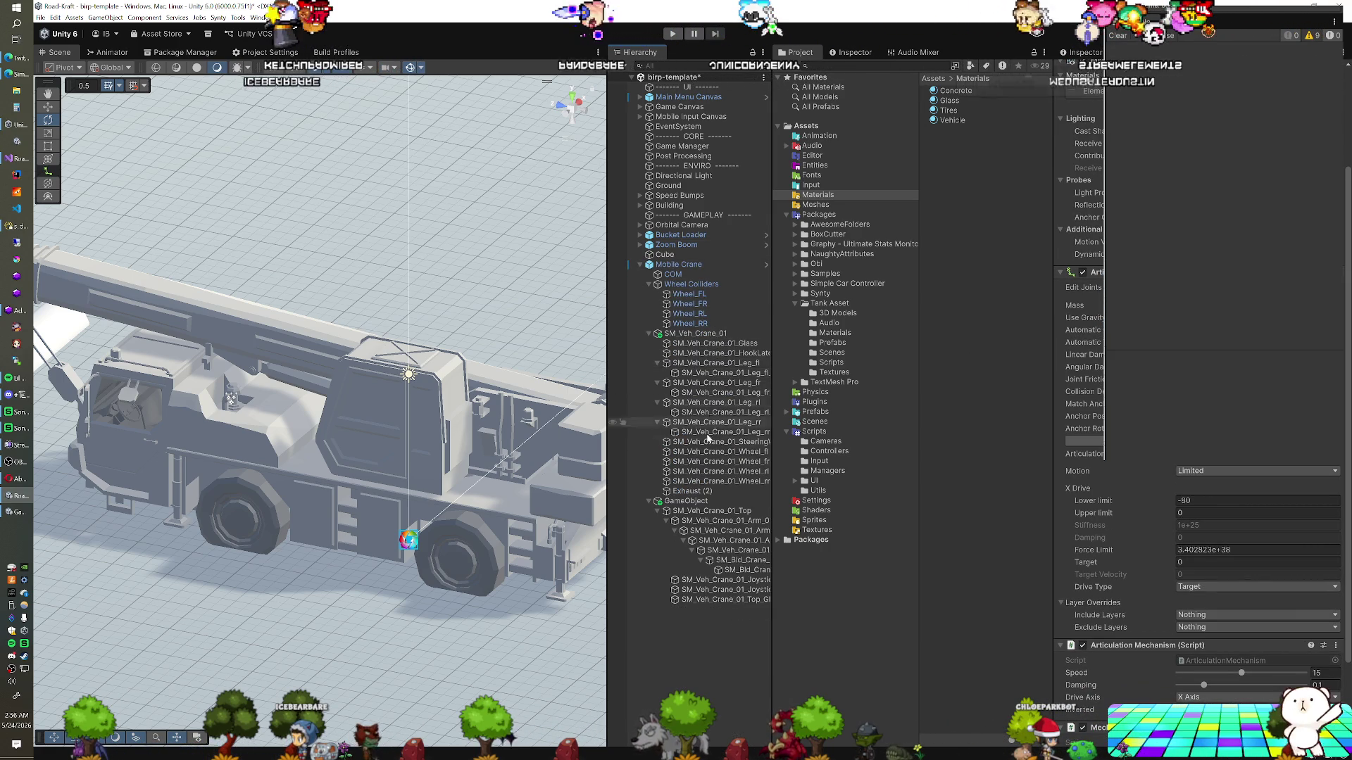
Add an Articulation Mechanism to the first boom arm: speed 5, damping 0.1, X Axis drive
left_click(710, 521)
left_click(1069, 255)
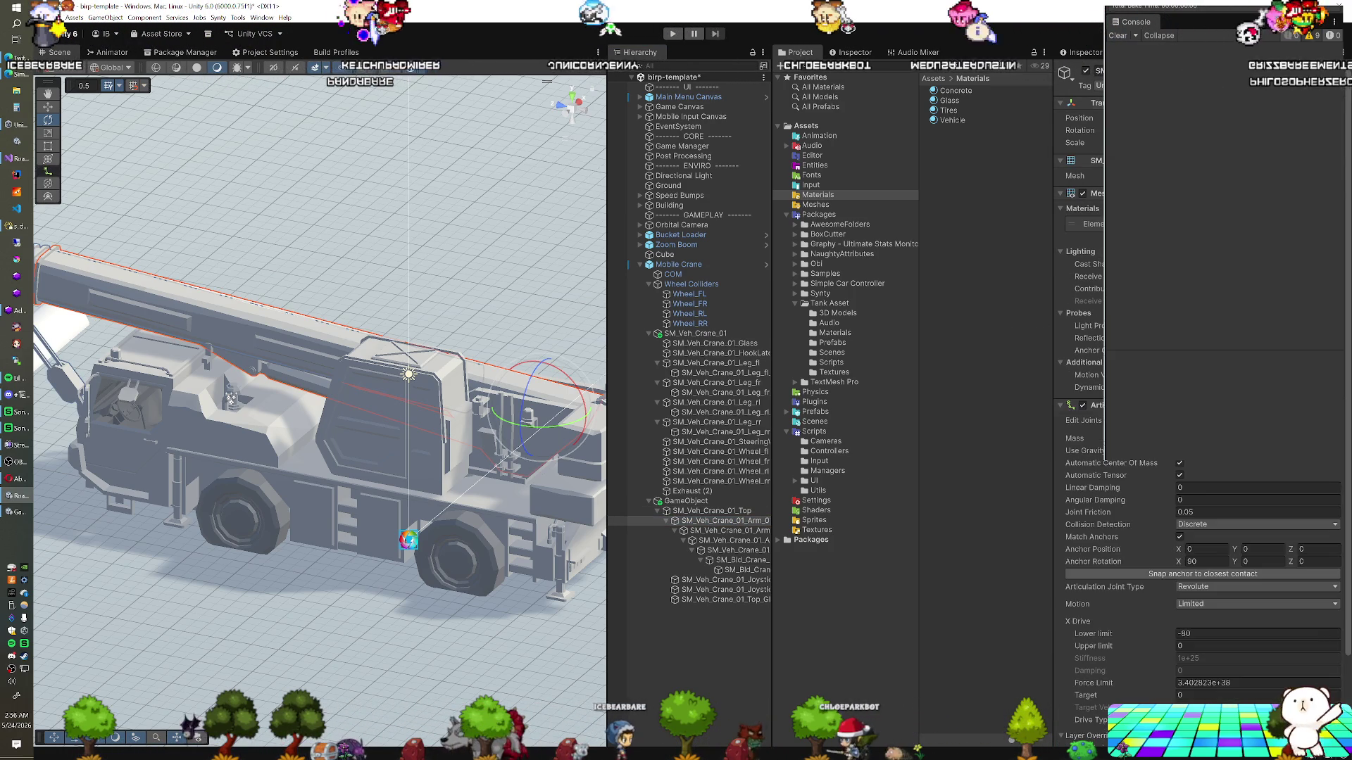
scroll(1197, 422, "down", 3)
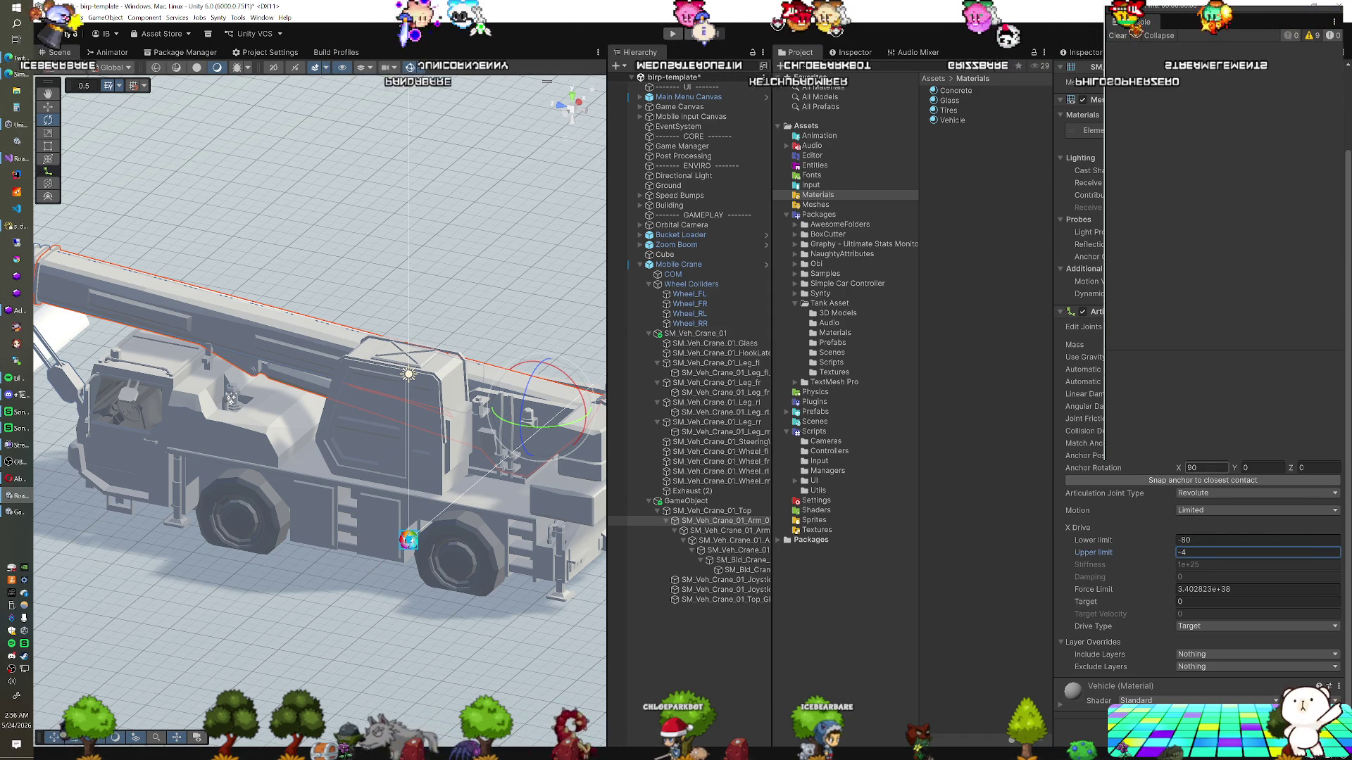
key("ctrl+shift+a")
left_click(1196, 618)
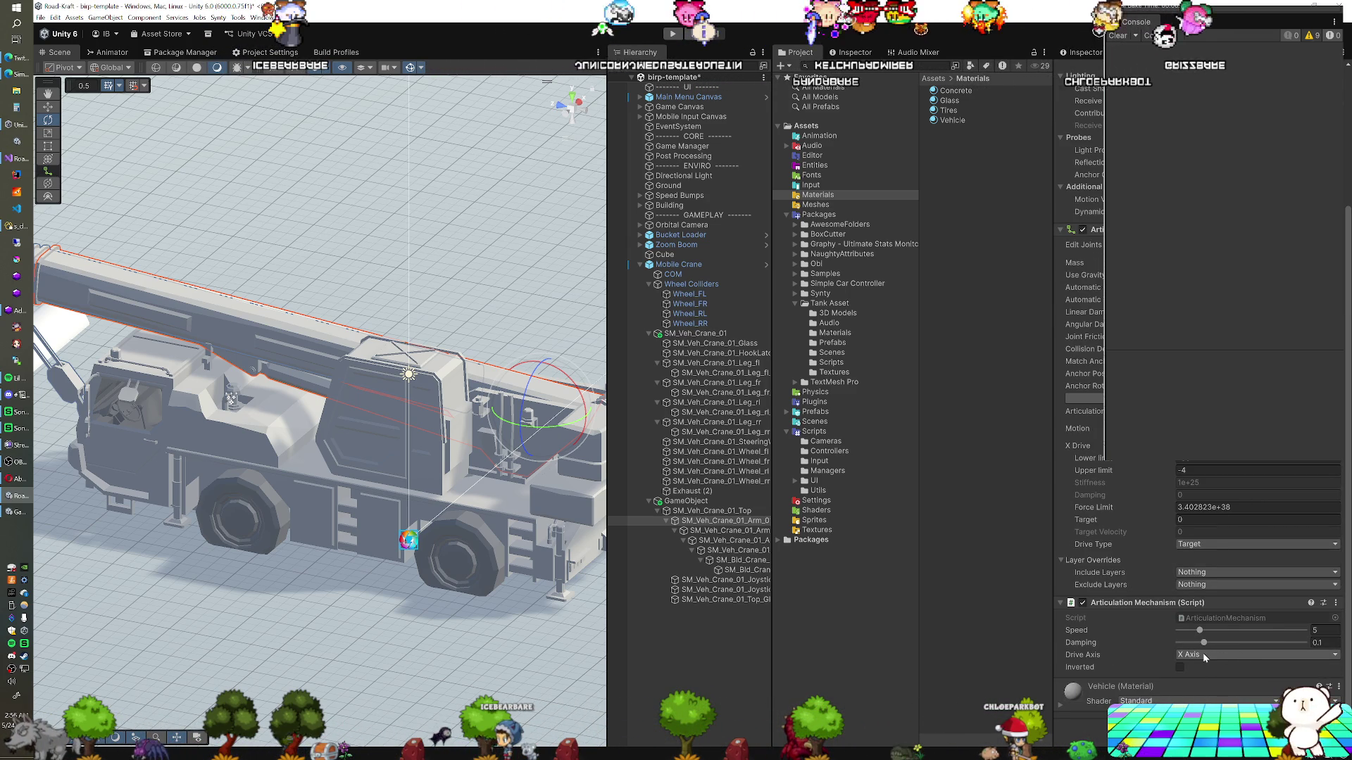
key("ctrl+shift+a")
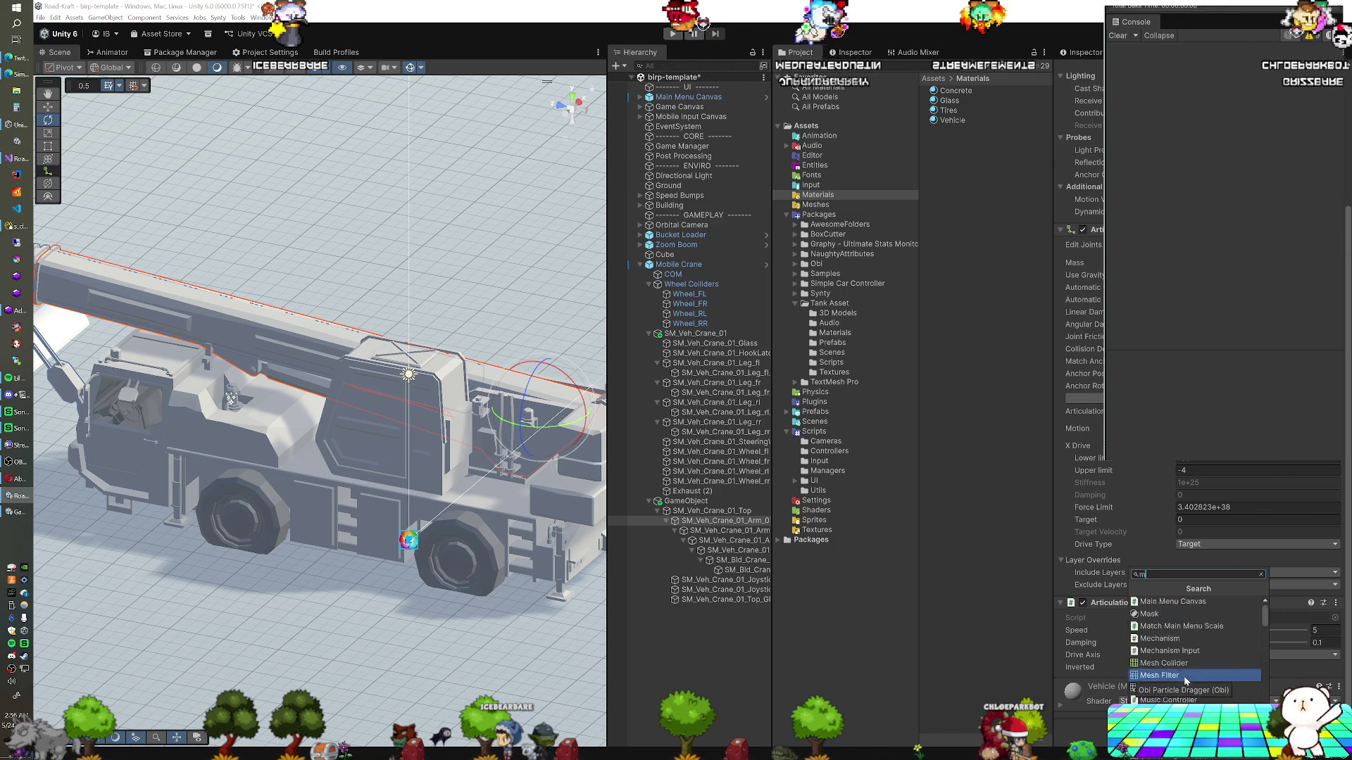
Add a Mechanism Input component to the arm with Action Name 'Mechanism 2'
type("mech")
key("Return")
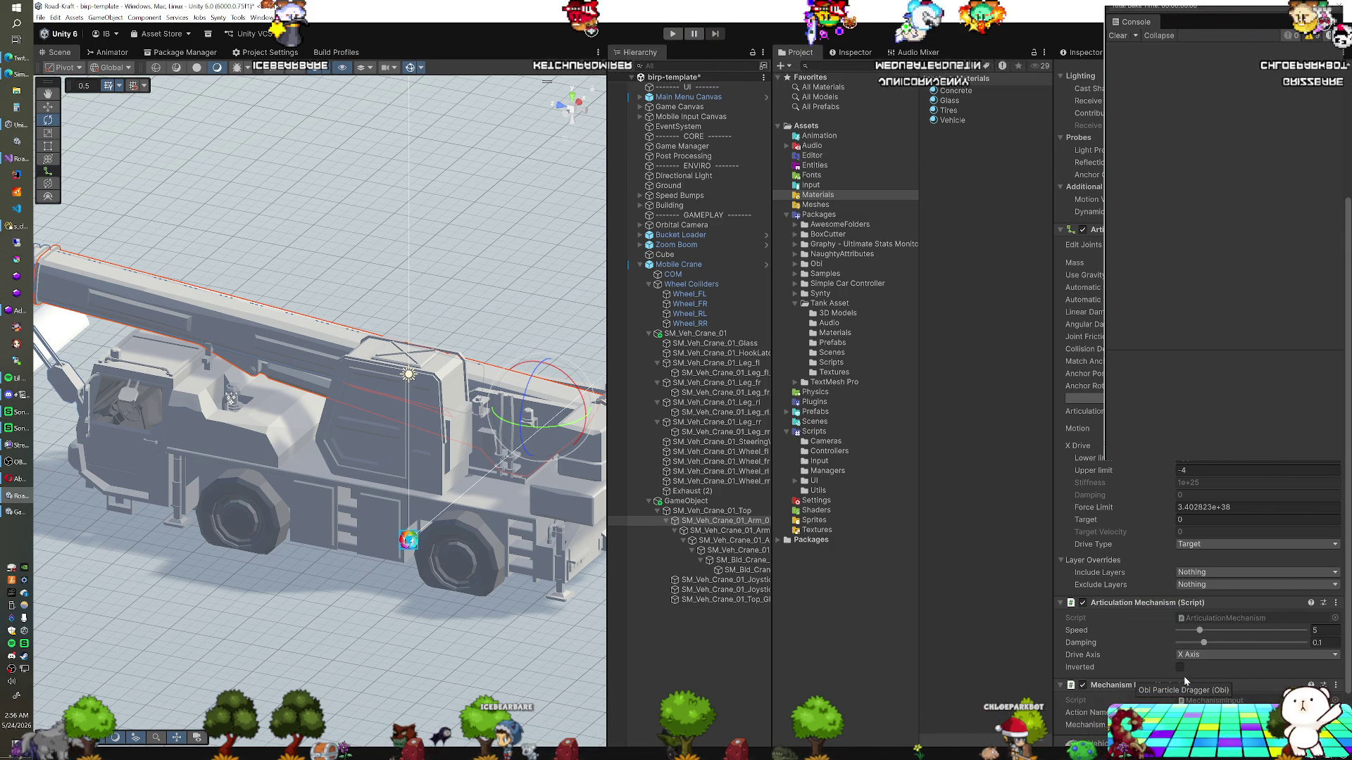
scroll(1210, 639, "down", 2)
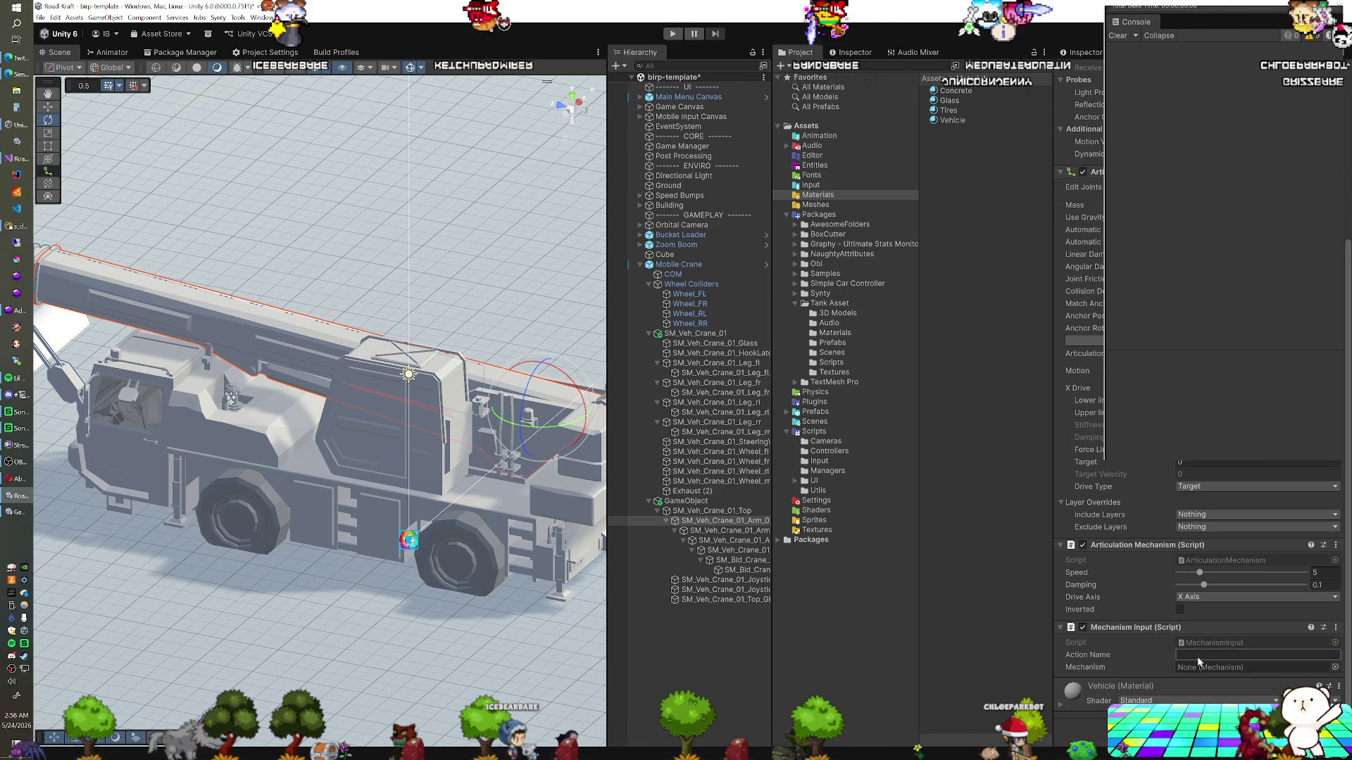
left_click(1198, 655)
type("Mechanis 2")
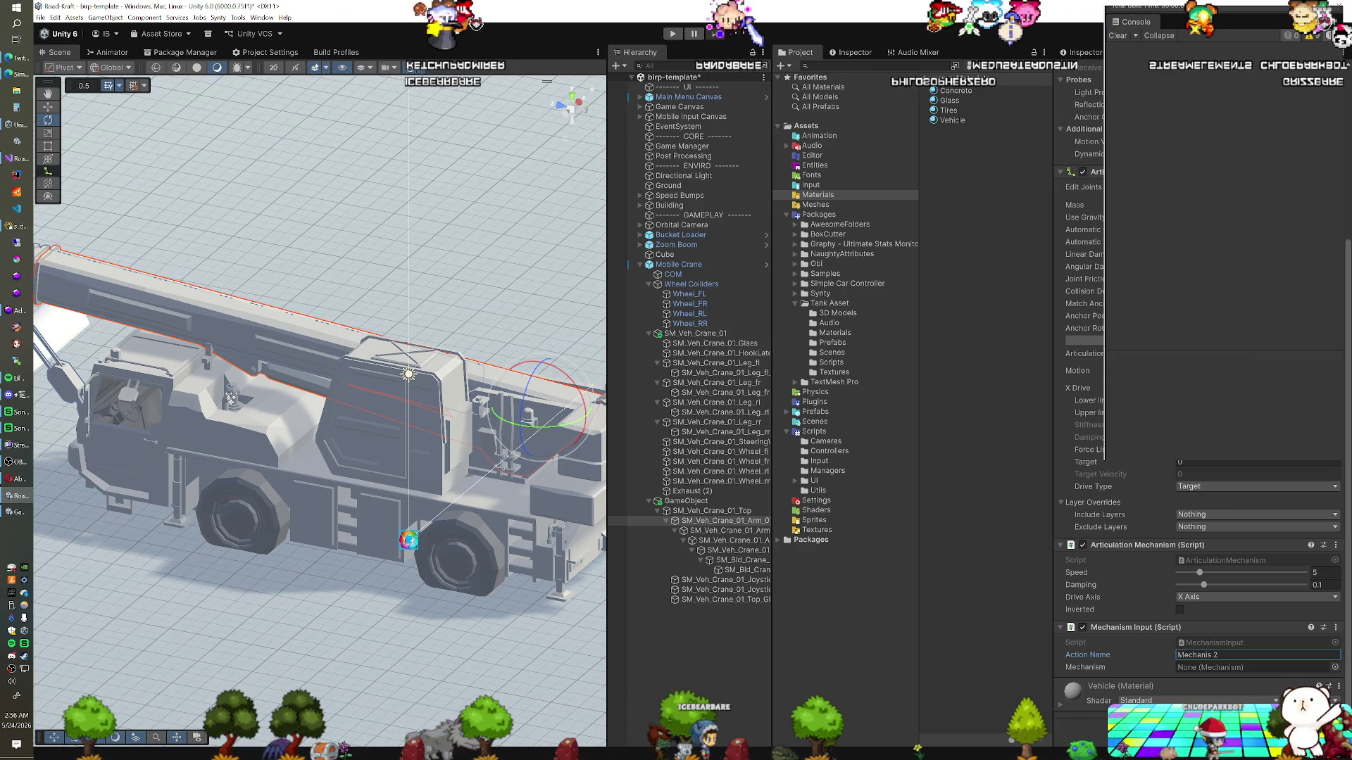
left_click(1210, 655)
type("m")
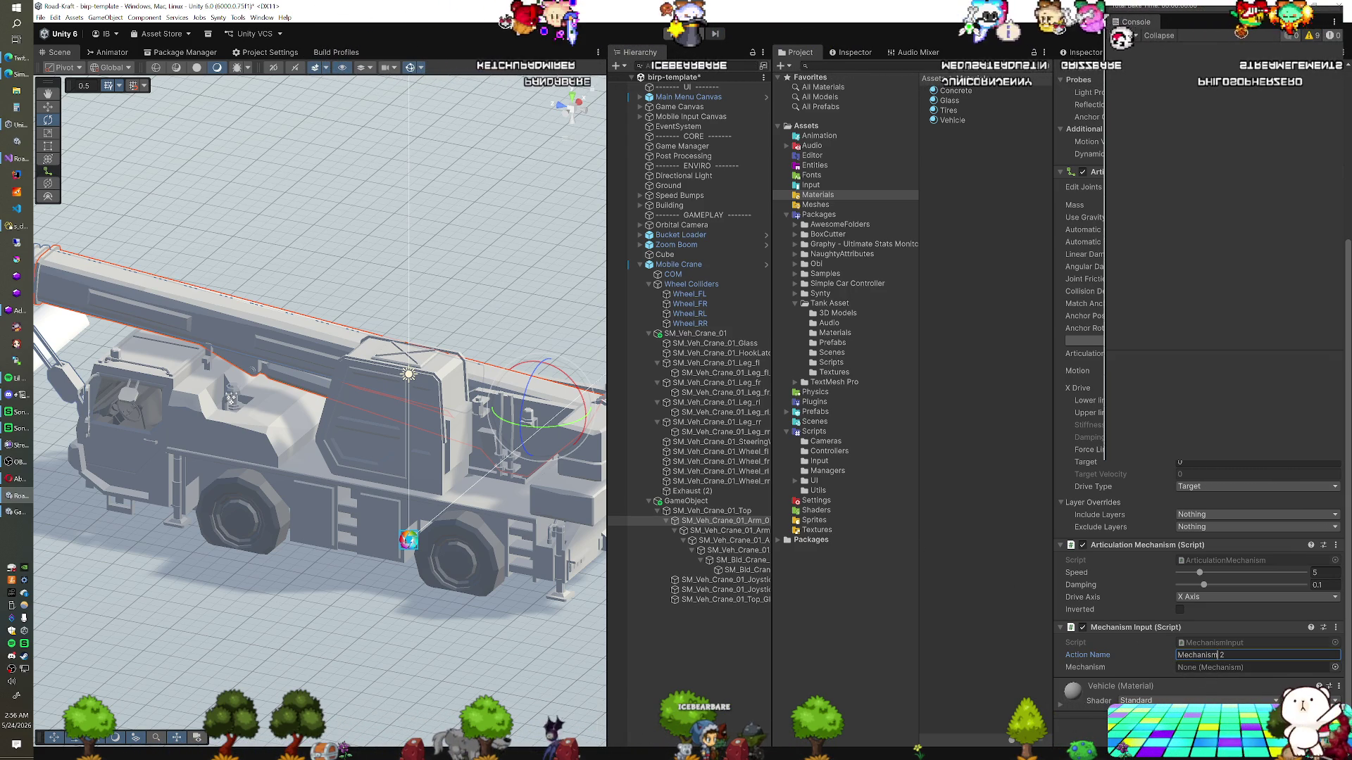
left_click(708, 505)
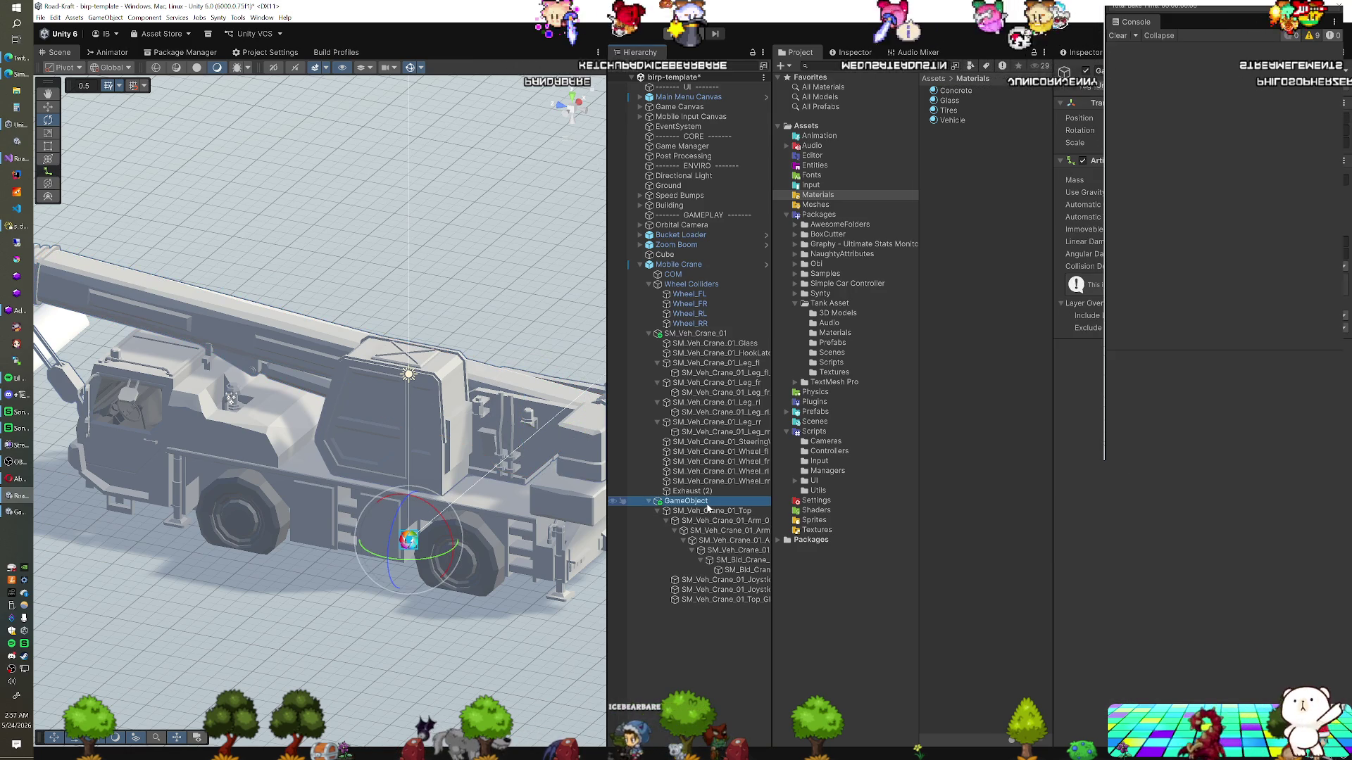
left_click(718, 570)
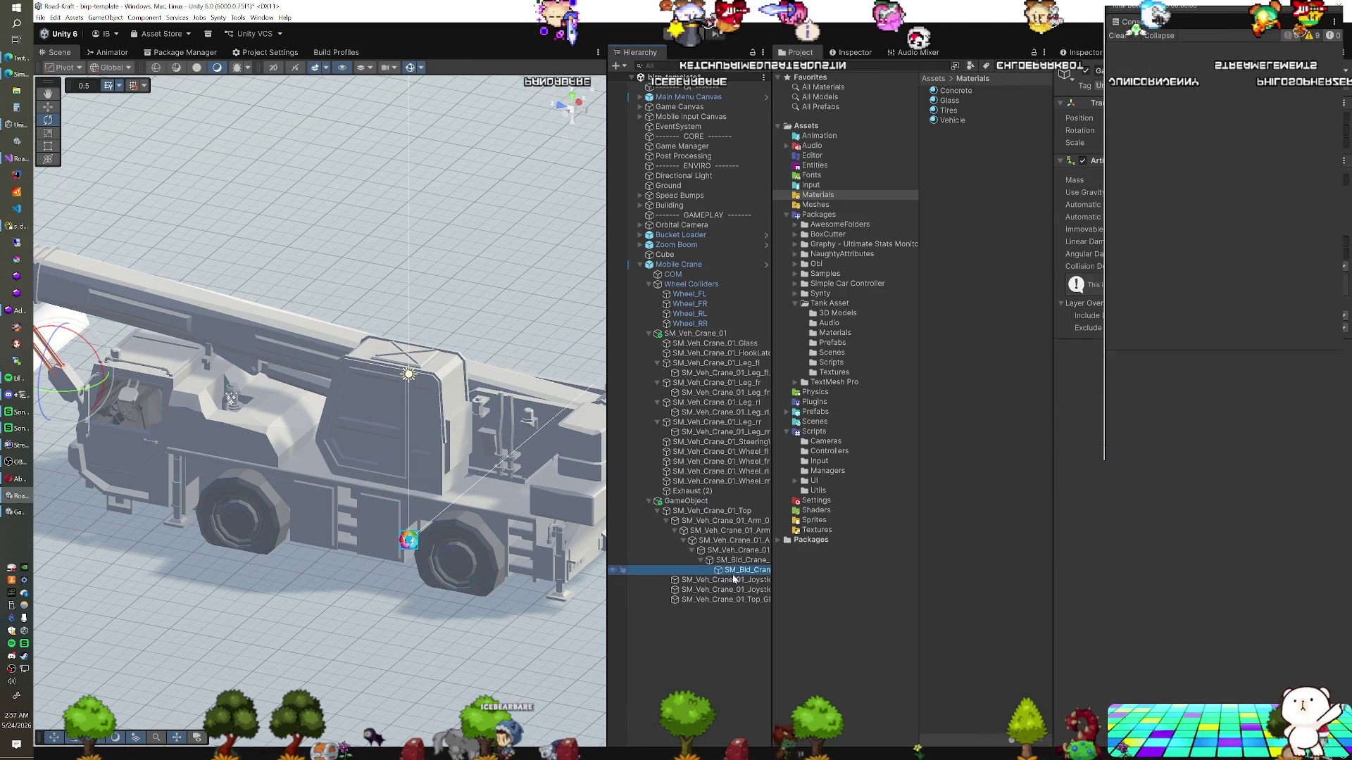
left_click(715, 590)
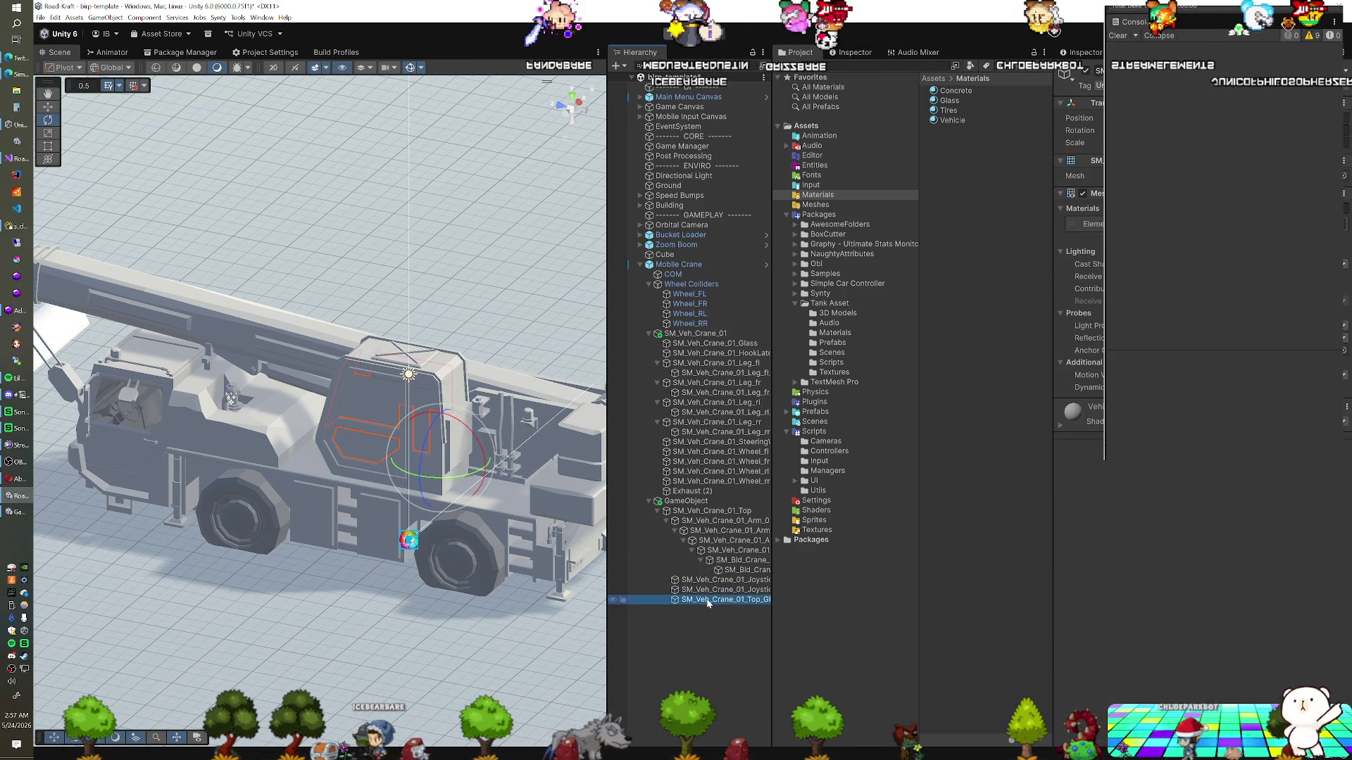
left_click(712, 580)
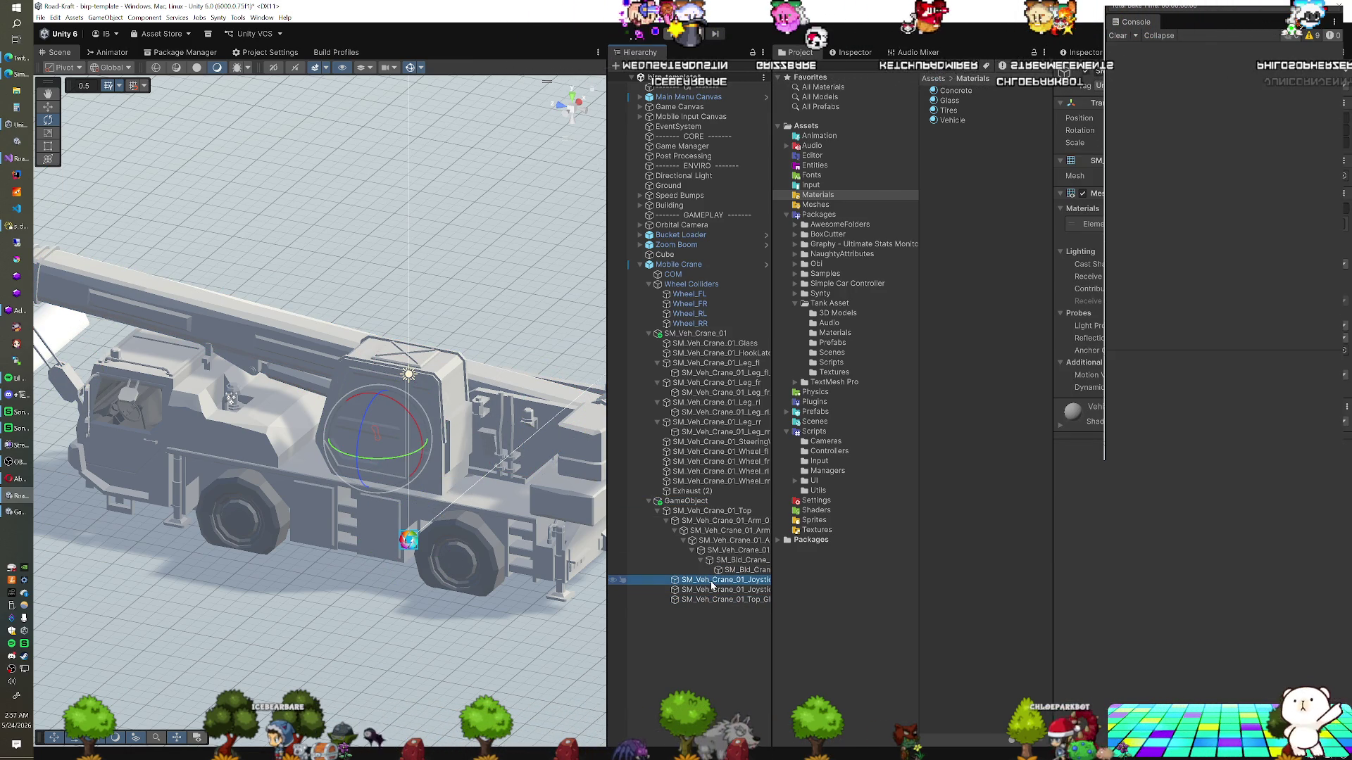
left_click(722, 512)
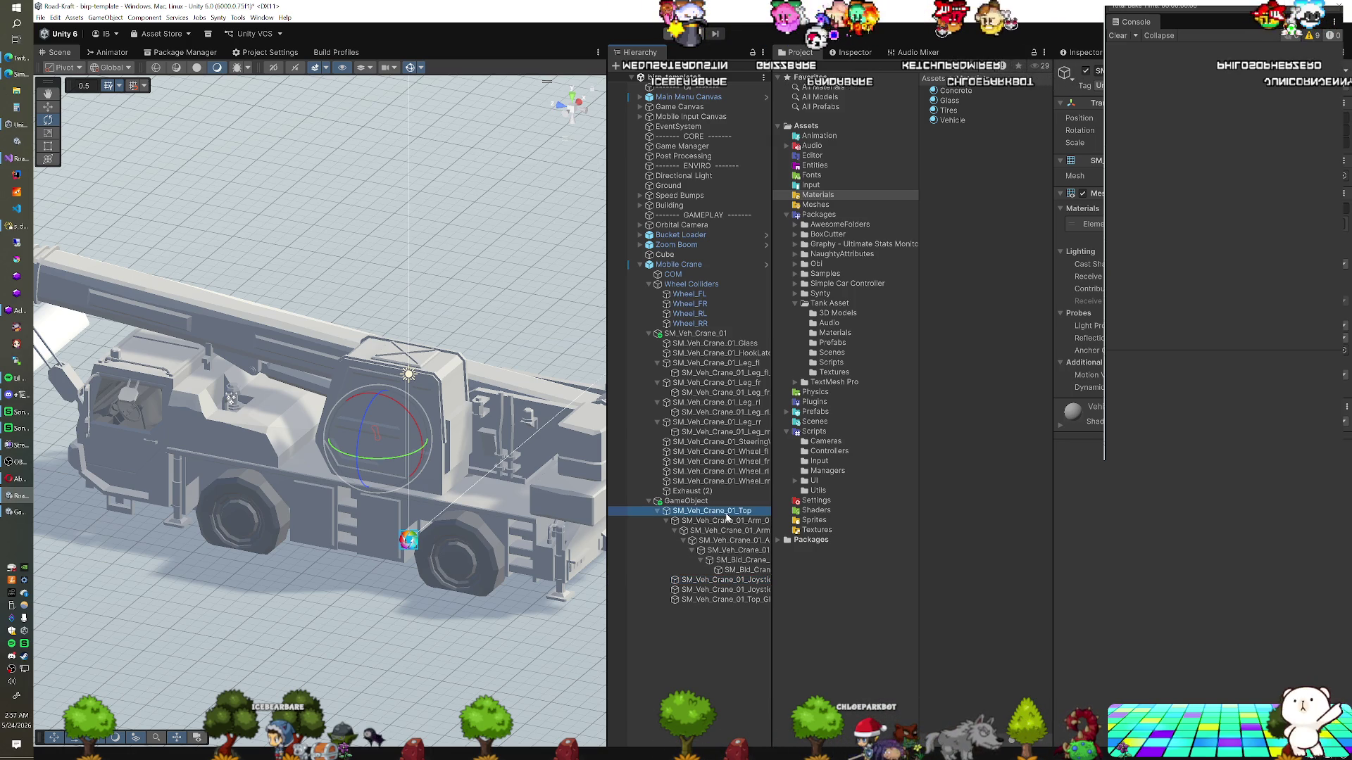
left_click(1083, 194)
left_click(1084, 195)
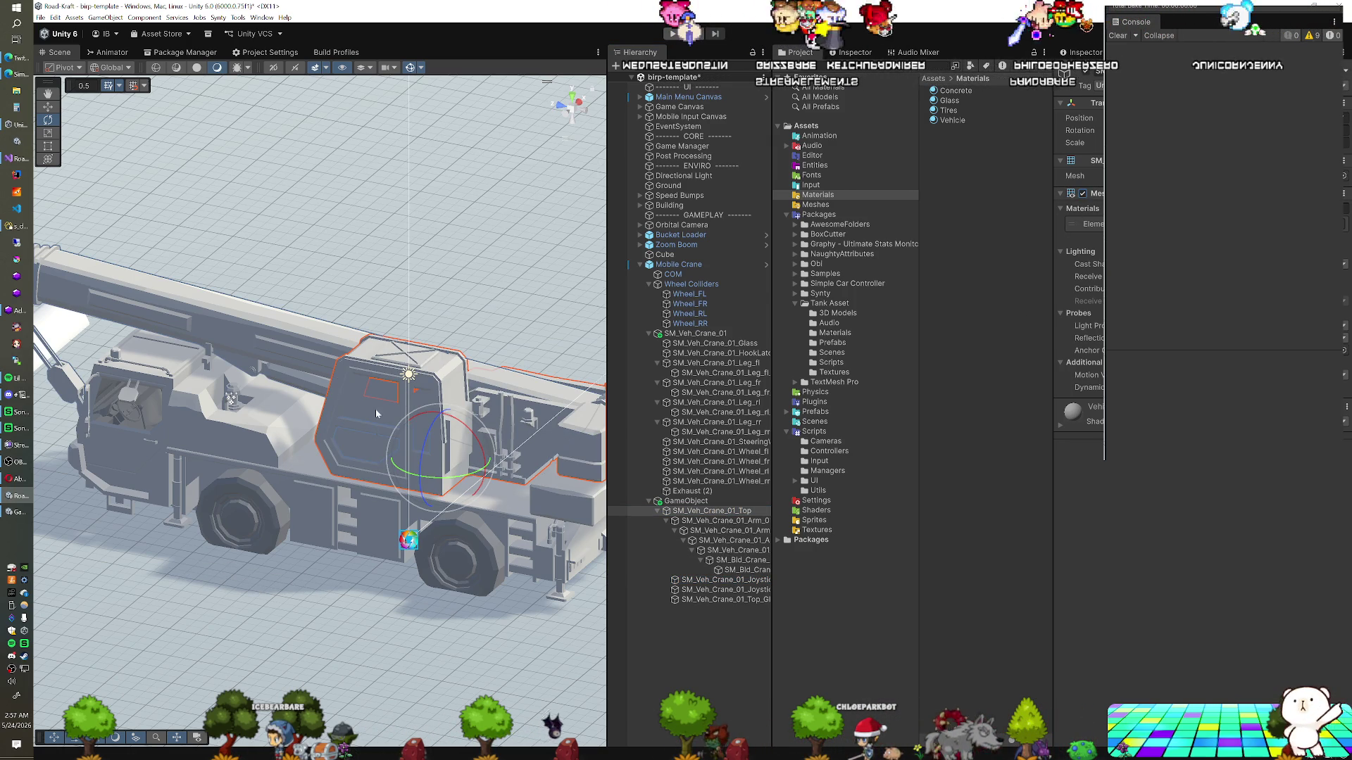
left_click(357, 414)
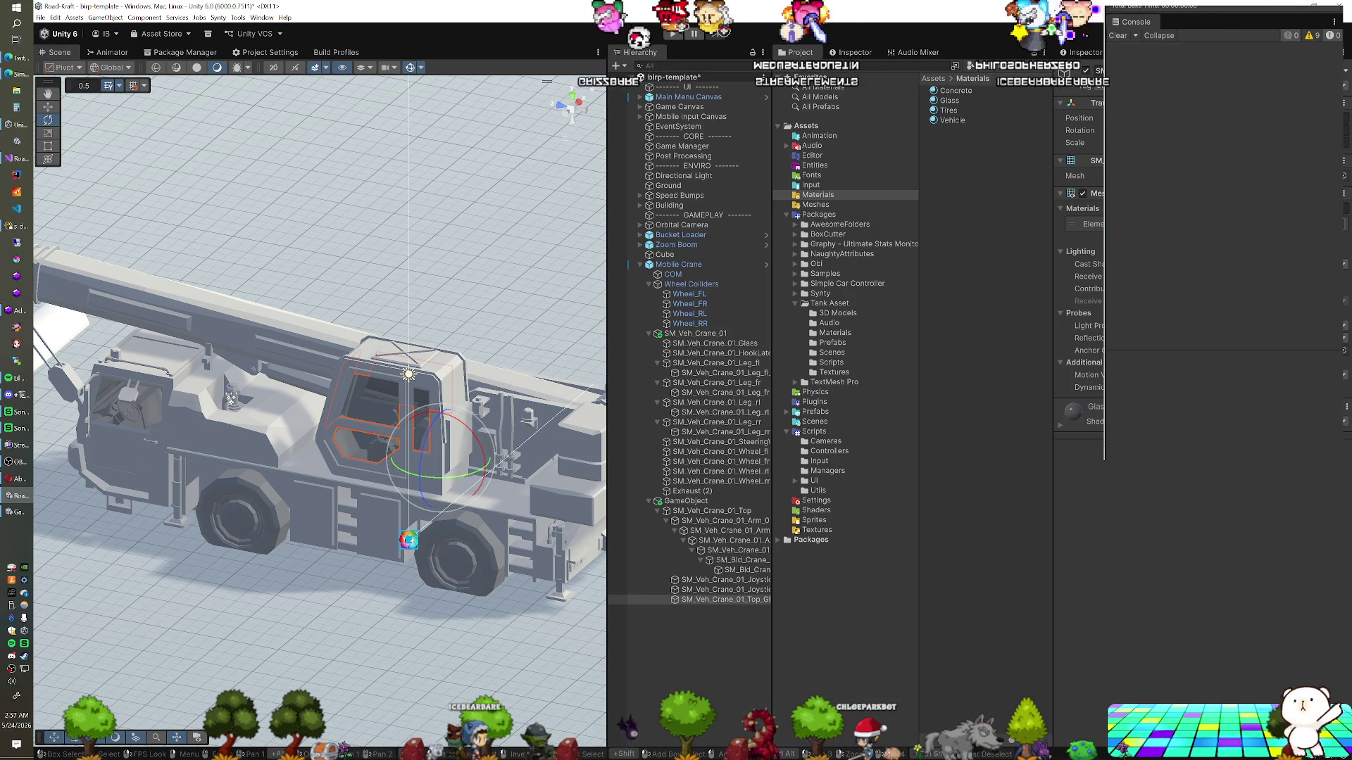
left_click_drag(348, 304, 379, 348)
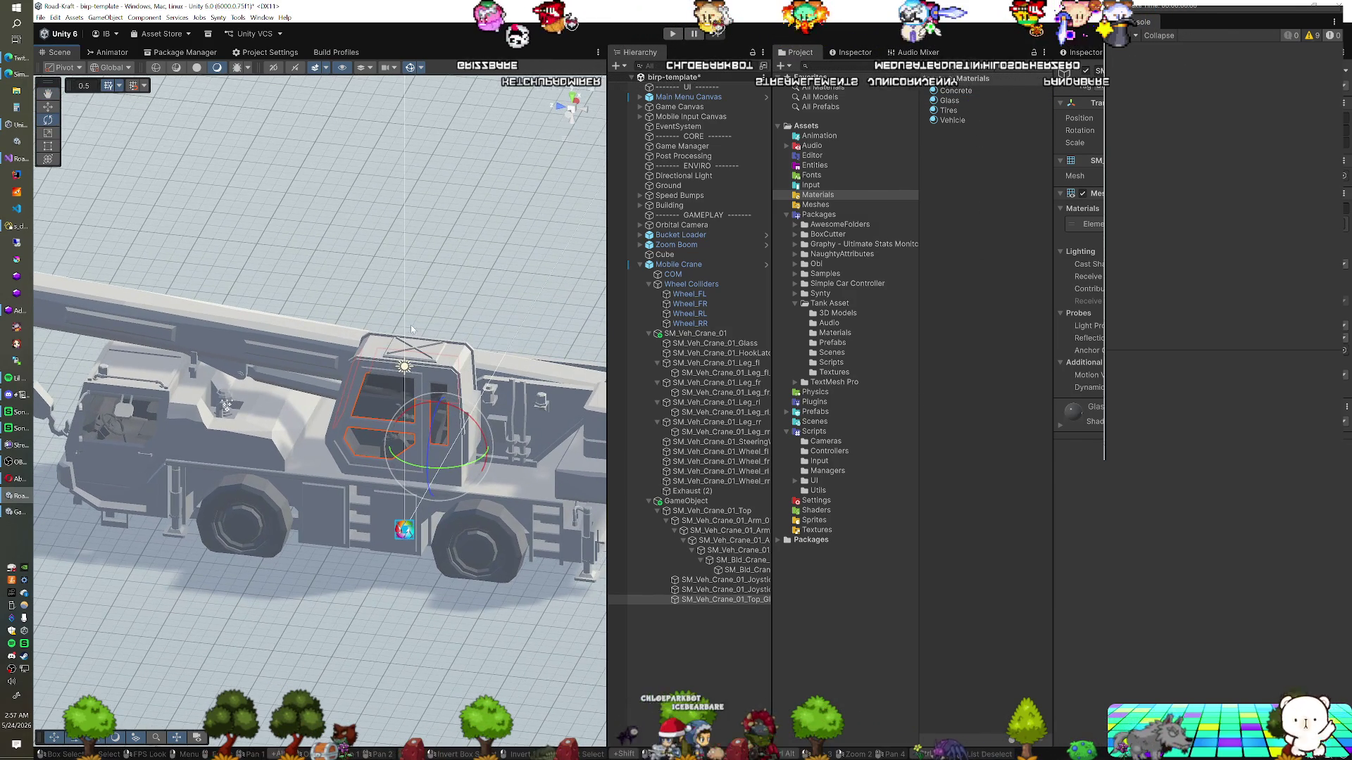
left_click(688, 294)
left_click(690, 303)
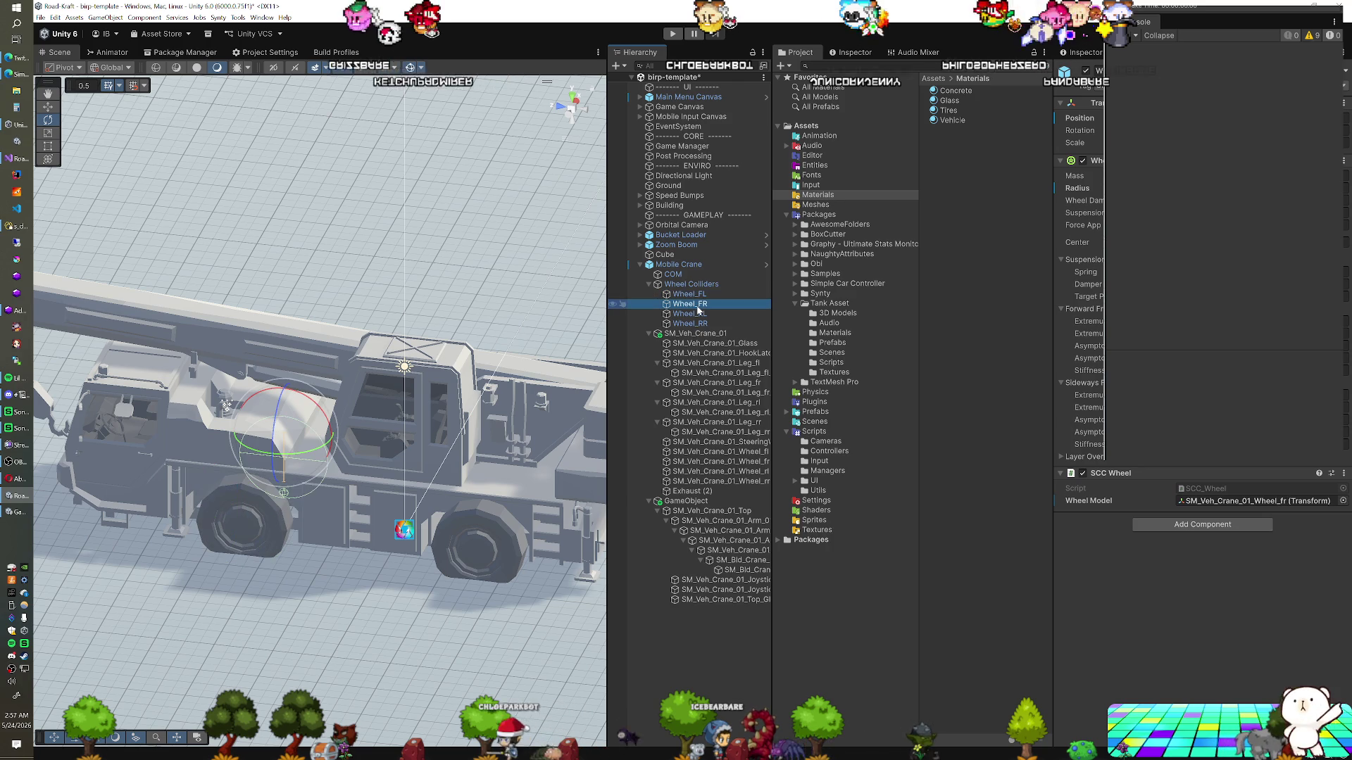
left_click(690, 285)
left_click(686, 265)
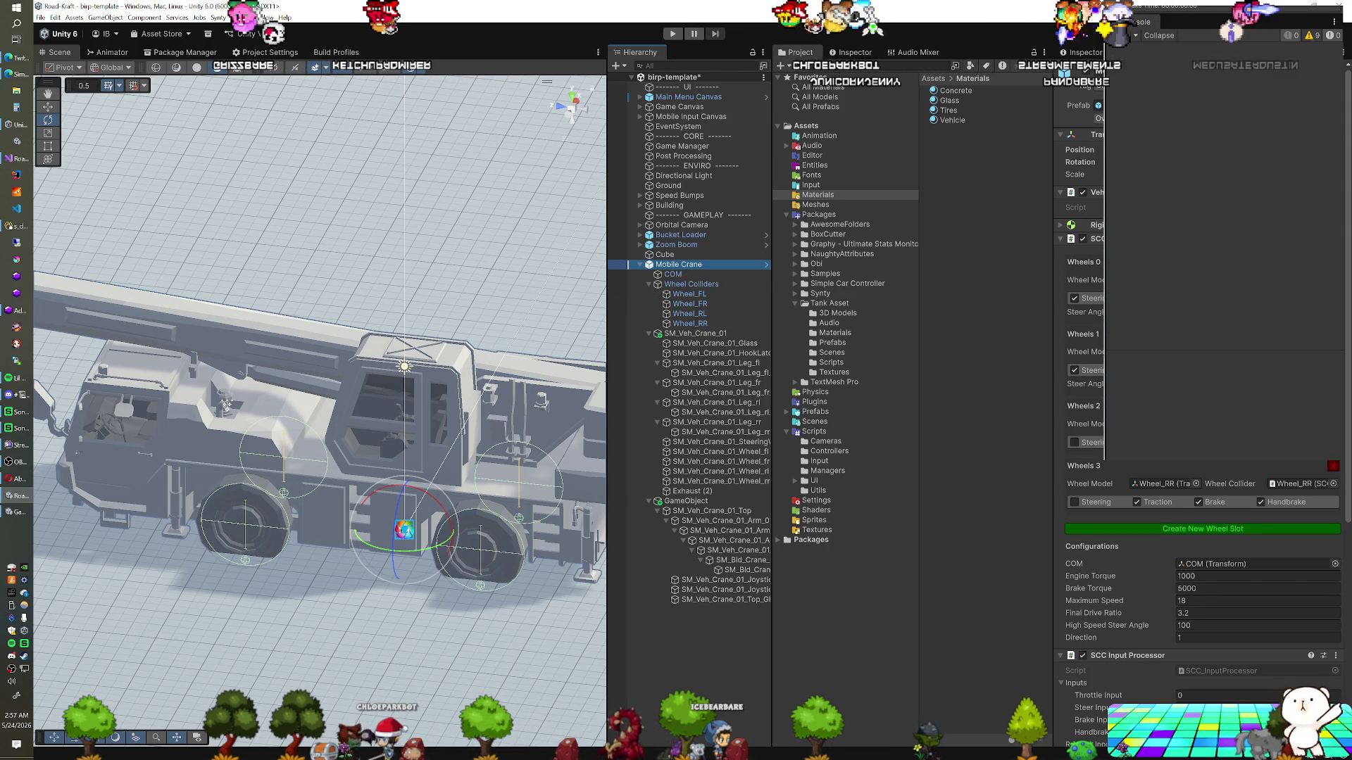
Set the Fixed Joint's Connected Articulation Body to the GameObject
scroll(1197, 422, "down", 10)
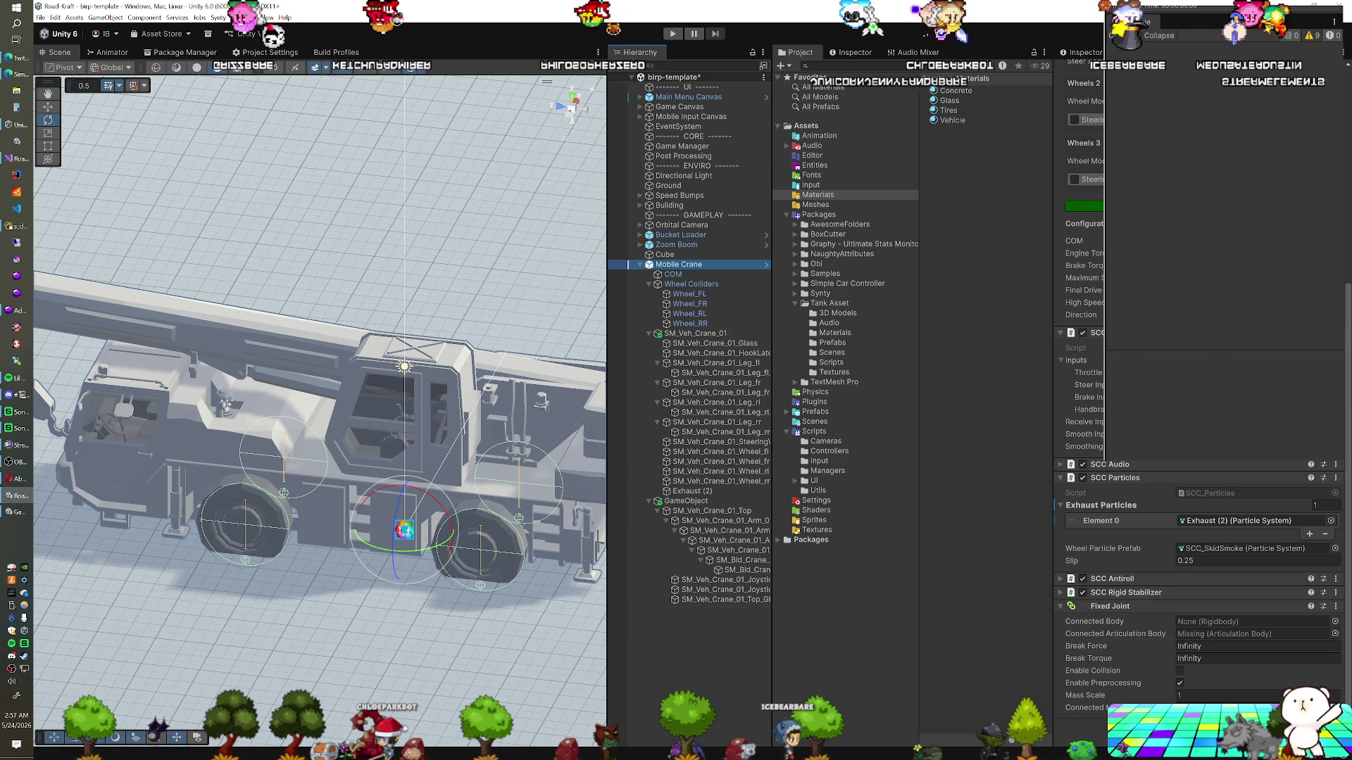
mouse_move(686, 502)
left_mouse_down()
mouse_move(1197, 584)
mouse_move(1221, 635)
left_mouse_up()
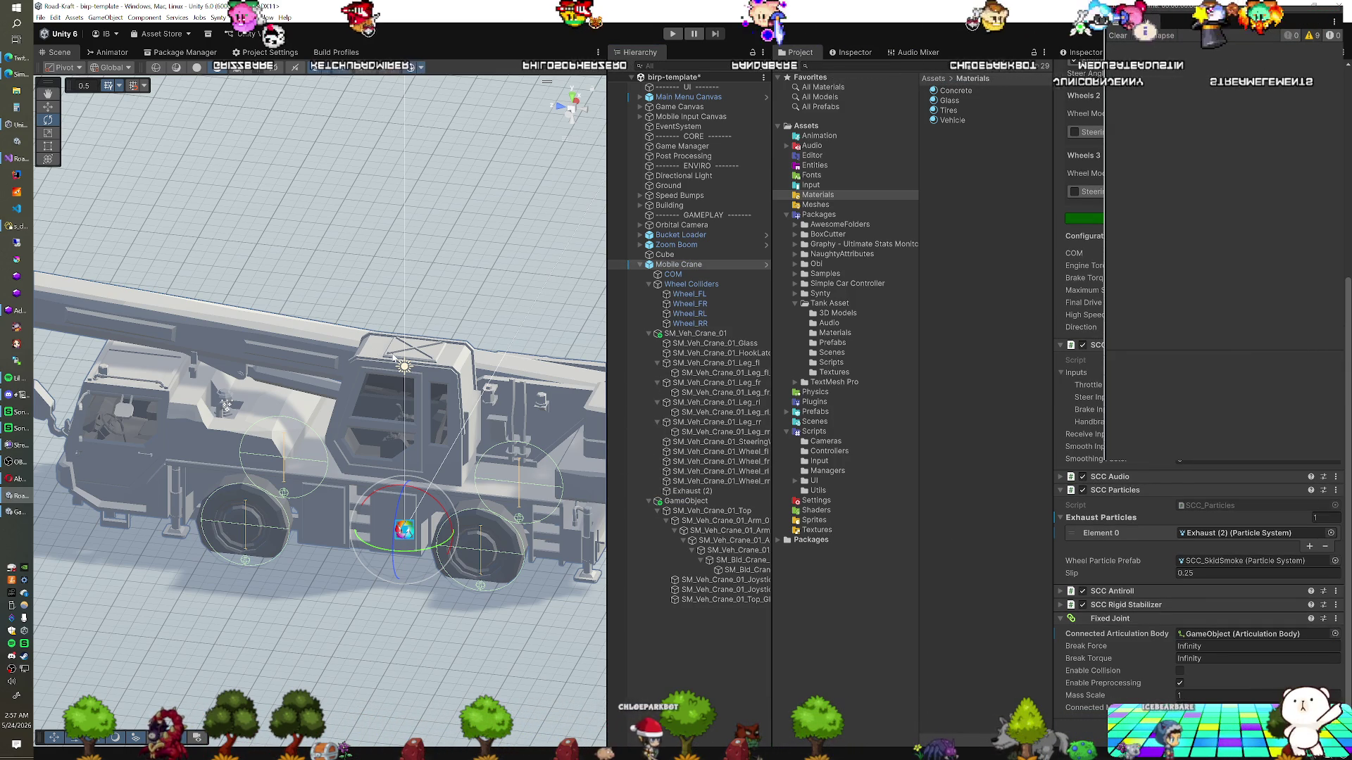
left_click(732, 521)
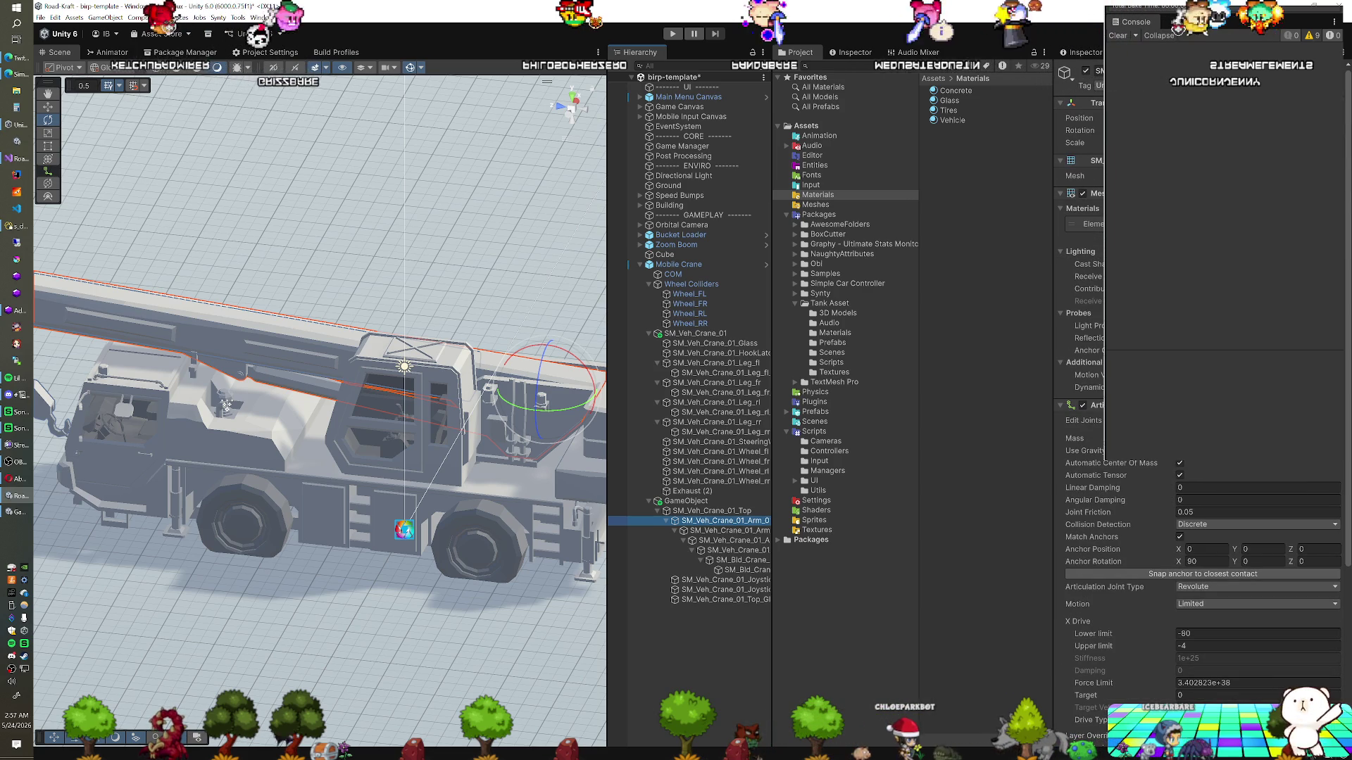
Save the scene and test Mobile Crane in Play mode
key("ctrl+s")
left_click_drag(493, 317, 686, 279)
left_click(680, 265)
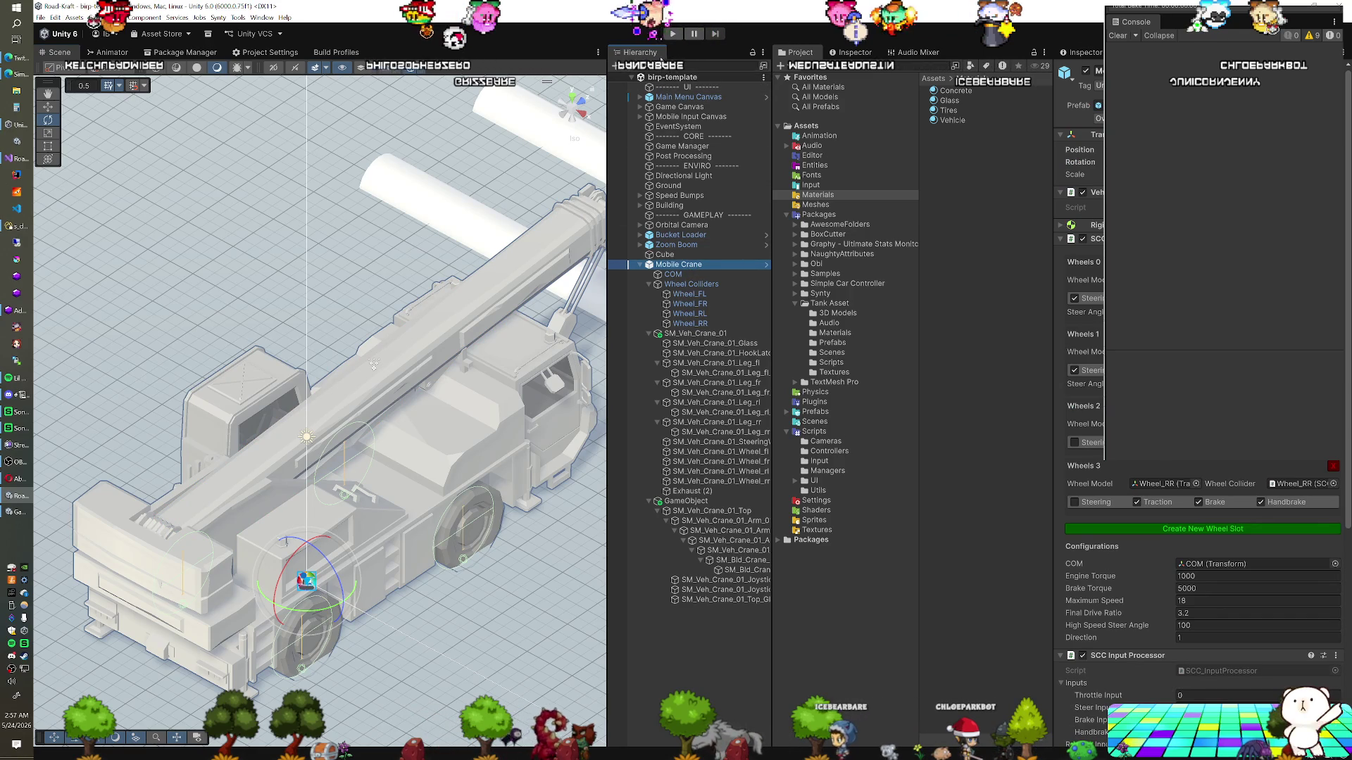
left_click(672, 34)
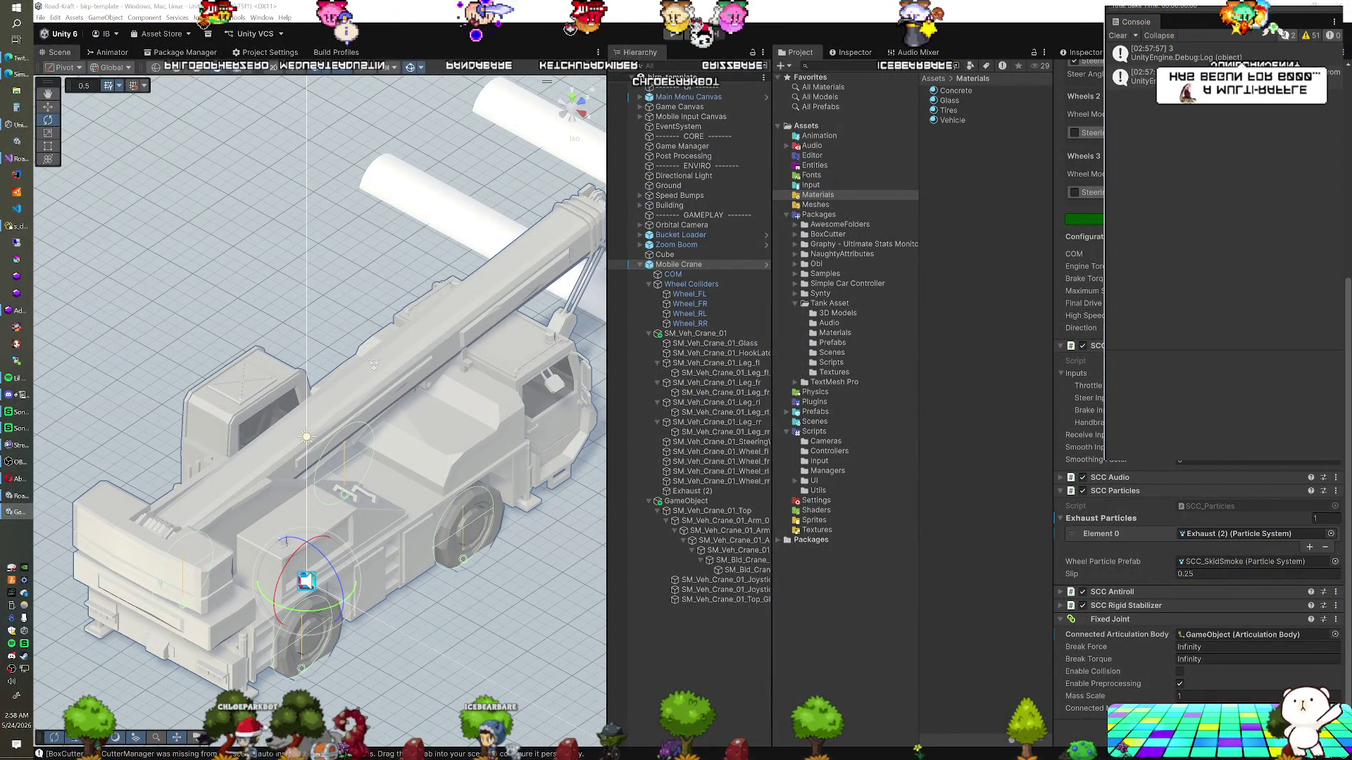
Add a Box Collider component and save the scene
key("ctrl+shift+a")
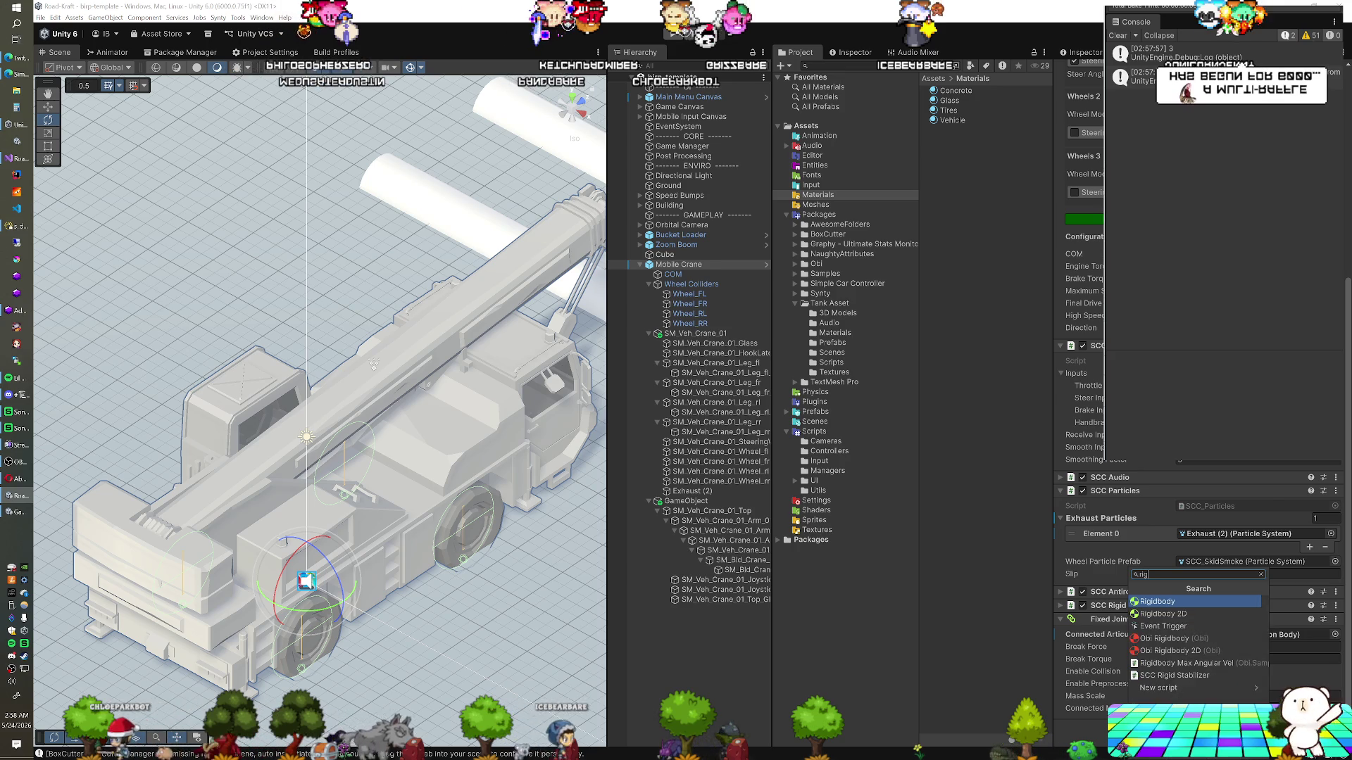
key("BackSpace")
key("BackSpace")
key("BackSpace")
type("box")
key("Return")
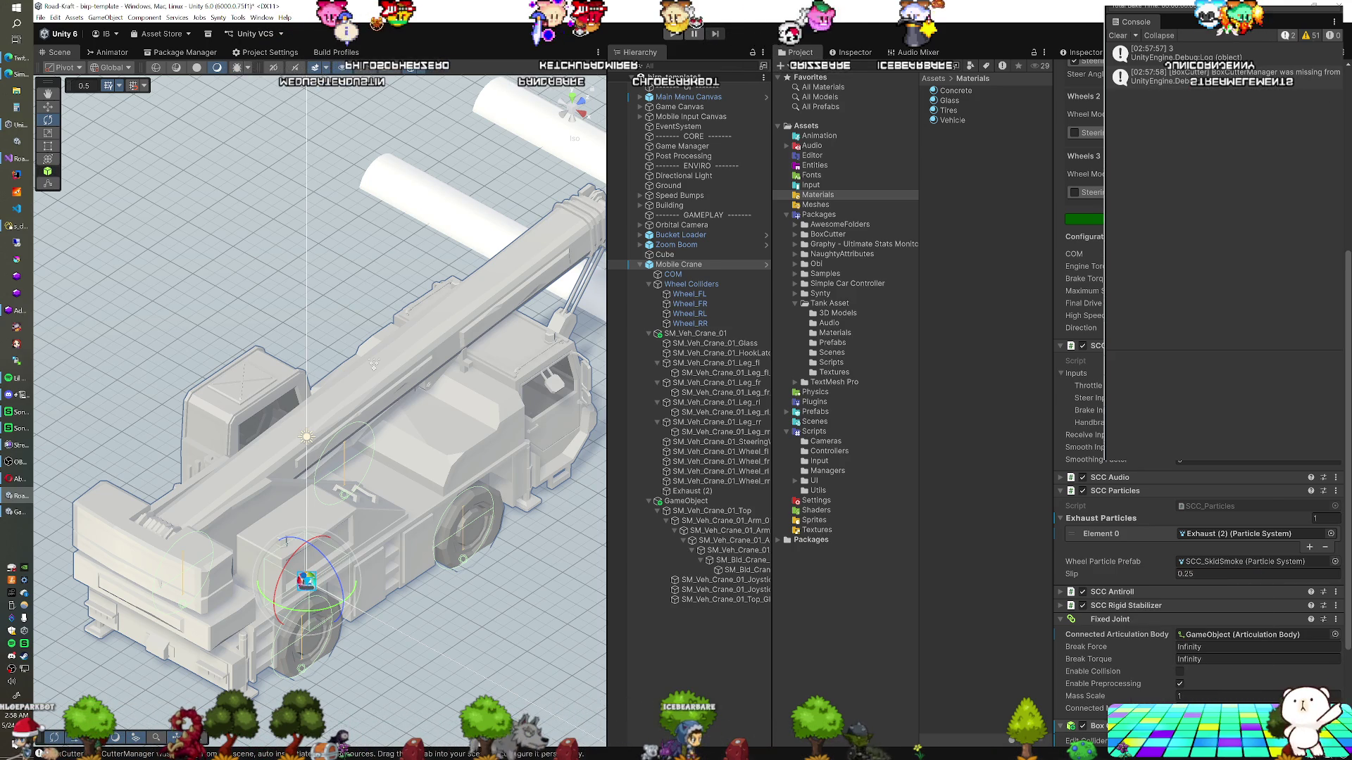
mouse_move(367, 491)
left_mouse_down()
mouse_move(470, 483)
mouse_move(429, 476)
mouse_move(432, 430)
left_mouse_up()
key("ctrl+s")
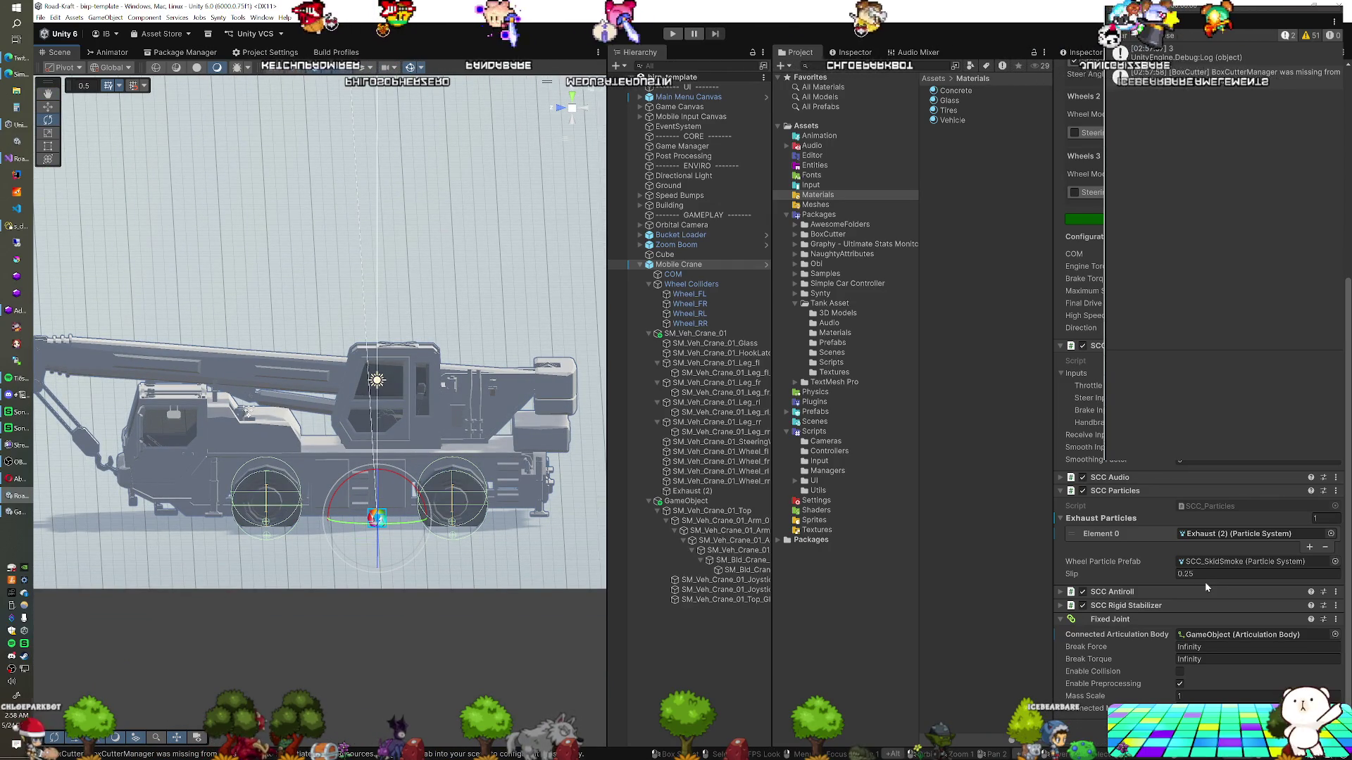
Add a Box Collider to the crane body SM_Veh_Crane_01
left_click(697, 333)
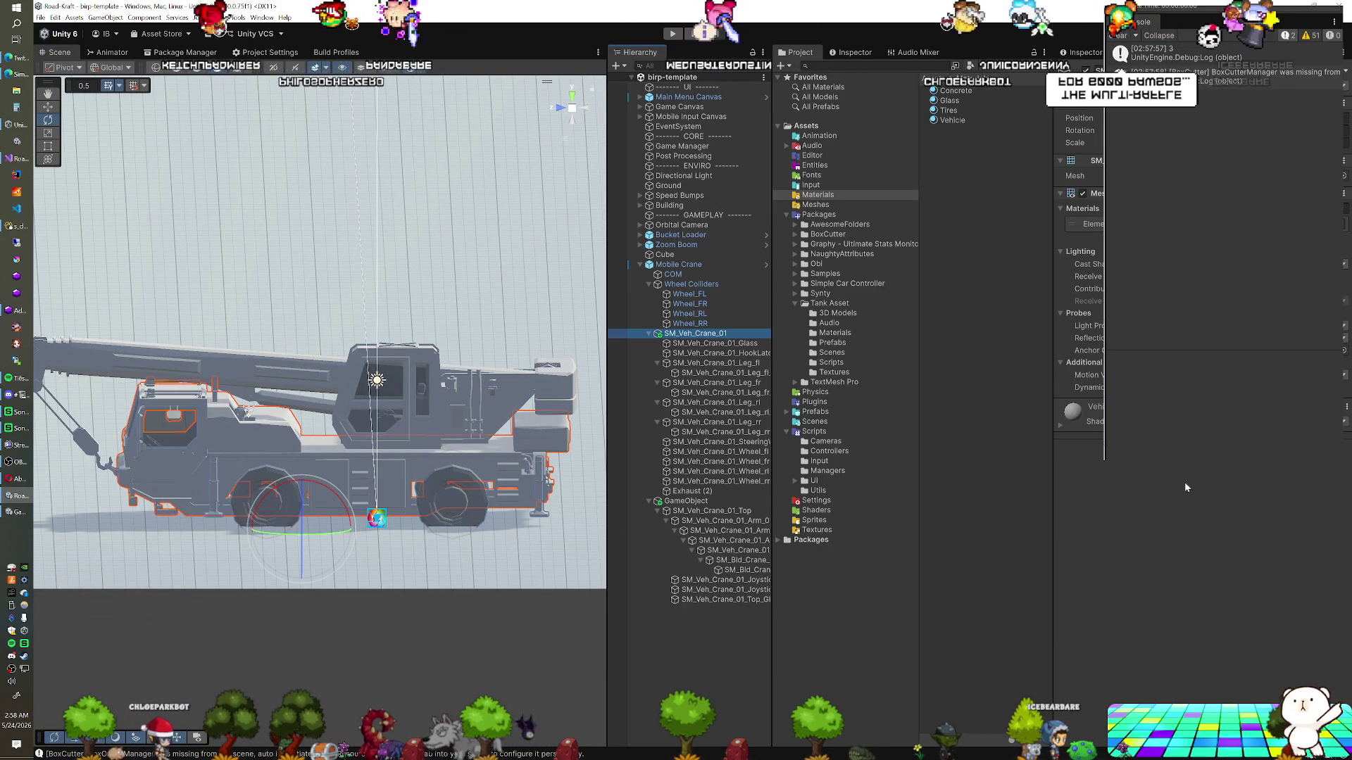
left_click(1197, 451)
type("box")
key("Return")
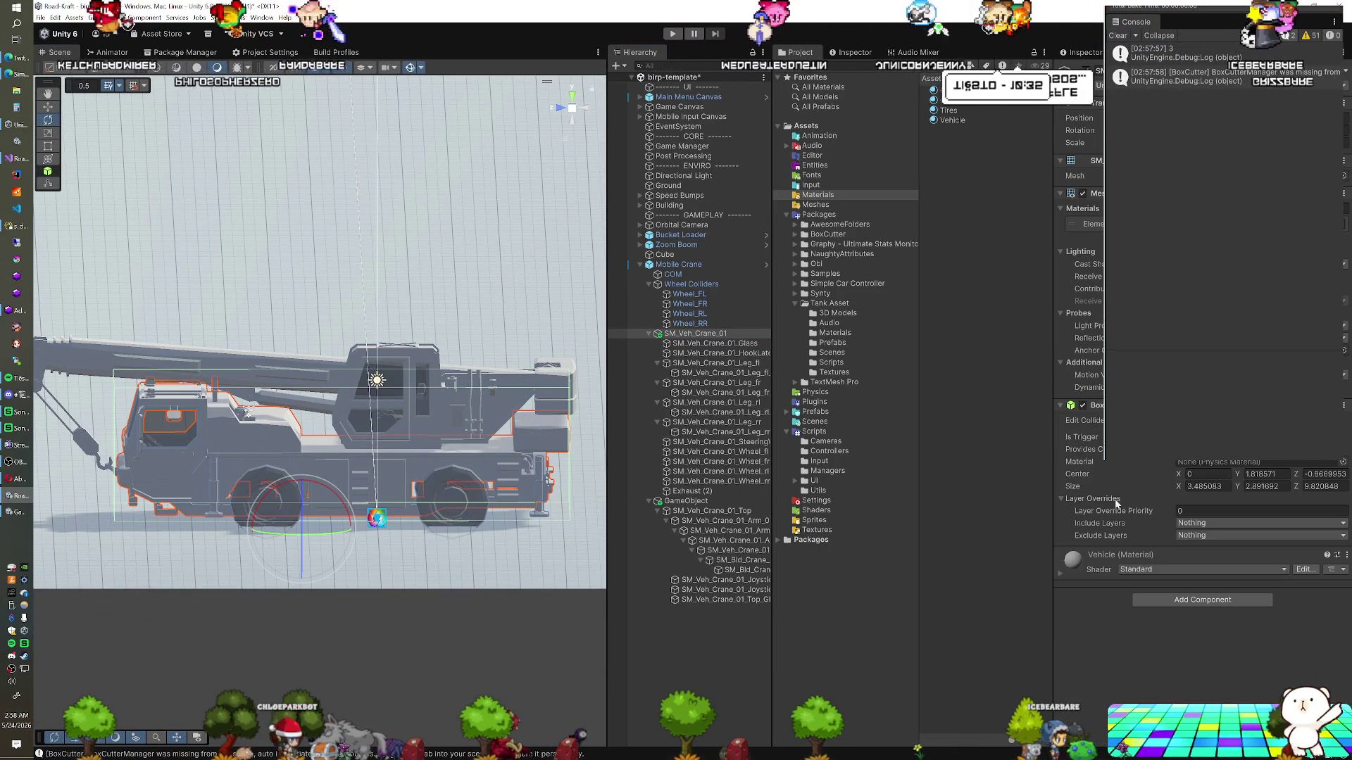
Fit the crane body's collider with Size X 1.83, then select wheel Wheel_RR
left_click_drag(483, 451, 469, 372)
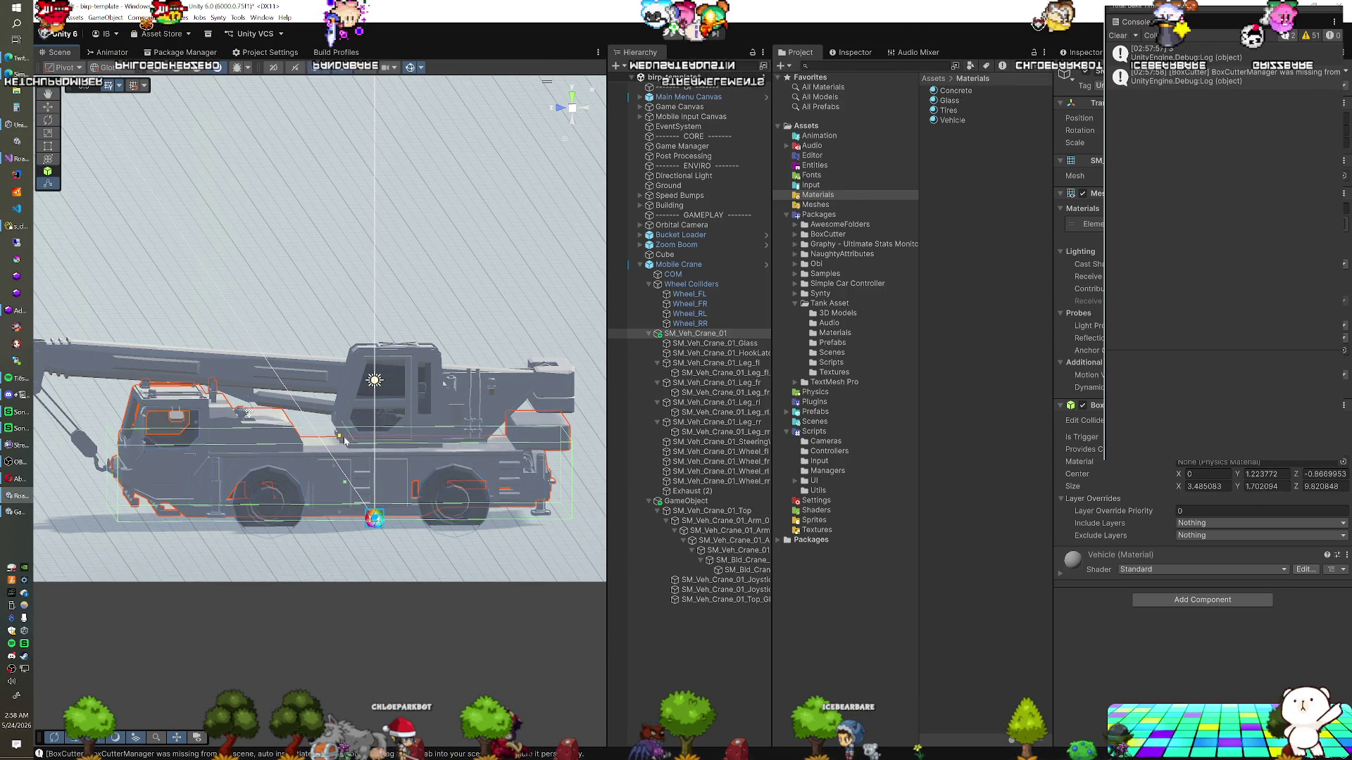
mouse_move(359, 490)
left_mouse_down()
mouse_move(358, 466)
mouse_move(364, 495)
mouse_move(295, 460)
mouse_move(287, 421)
left_mouse_up()
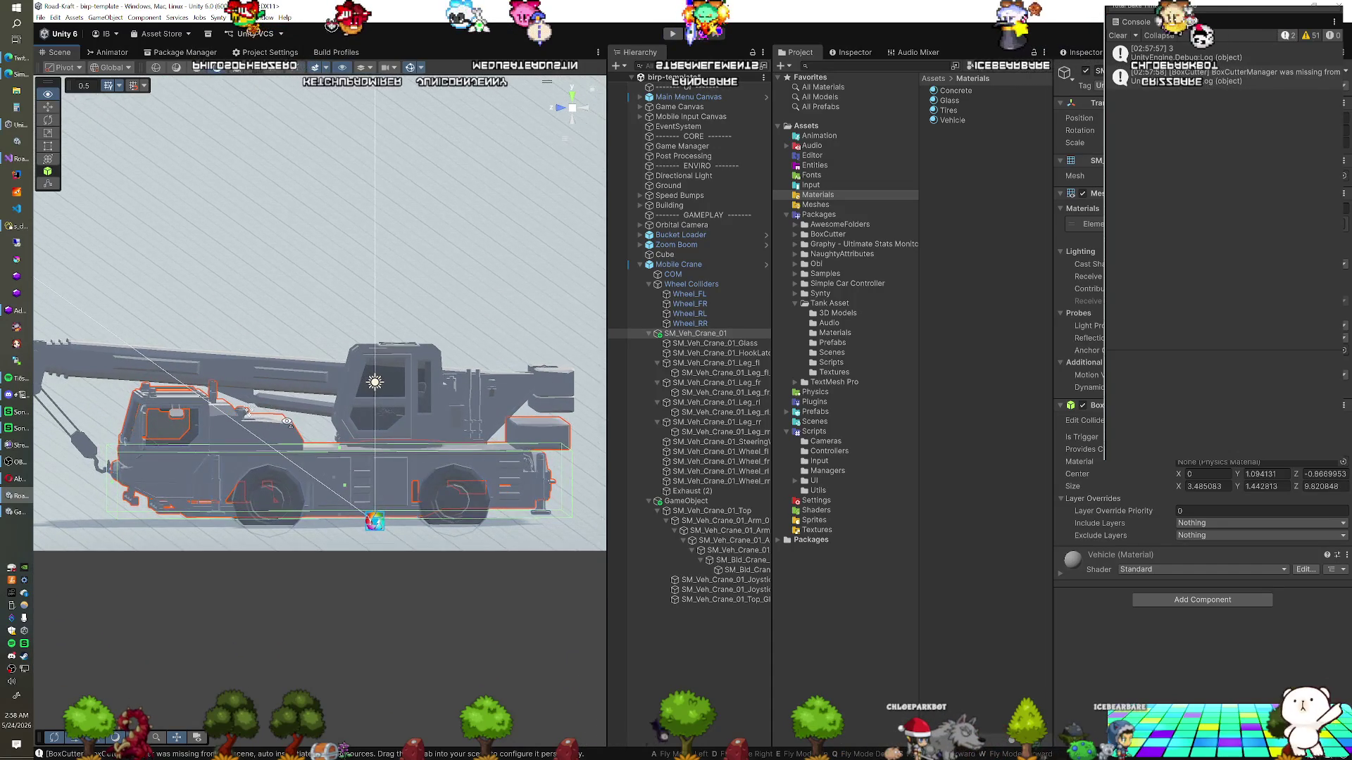
mouse_move(330, 481)
left_mouse_down()
mouse_move(333, 516)
mouse_move(312, 501)
left_mouse_up()
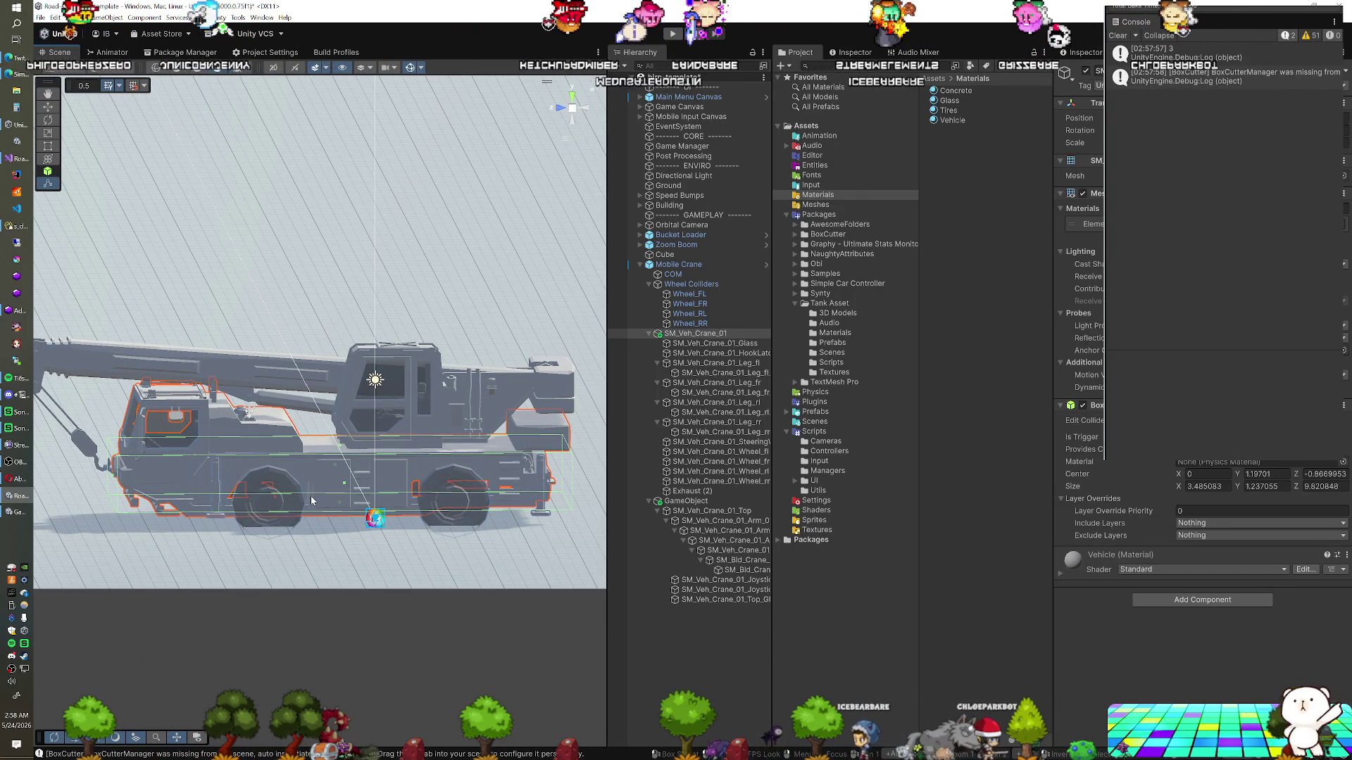
left_click_drag(312, 501, 343, 506)
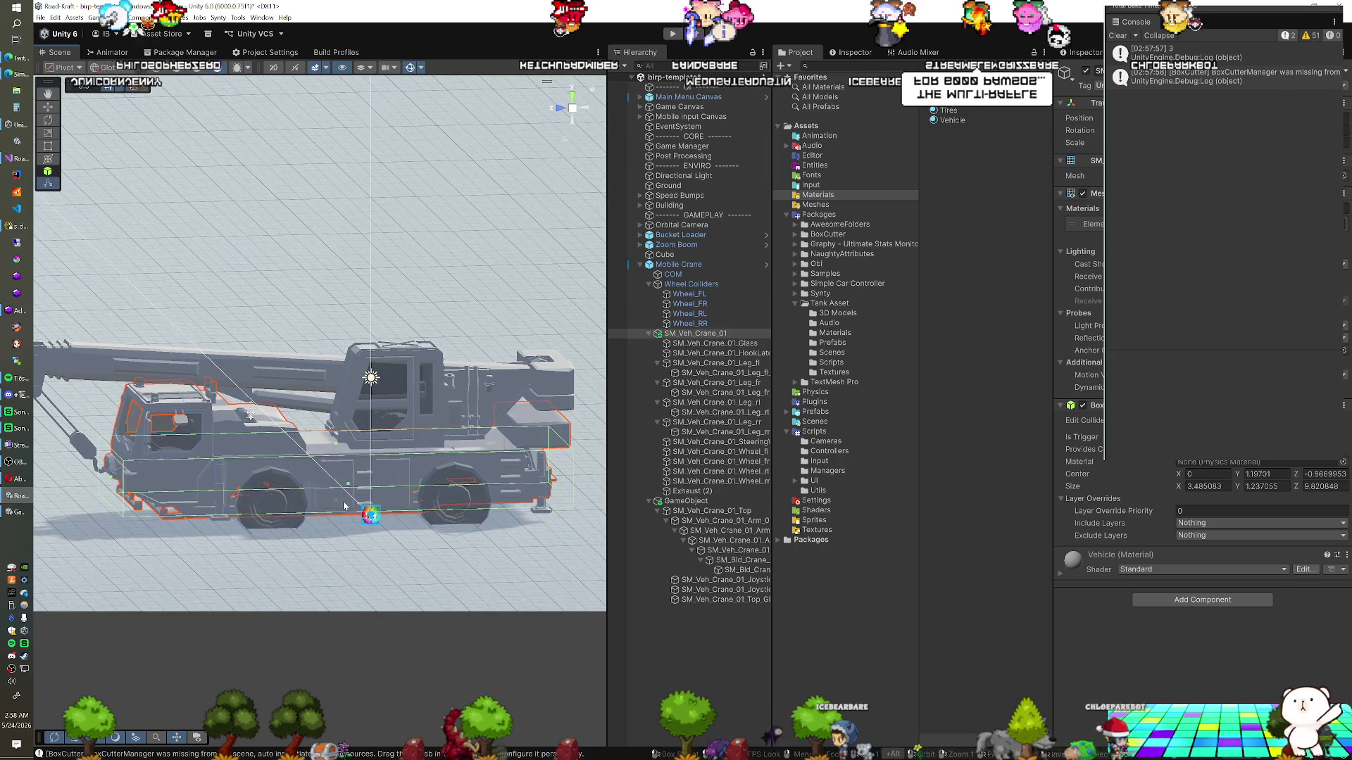
mouse_move(425, 480)
left_mouse_down()
mouse_move(388, 477)
mouse_move(415, 495)
mouse_move(350, 559)
left_mouse_up()
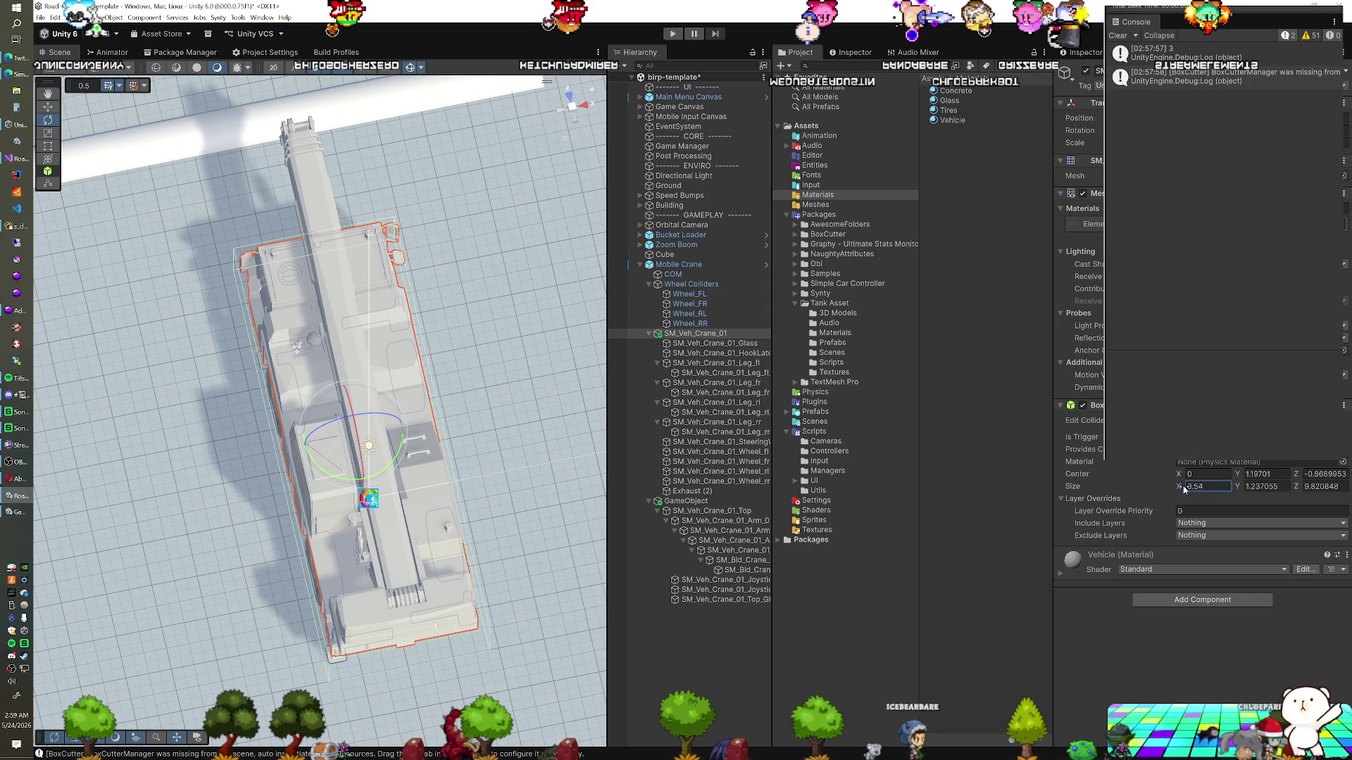
type("1.83")
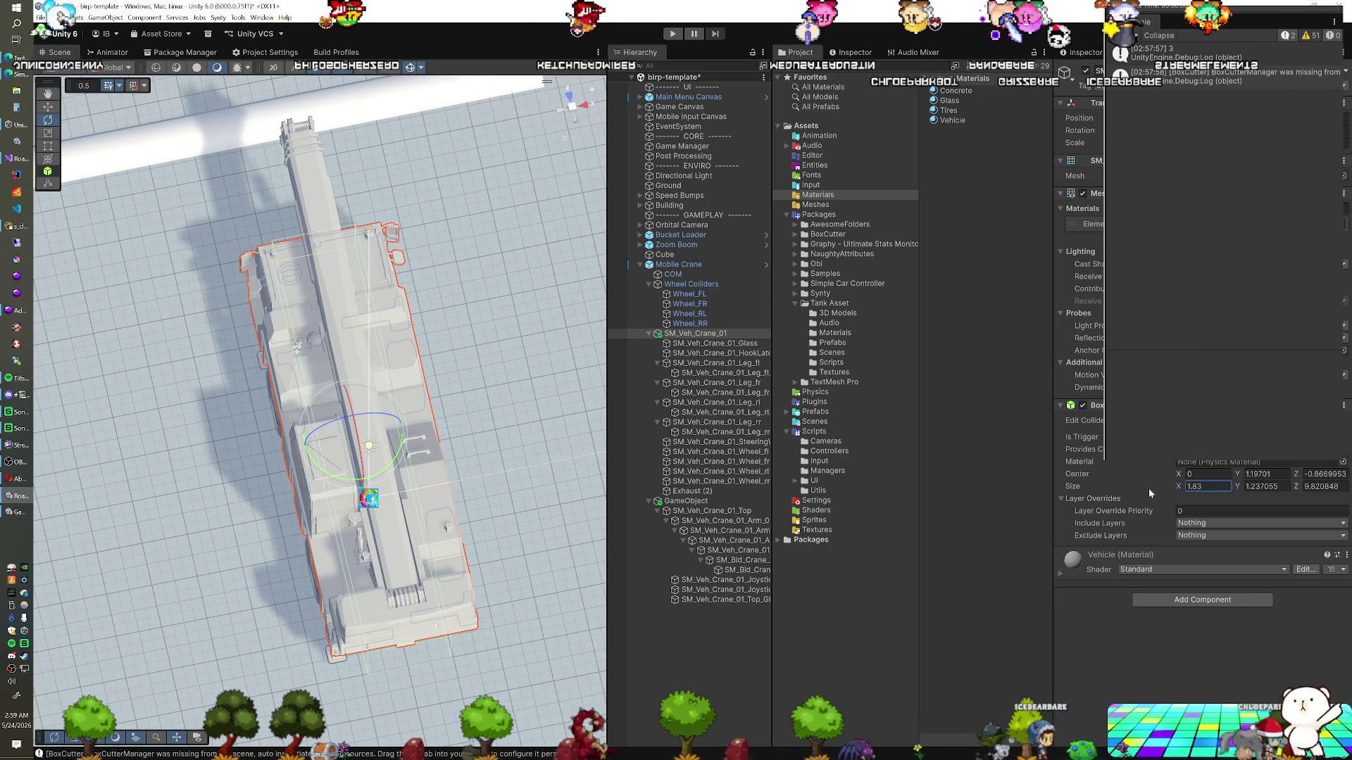
mouse_move(352, 521)
left_mouse_down()
mouse_move(401, 463)
mouse_move(624, 444)
left_mouse_up()
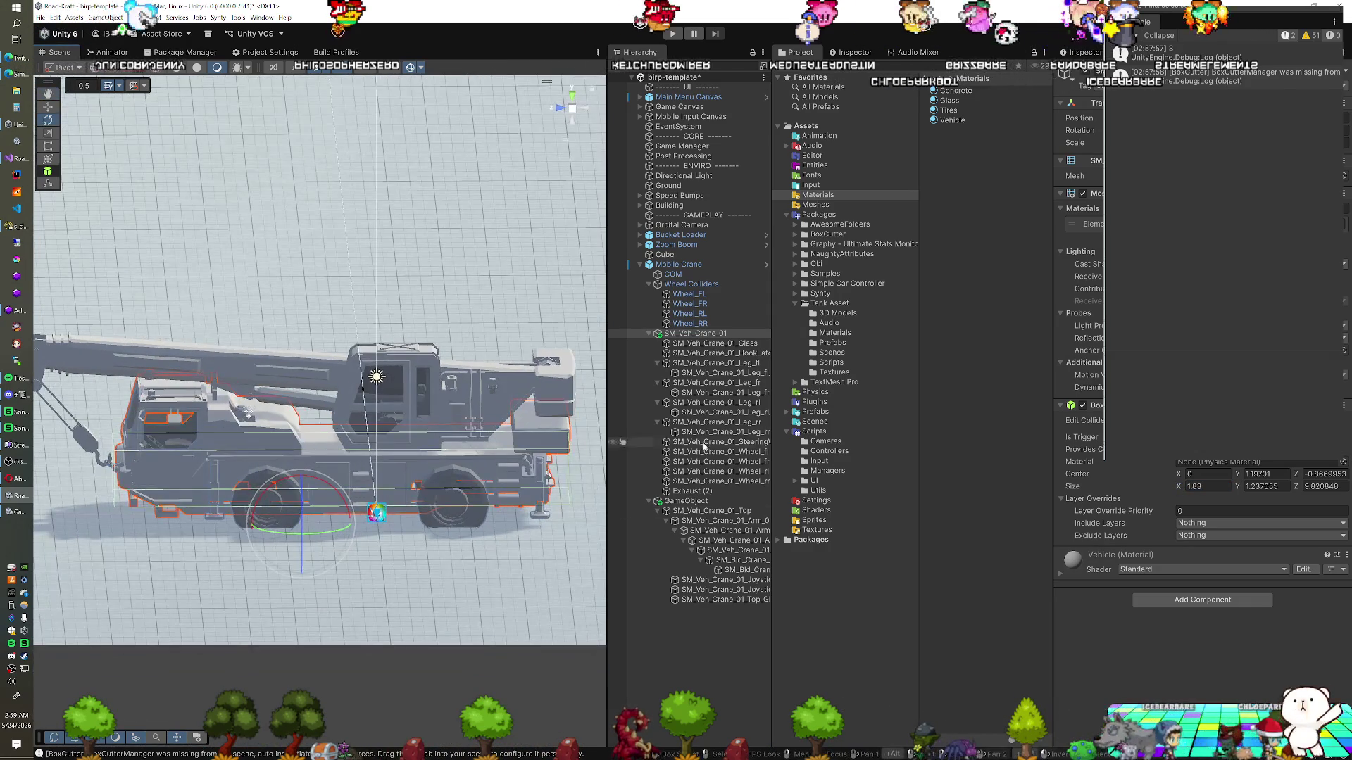
left_click(733, 323)
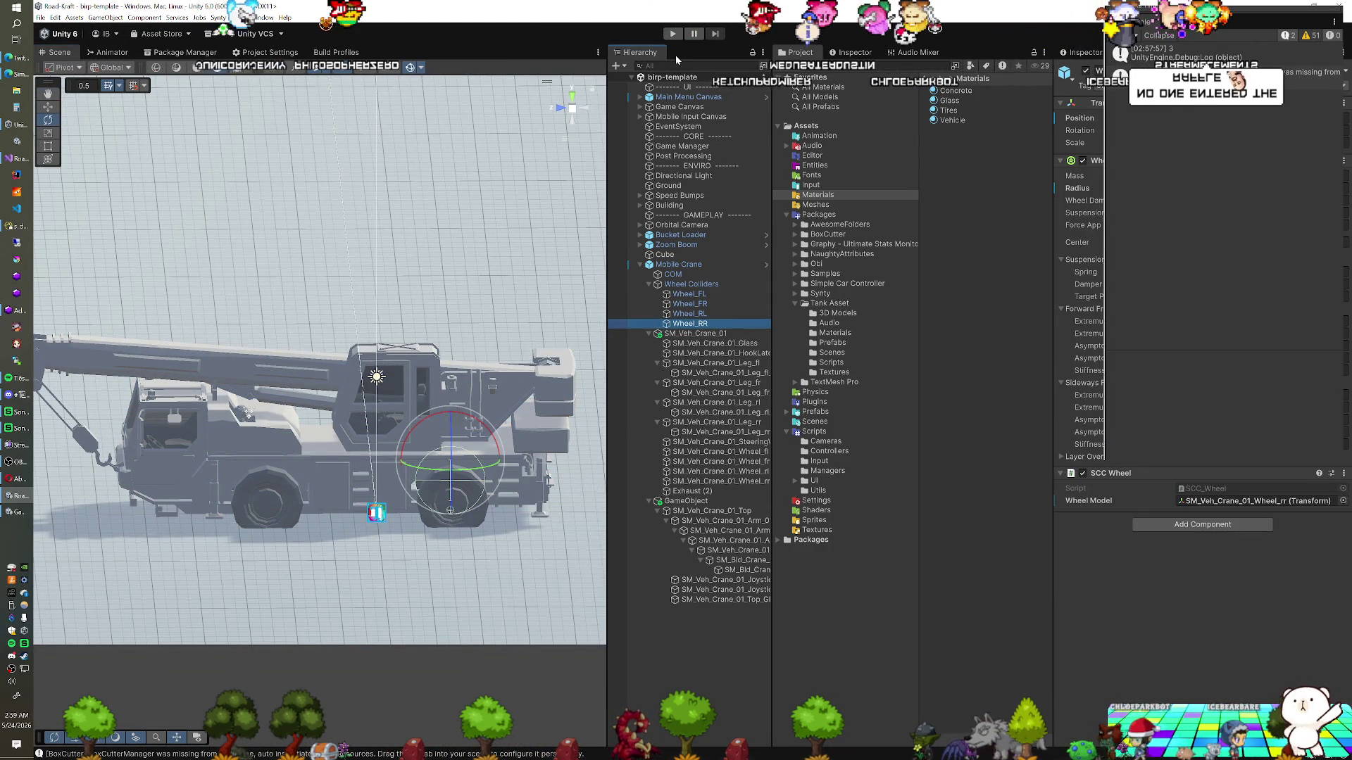
Play-test the crane scene, then select the crane's rotating arm joint
left_click(673, 34)
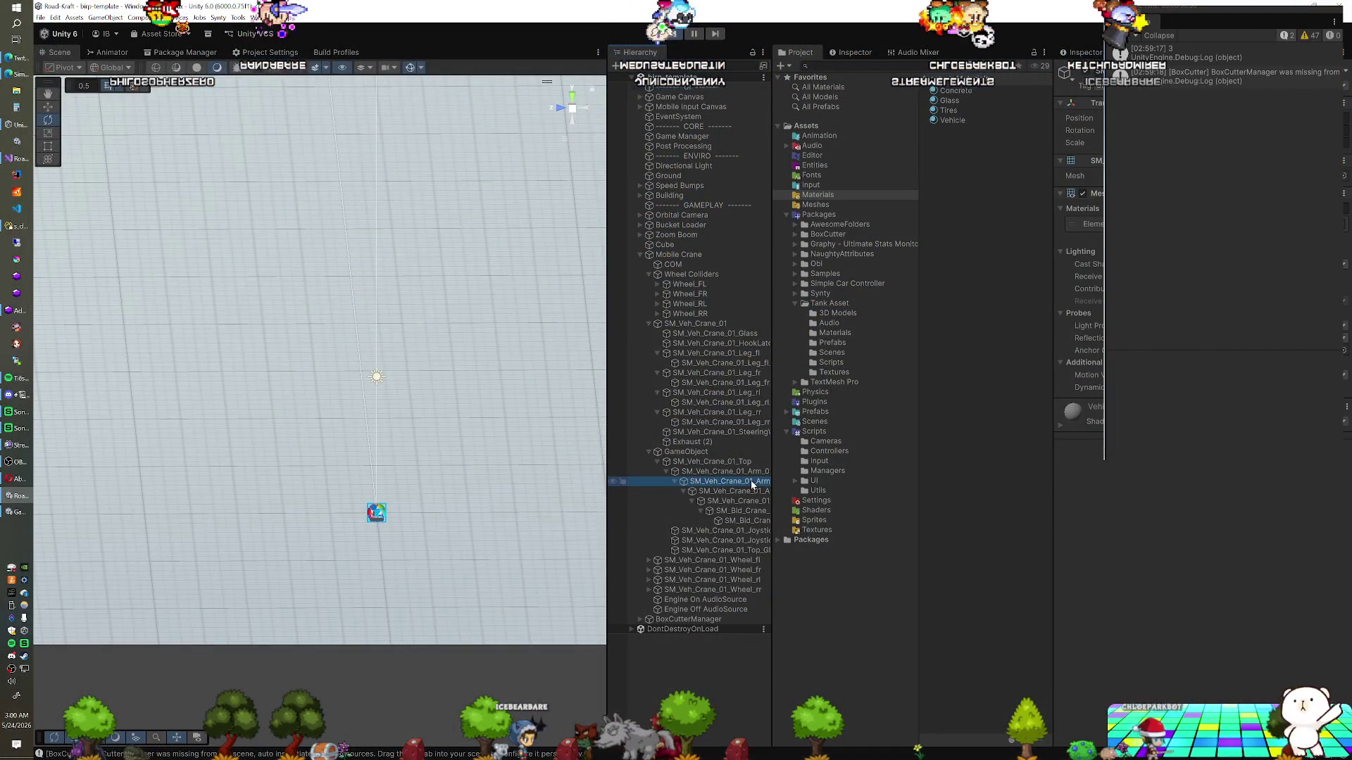
left_click(751, 472)
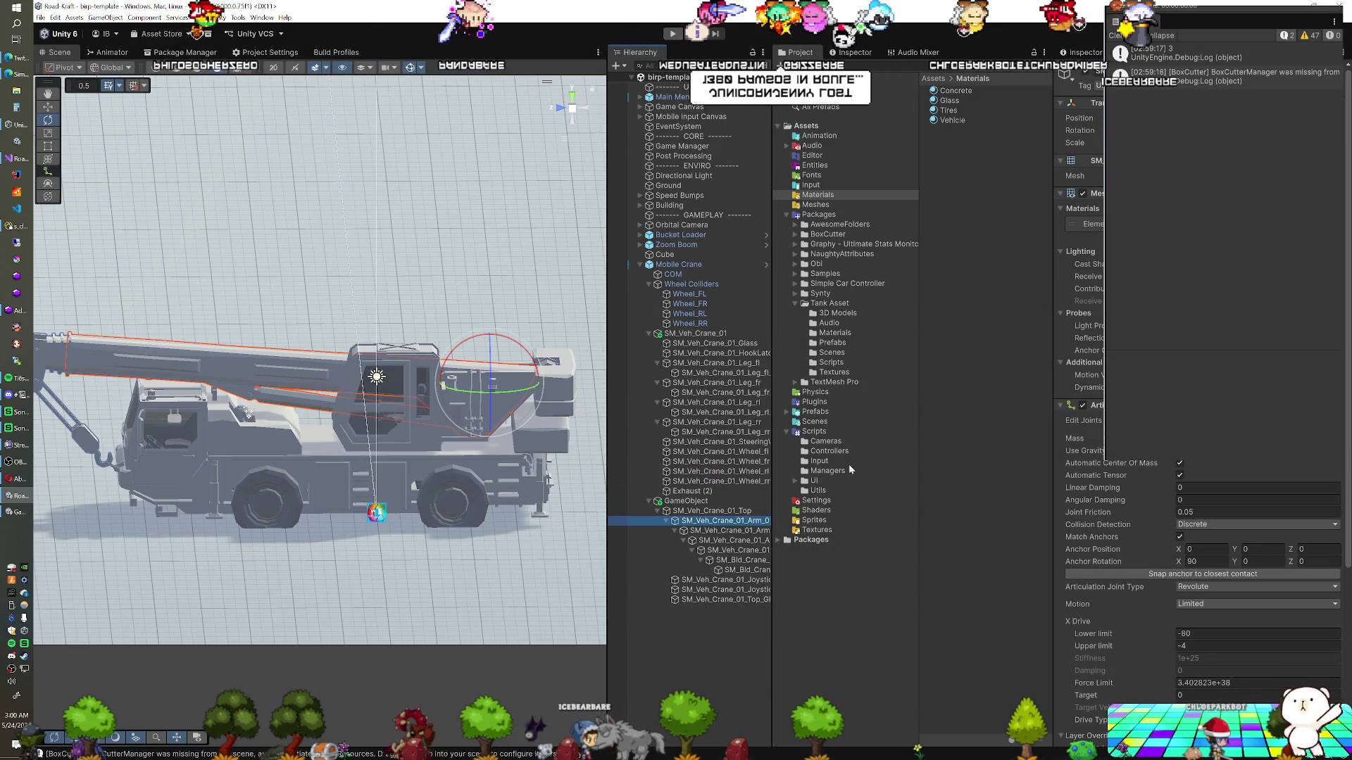
Change the arm joint's X Drive lower limit from -80 to -50
left_click(1208, 635)
type("-50")
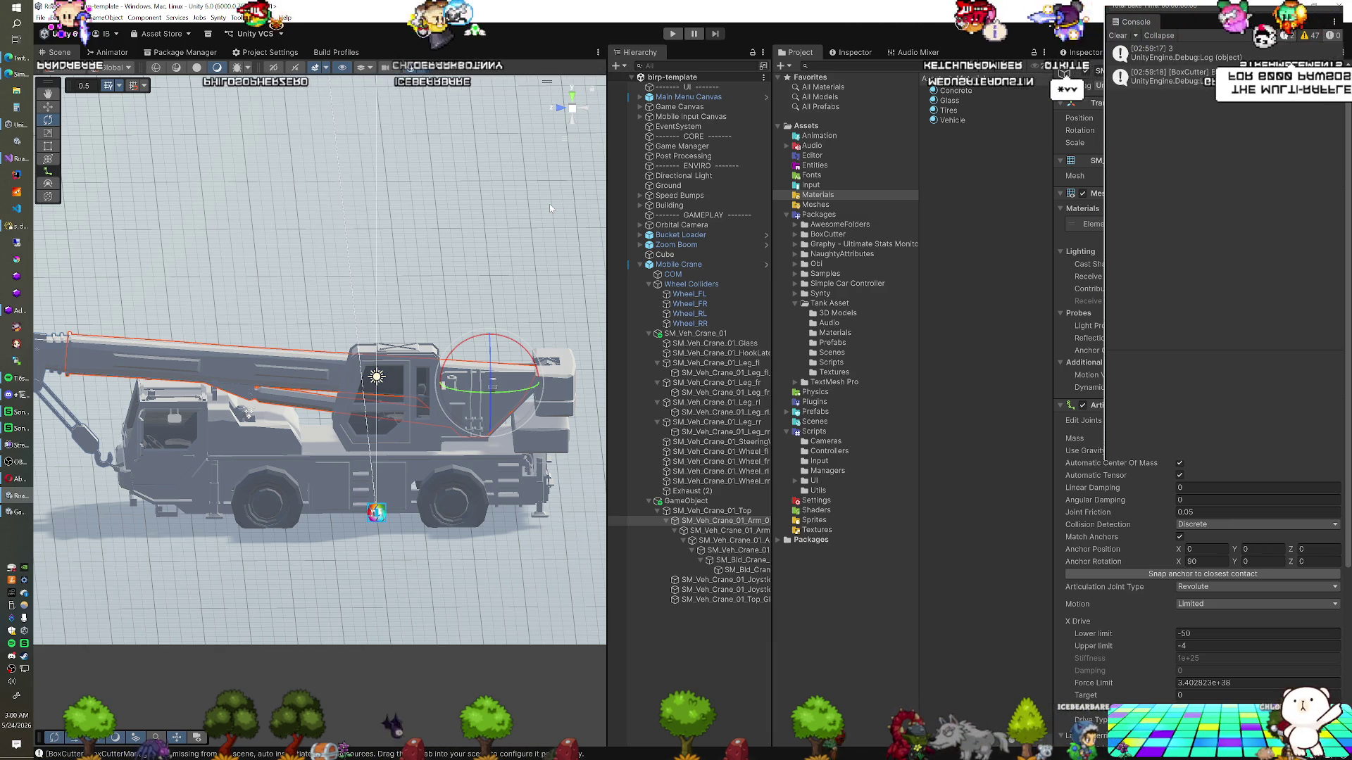
left_click_drag(542, 303, 492, 317)
mouse_move(361, 402)
left_mouse_down()
mouse_move(251, 442)
mouse_move(297, 436)
mouse_move(224, 401)
mouse_move(228, 430)
mouse_move(192, 423)
left_mouse_up()
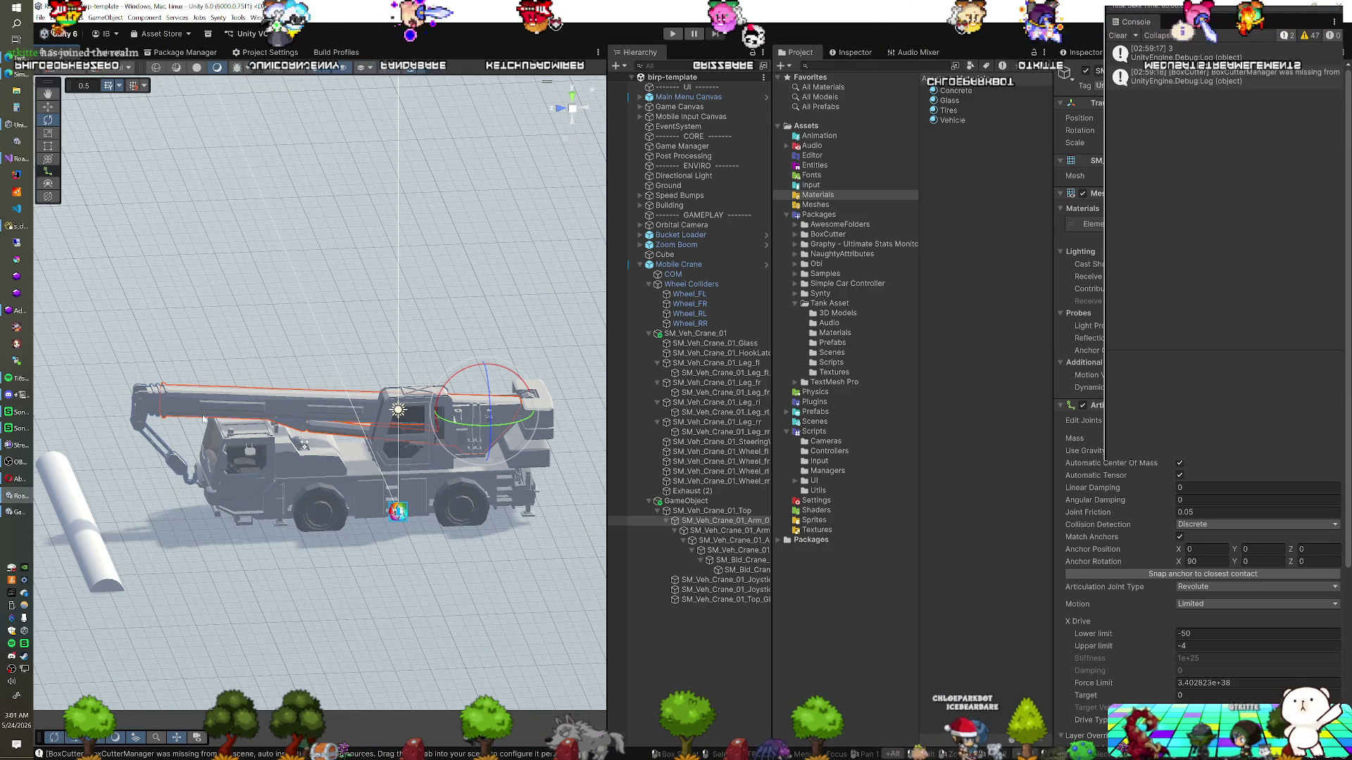
Undo the accidental extension of SM_Veh_Crane_01_Arm and expand the Zoom Boom's children
left_click(361, 449)
mouse_move(361, 449)
left_mouse_down()
mouse_move(496, 416)
mouse_move(266, 396)
left_mouse_up()
key("w")
key("ctrl+z")
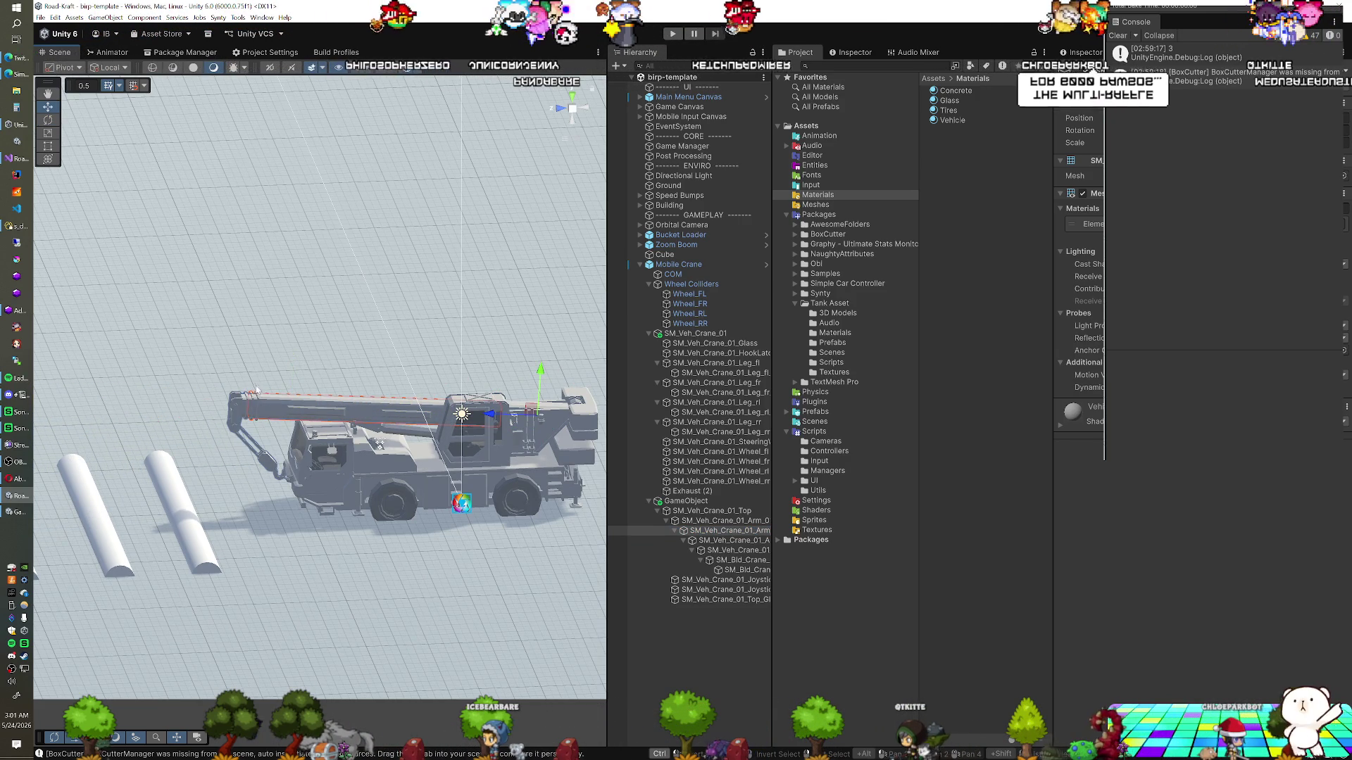
scroll(321, 383, "up", 3)
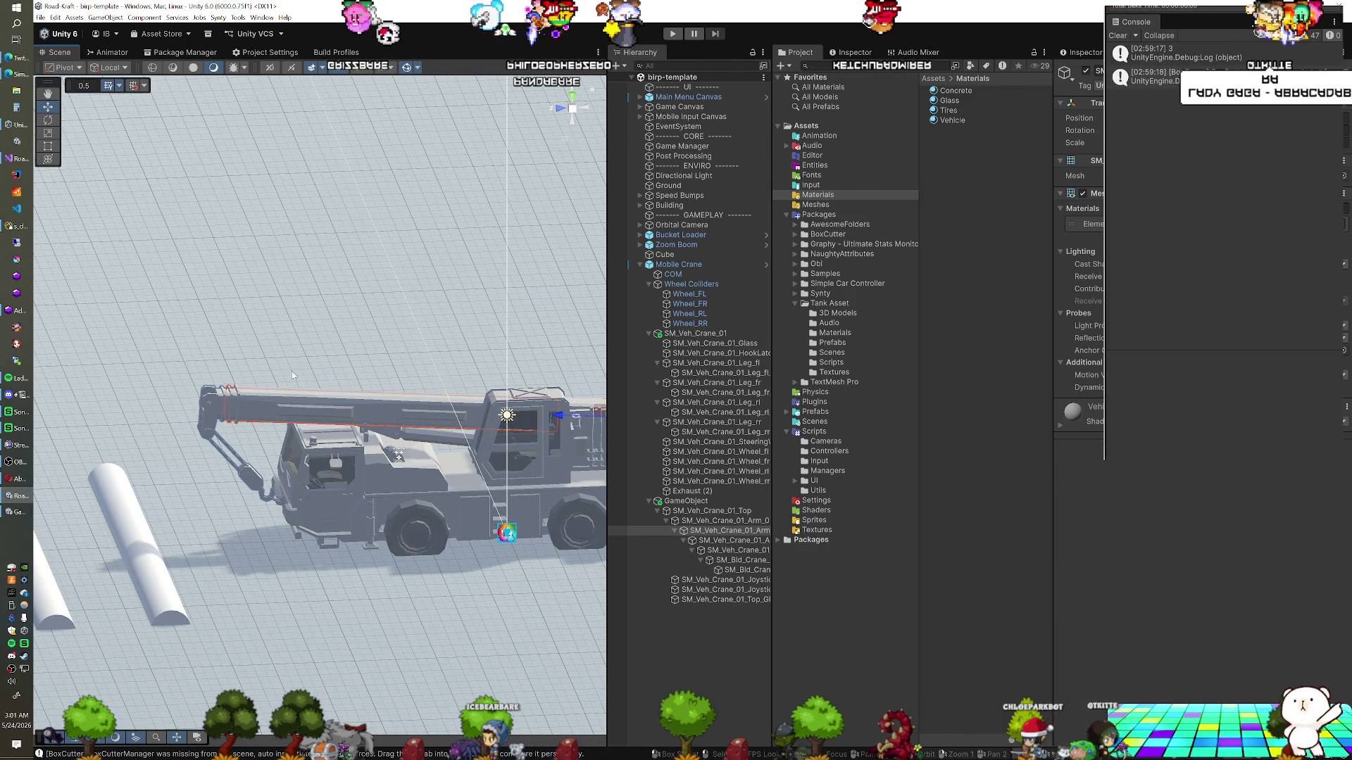
mouse_move(243, 374)
left_mouse_down()
mouse_move(366, 493)
mouse_move(363, 418)
mouse_move(287, 336)
mouse_move(308, 351)
left_mouse_up()
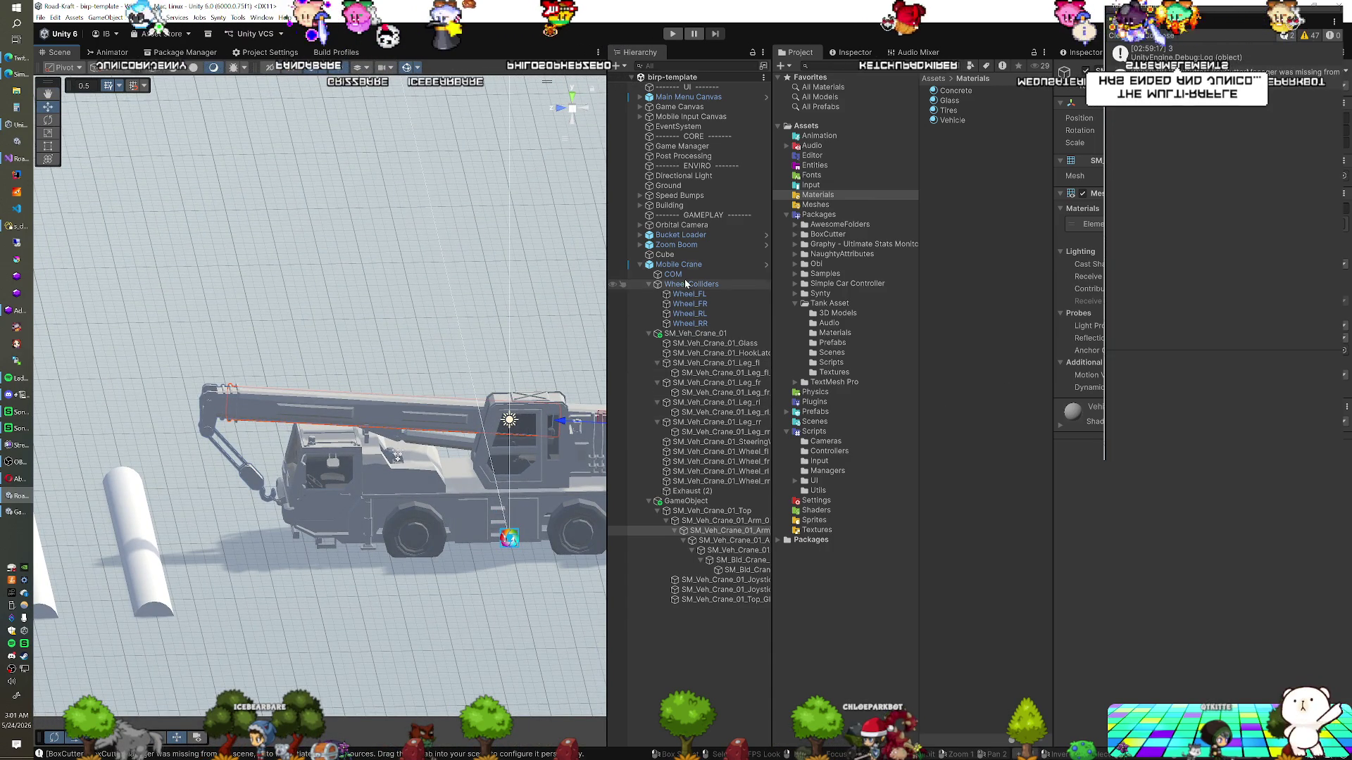
left_click(640, 245)
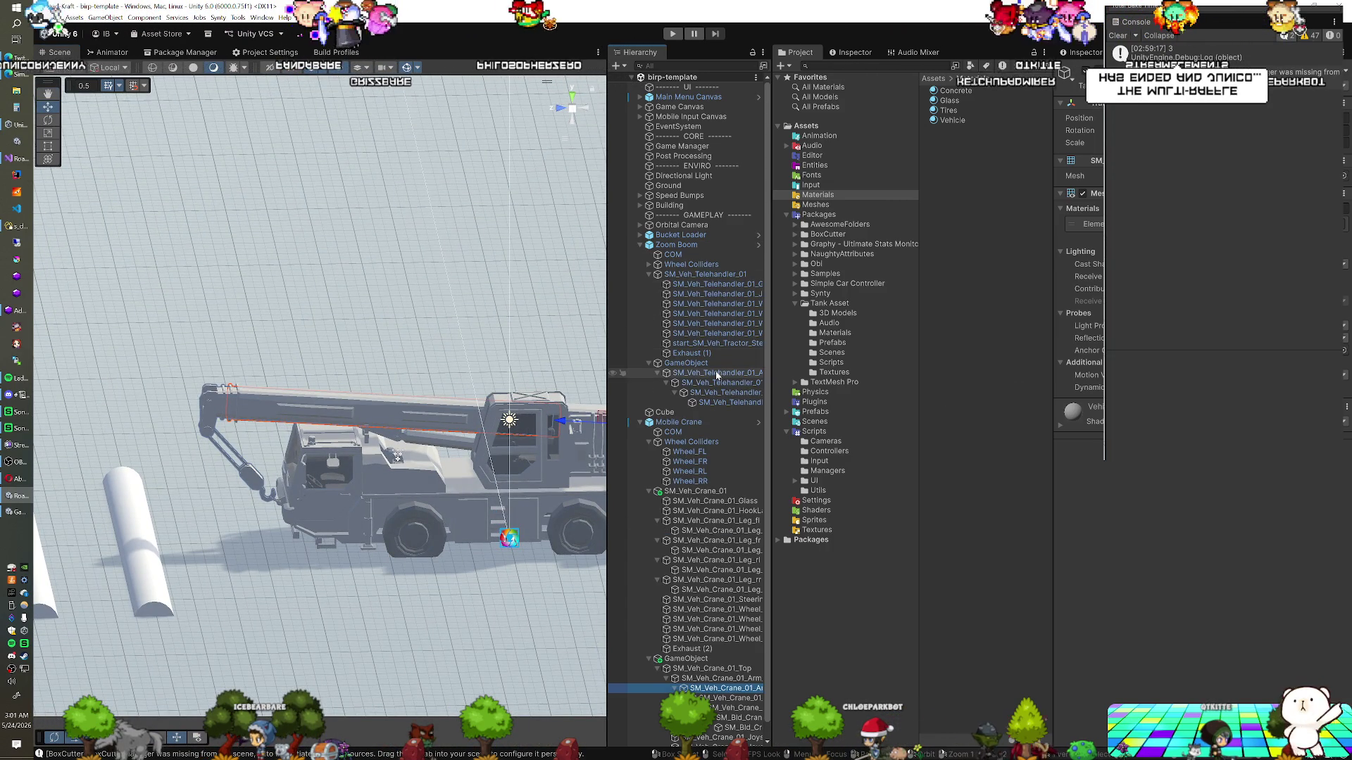
Copy the Articulation Body component from the telehandler's telescoping boom section
left_click(716, 384)
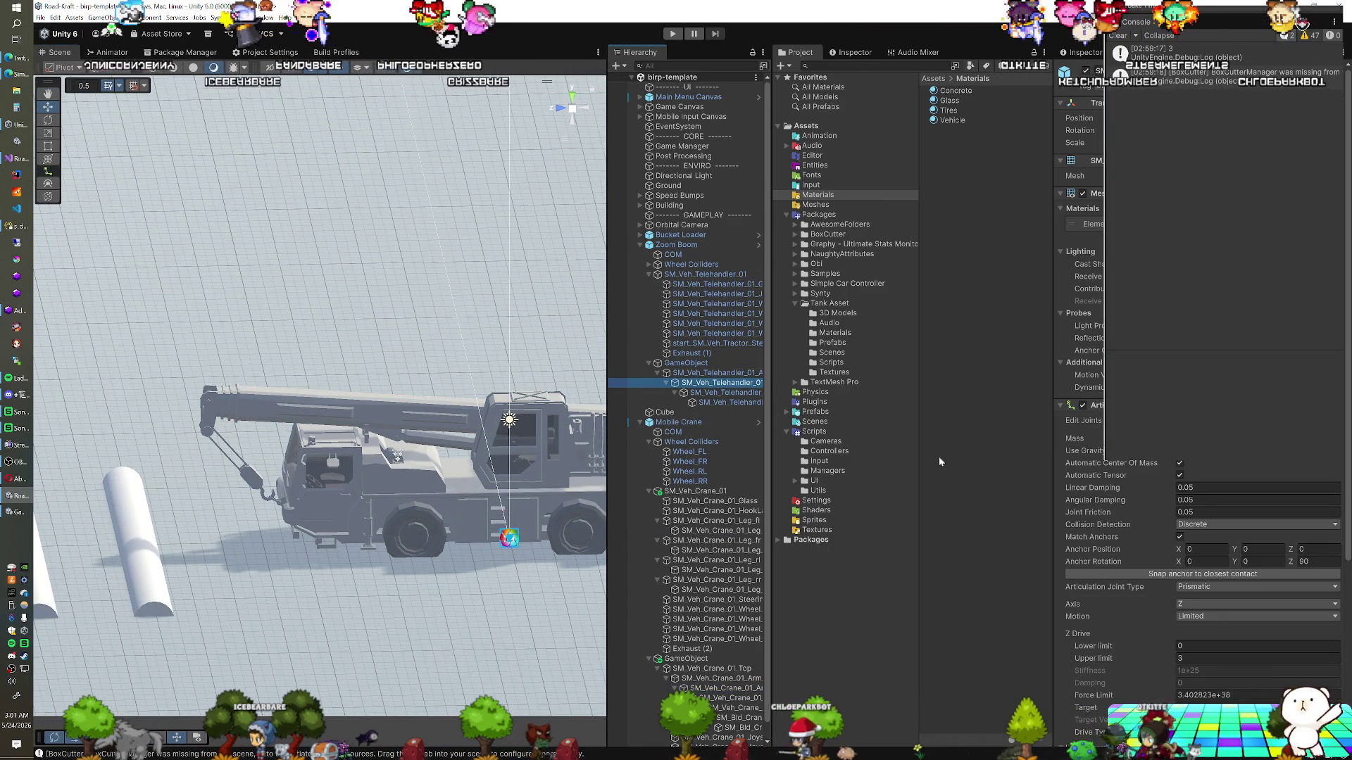
right_click(1109, 459)
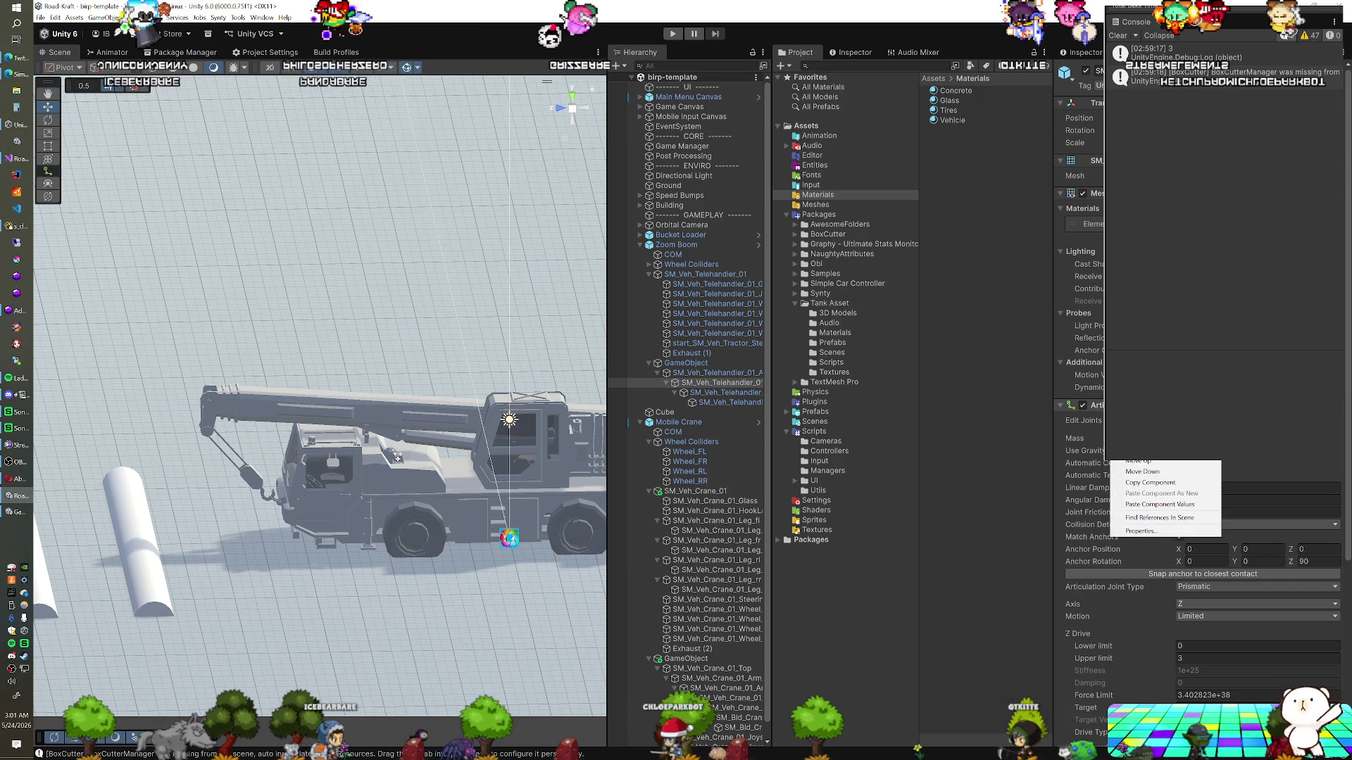
left_click(1141, 469)
Apply it to the crane's inner arm section as a Z prismatic joint limited 0 to 3
scroll(745, 445, "down", 1)
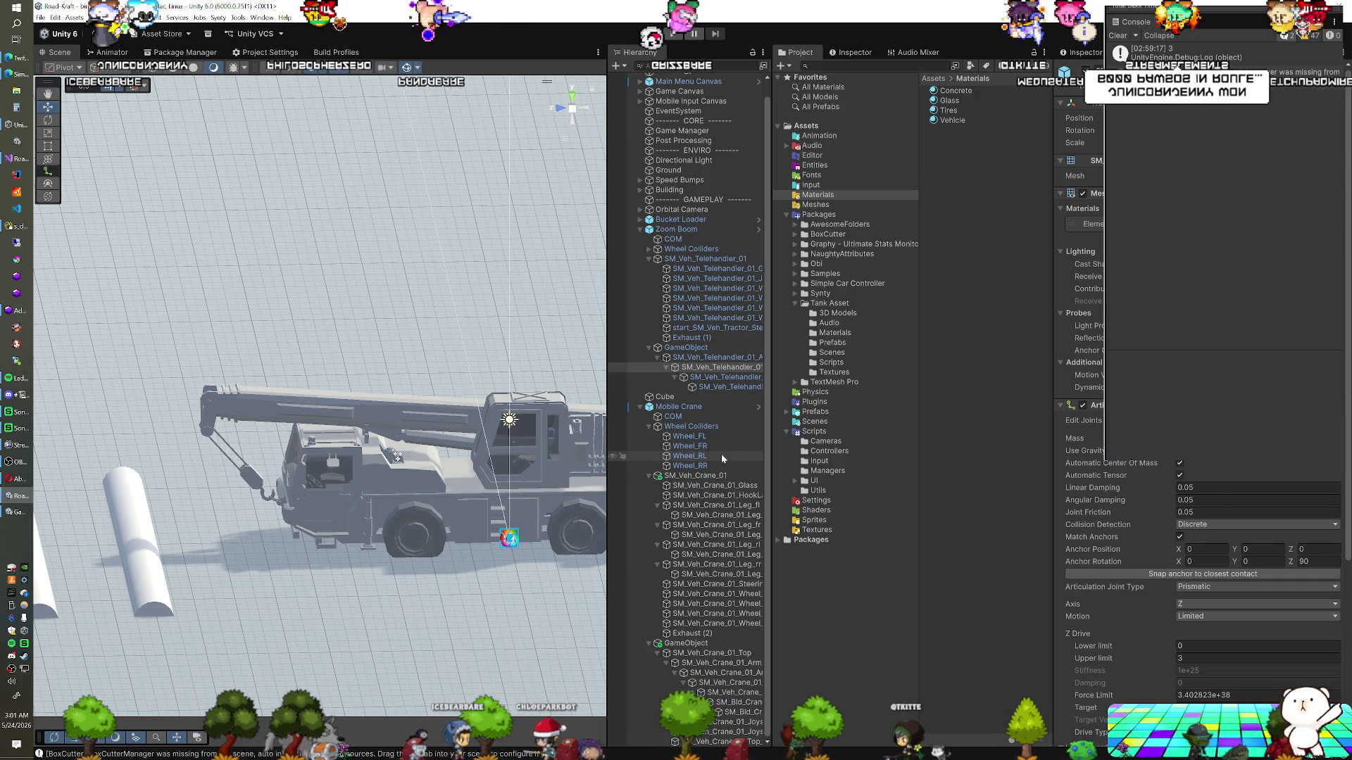
left_click(725, 662)
left_click(732, 673)
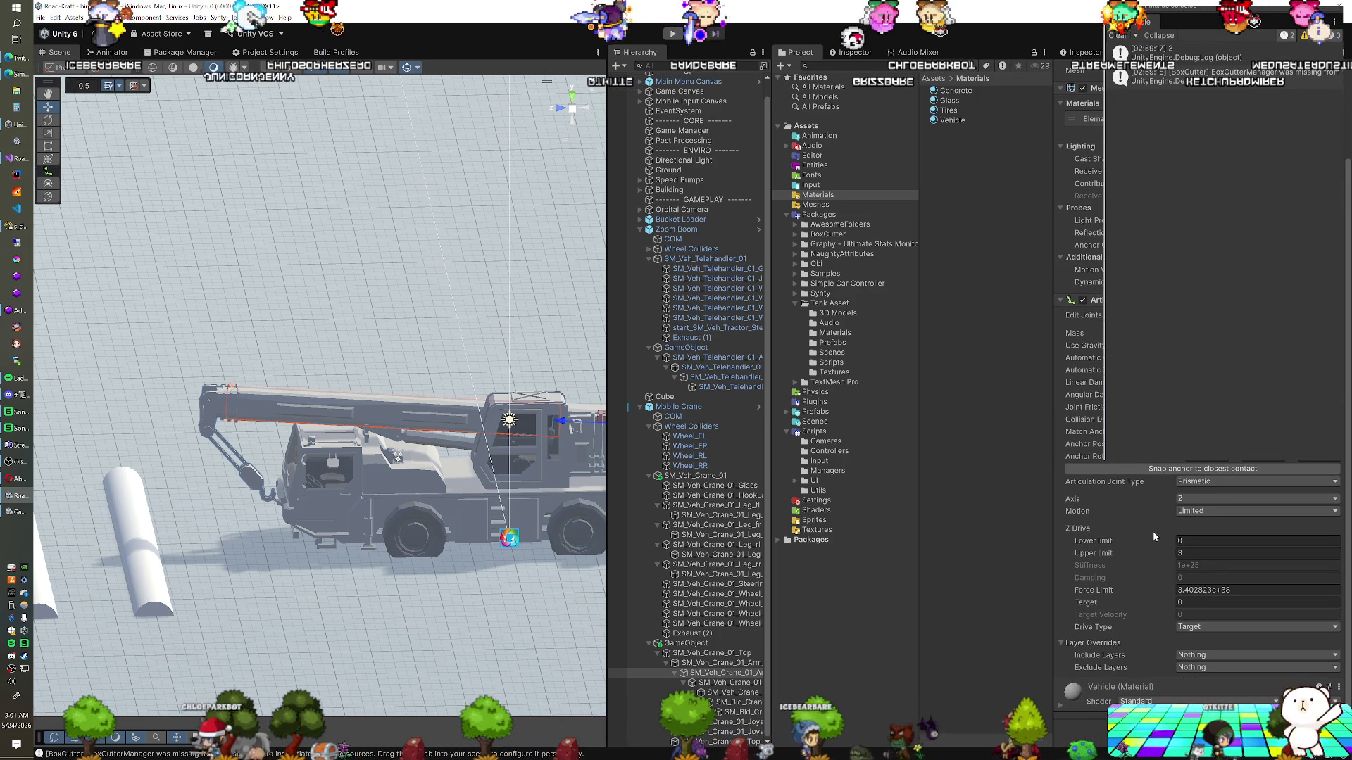
left_click(1190, 540)
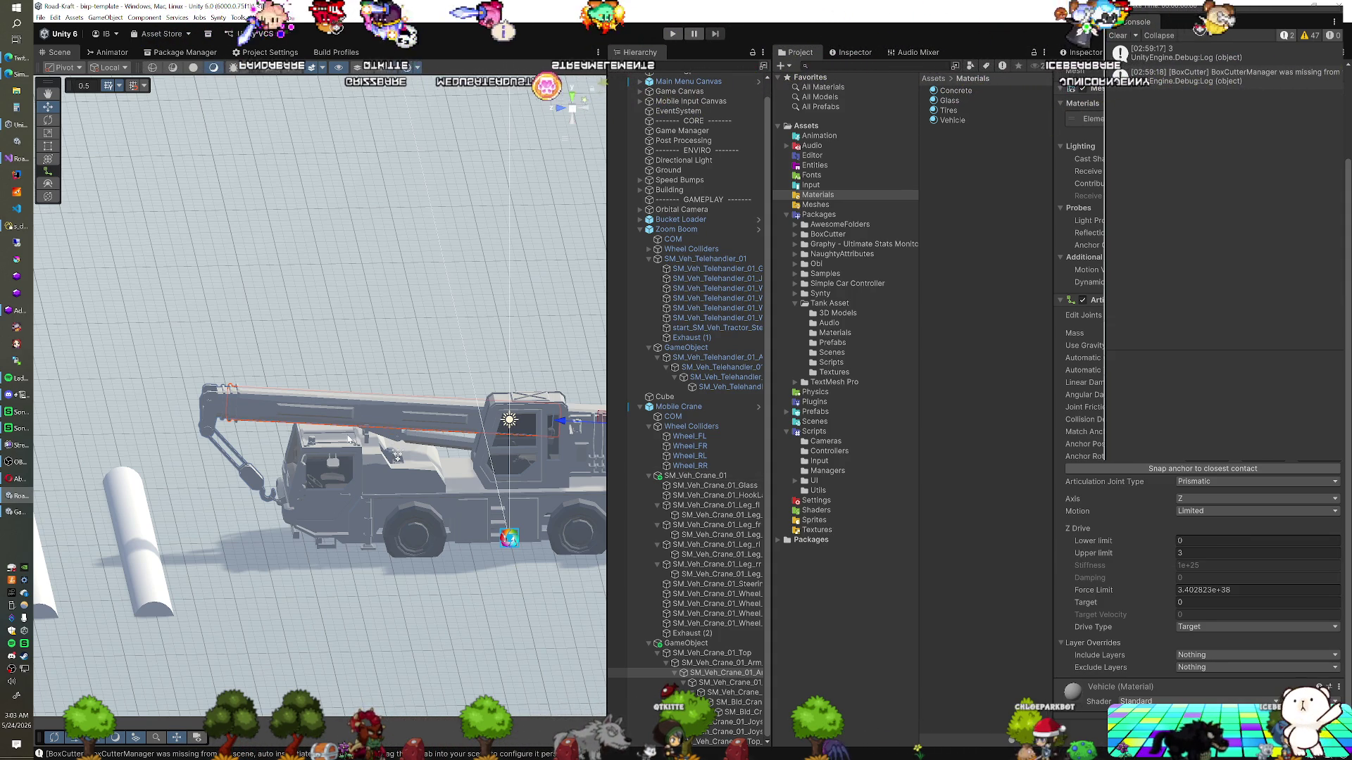
left_click_drag(329, 462, 450, 489)
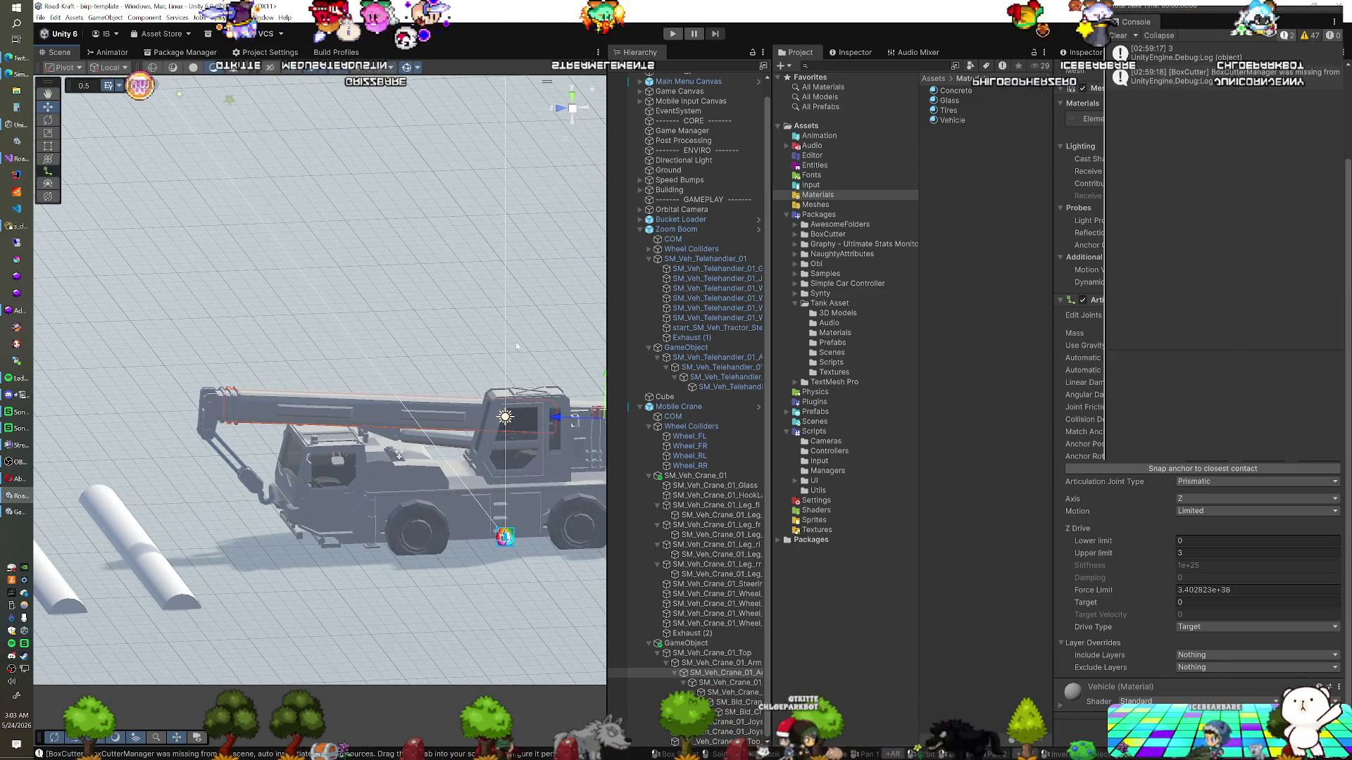
left_click(703, 199)
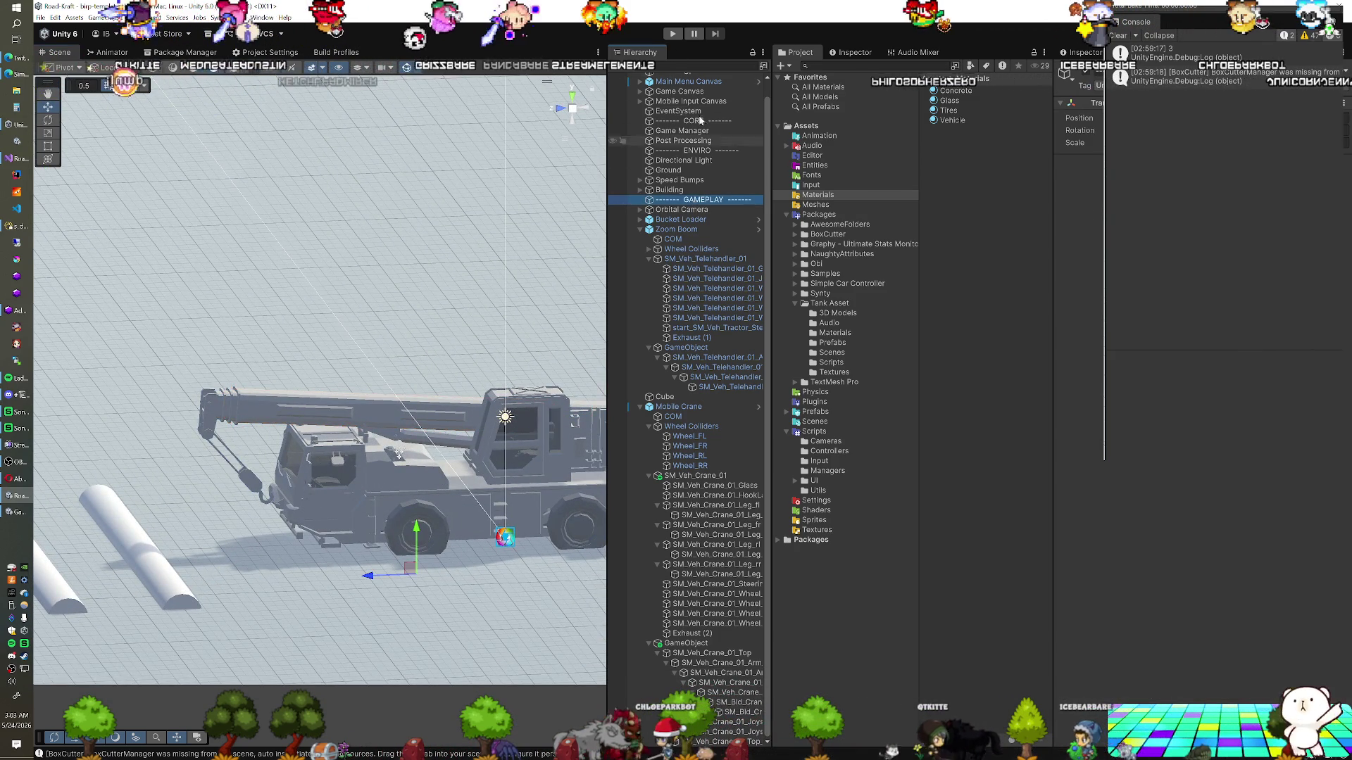
Play-test the scene and view the crane side-on with its arm tilted upward
left_click(674, 33)
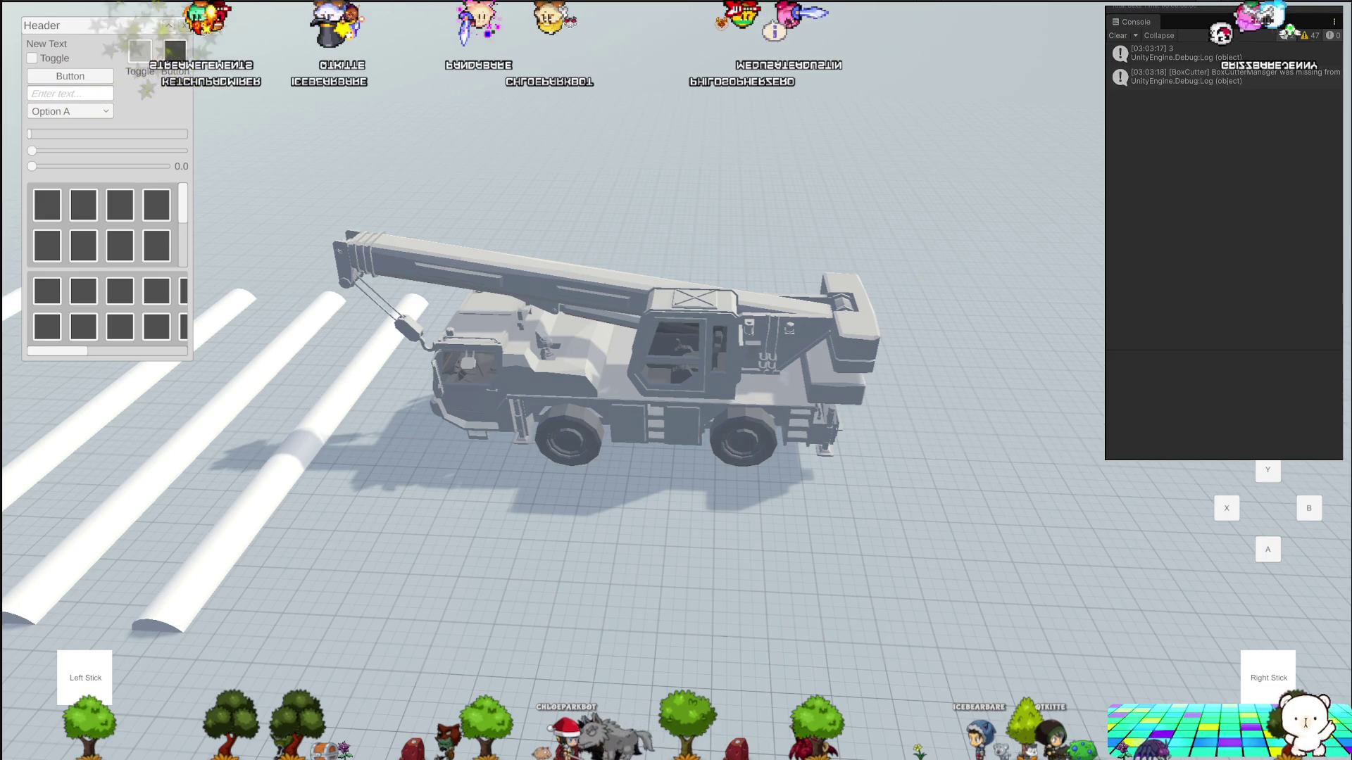
left_click_drag(491, 473, 491, 584)
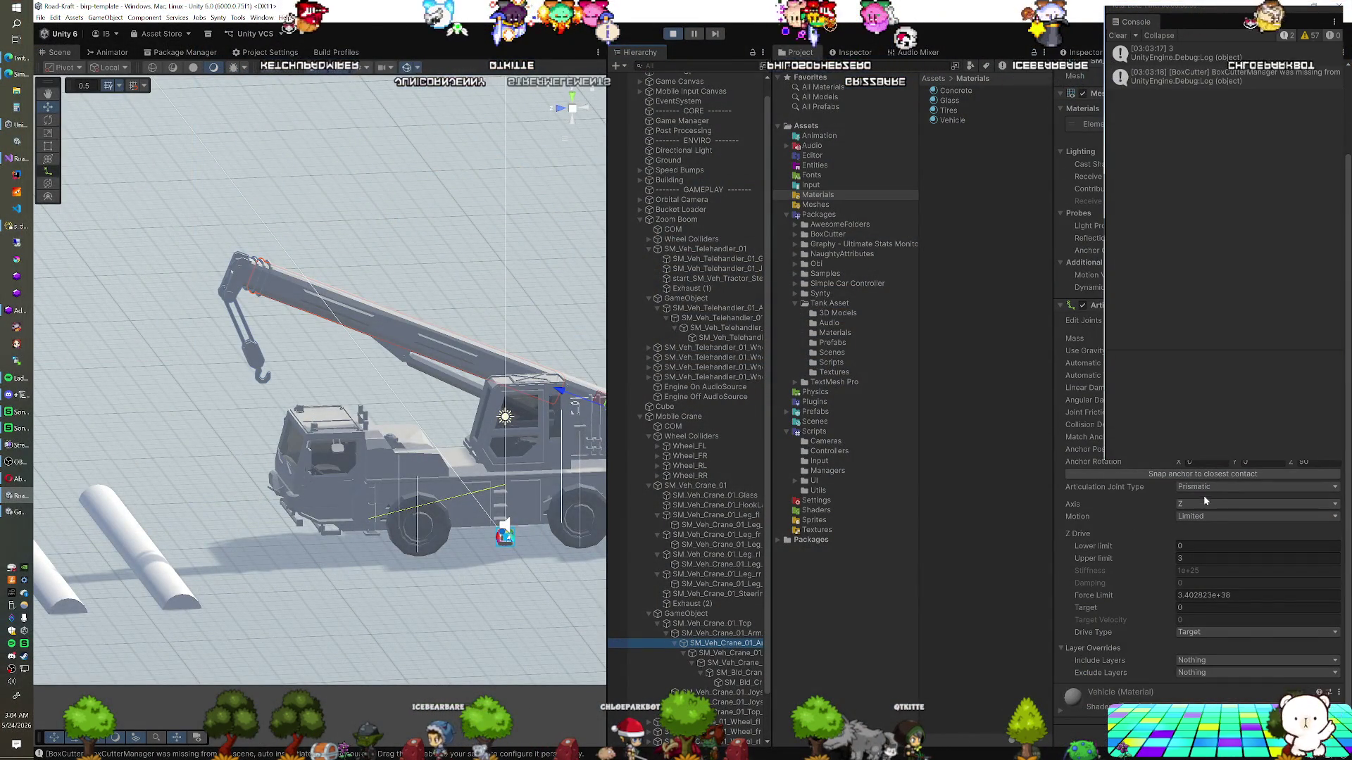
Edit the arm section's Z Drive lower limit and stop Play mode
scroll(1197, 521, "up", 3)
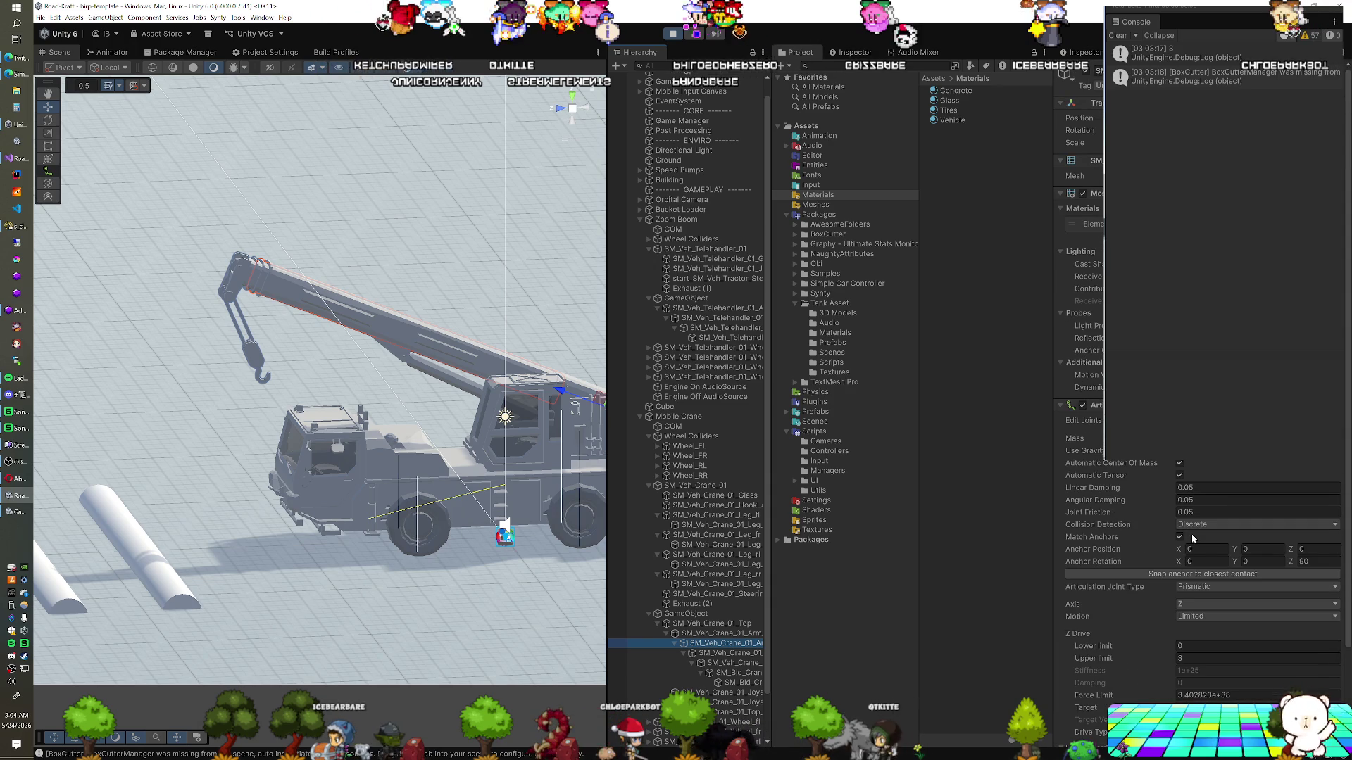
scroll(1193, 538, "down", 3)
left_click(1193, 542)
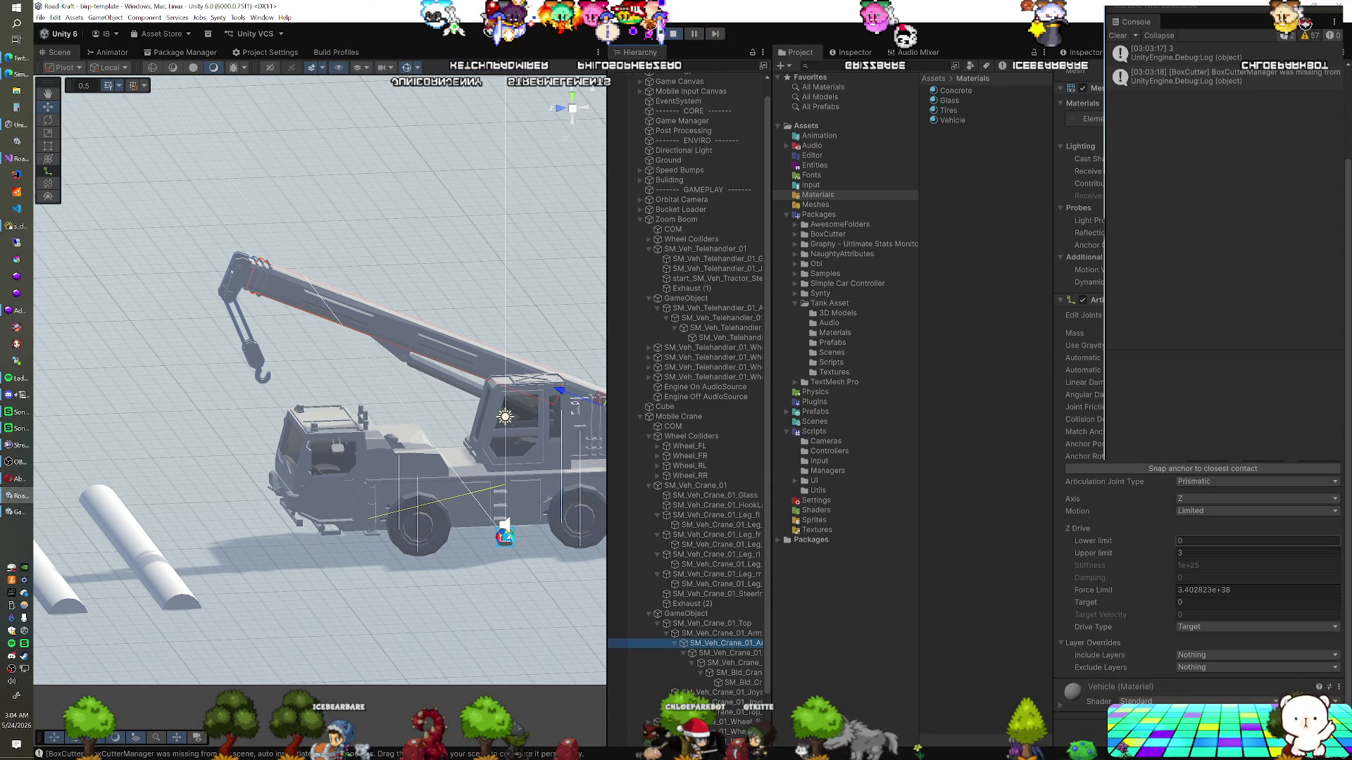
left_click(678, 34)
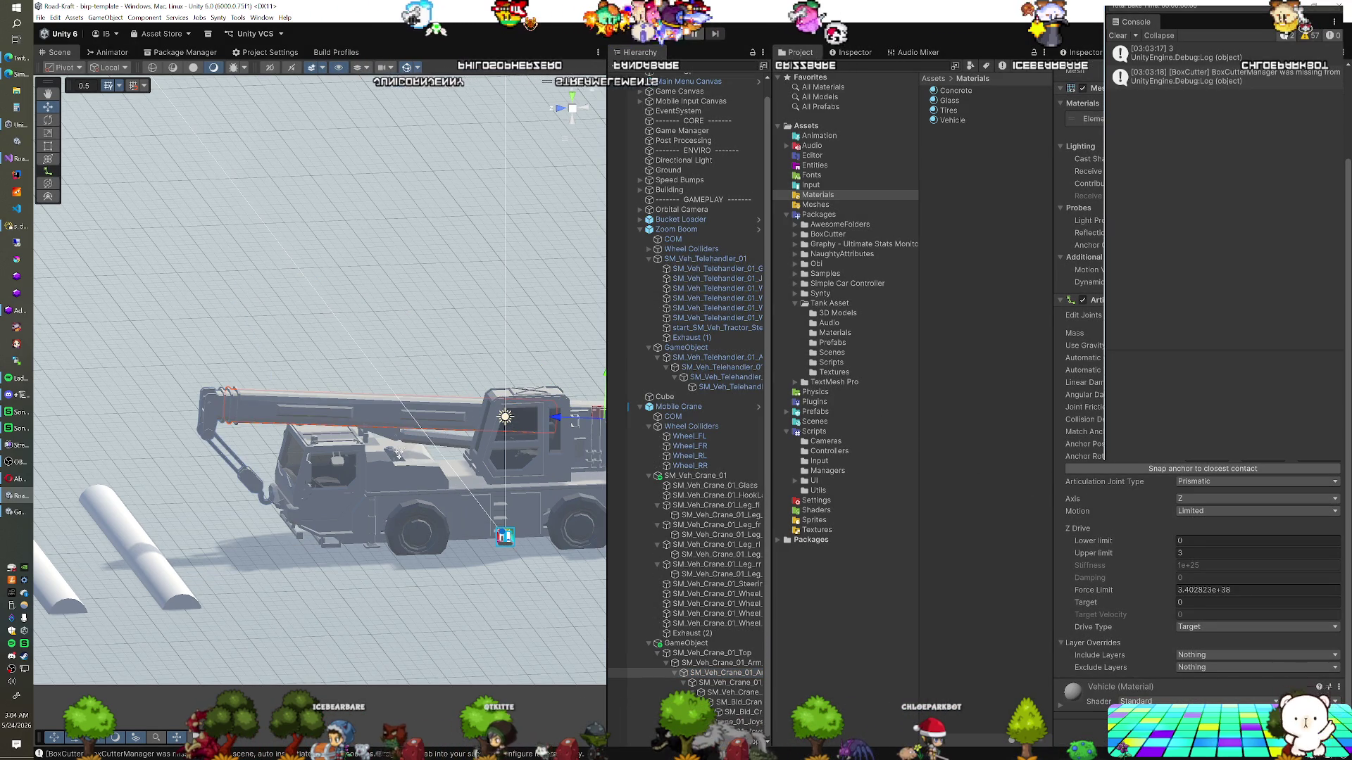
Add the Mechanism and Mechanism Input scripts to the arm section
key("ctrl+shift+a")
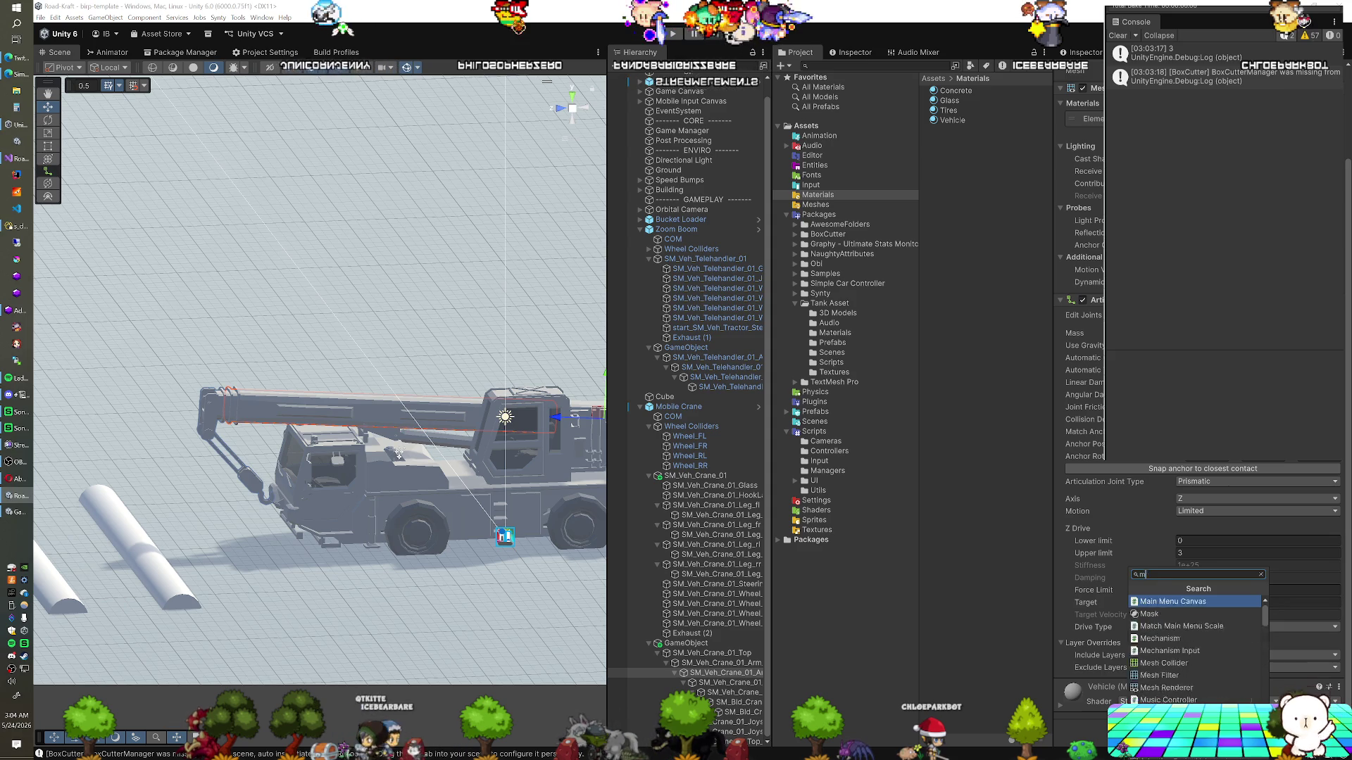
key("Return")
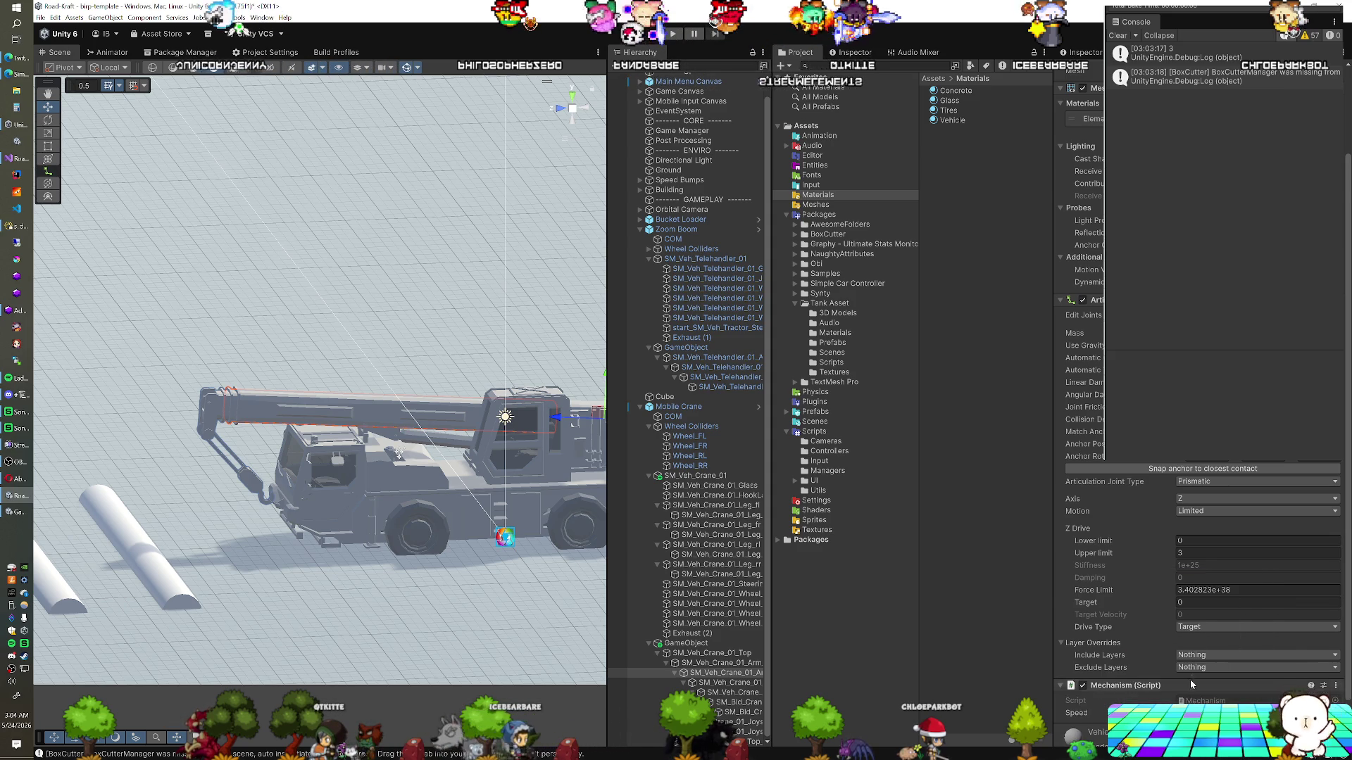
scroll(1190, 699, "down", 1)
key("ctrl+shift+a")
type("me")
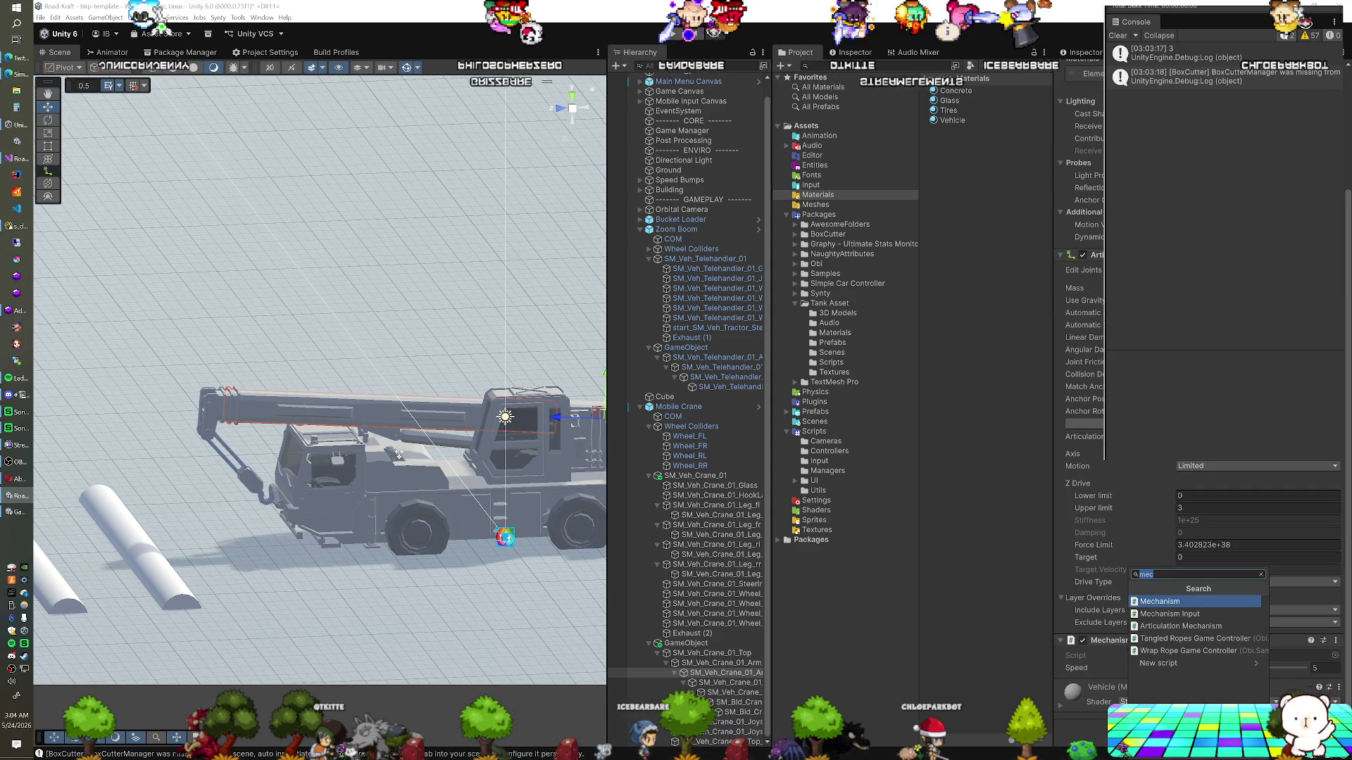
key("Down")
key("Return")
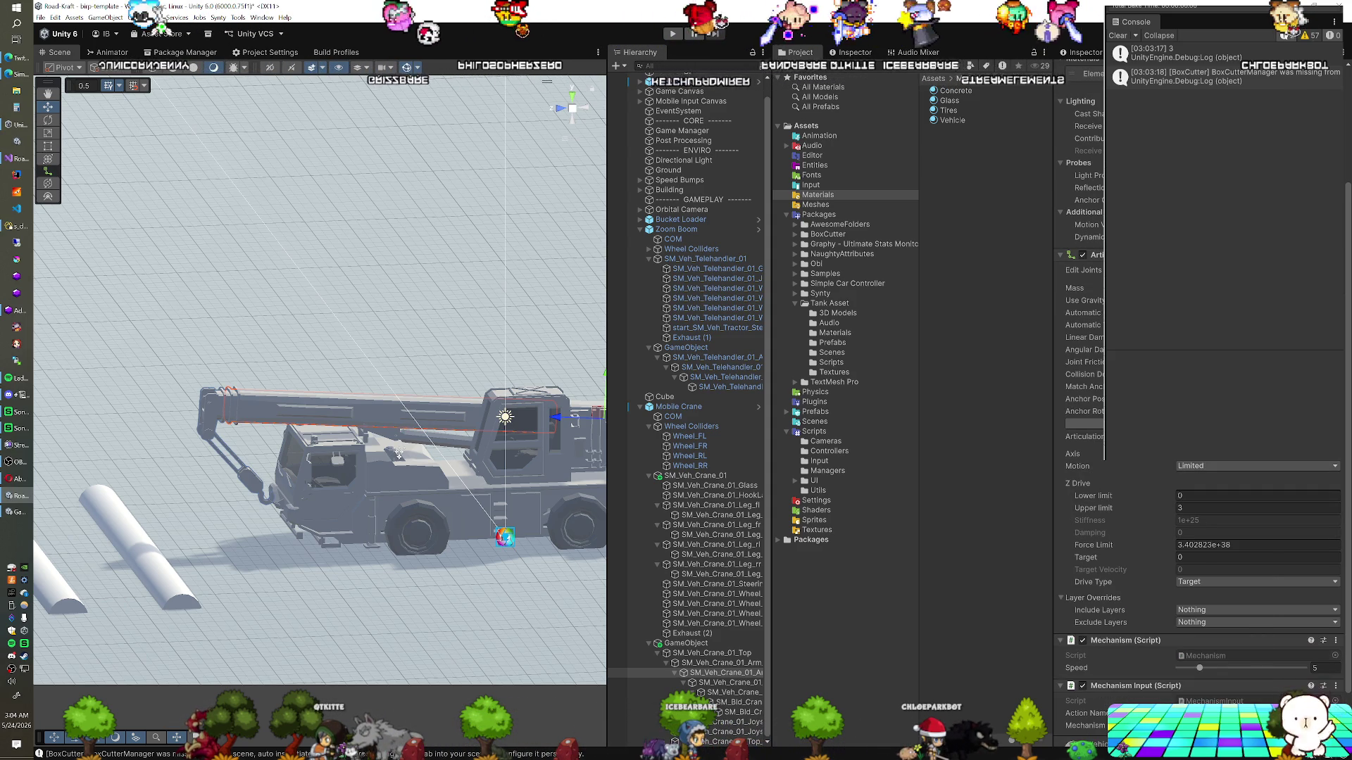
Set the Mechanism Input action name to 'Mechanism 3' and start Play mode
scroll(1192, 684, "down", 1)
left_click(1187, 656)
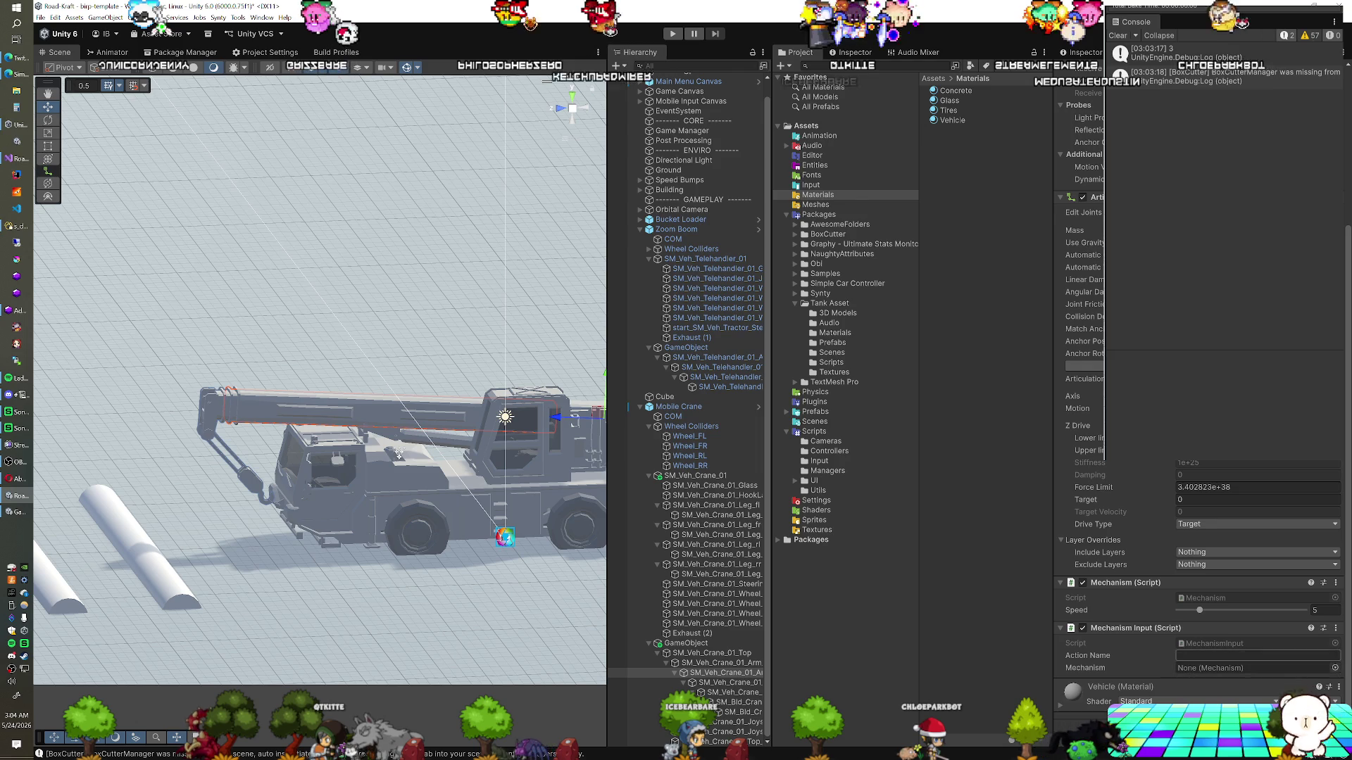
type("Mechanism")
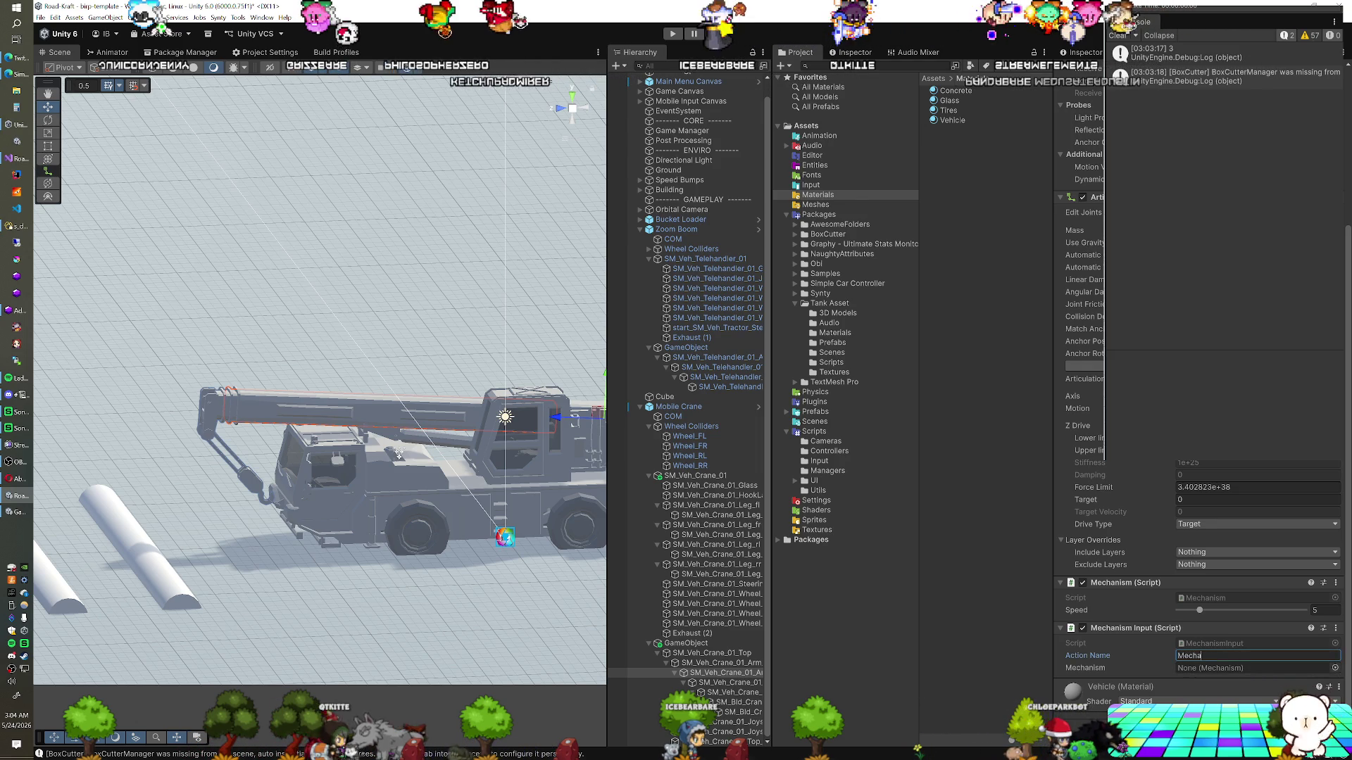
type(" 3")
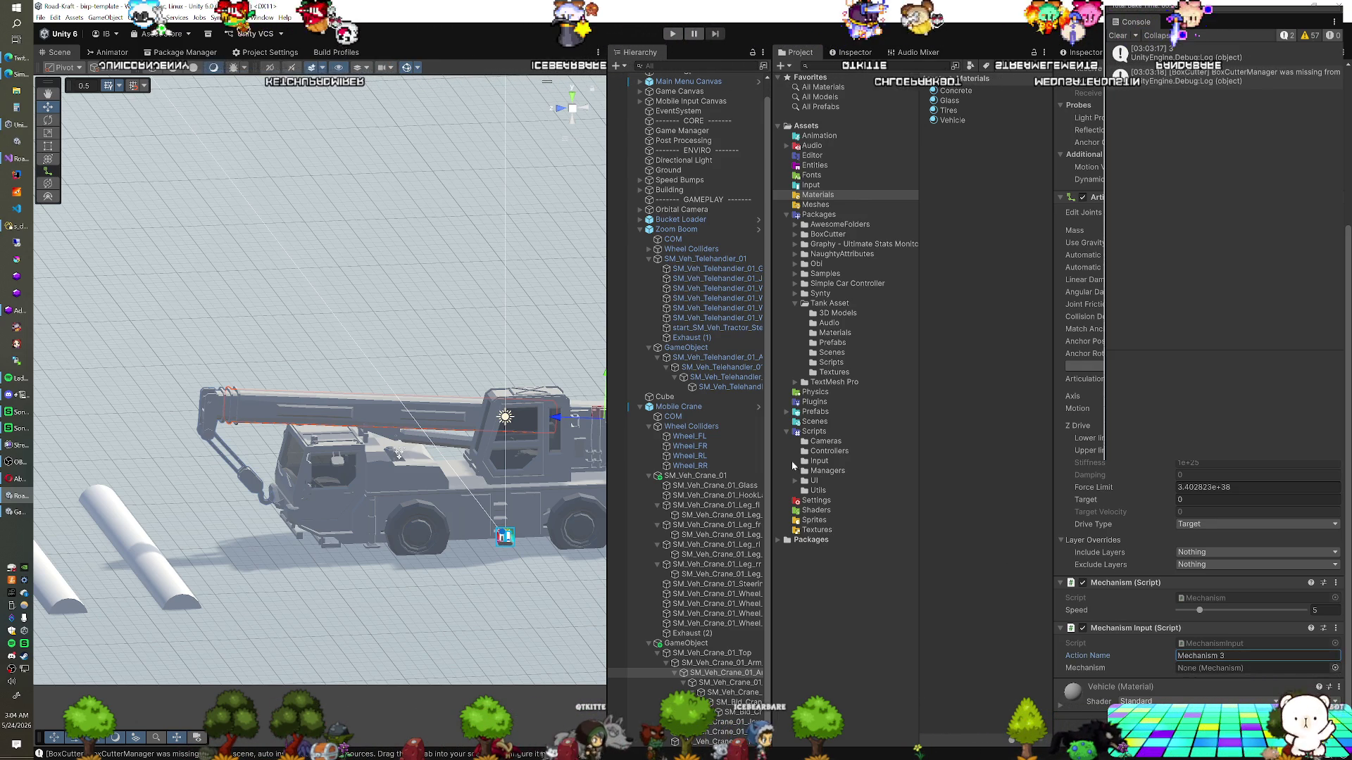
left_click(673, 34)
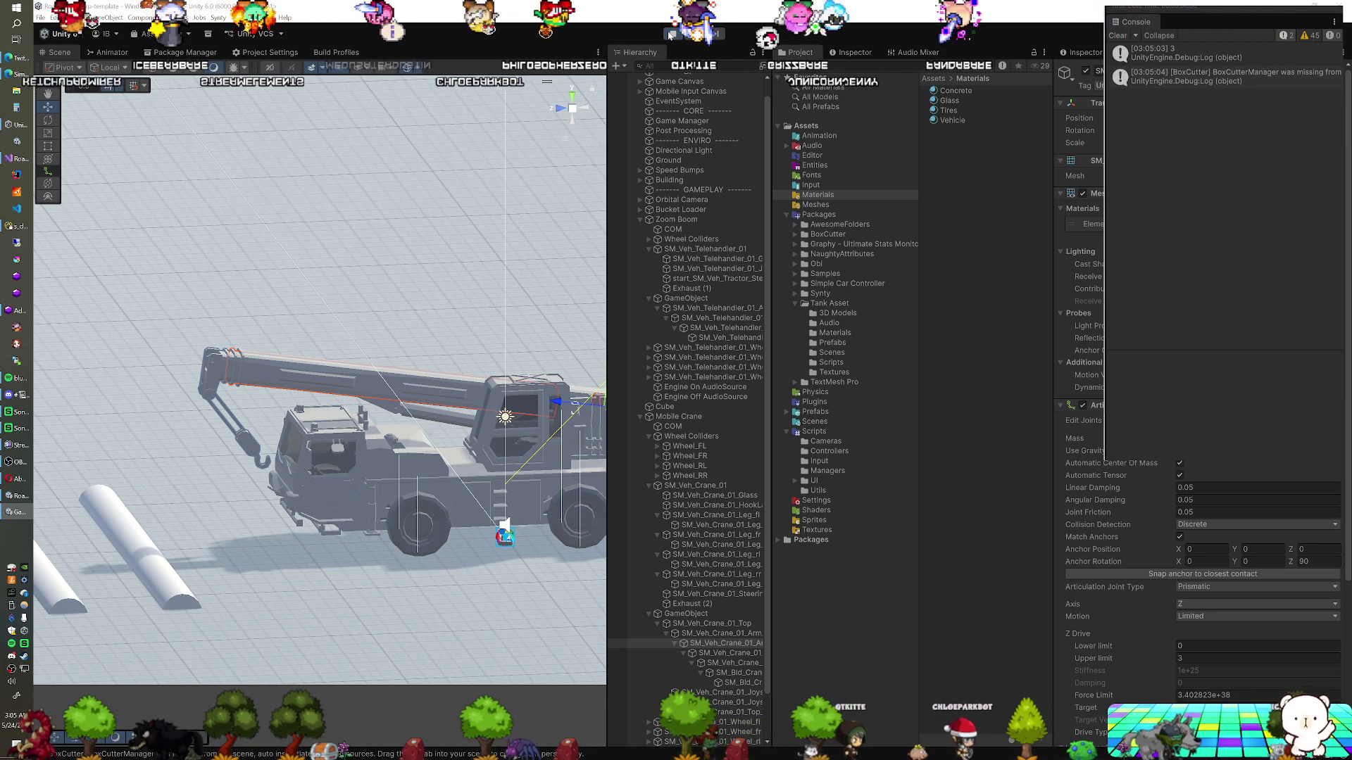
Clear the selection and orbit the Scene view around the crane from several angles
left_click(403, 283)
mouse_move(386, 306)
left_mouse_down()
mouse_move(459, 336)
mouse_move(357, 380)
left_mouse_up()
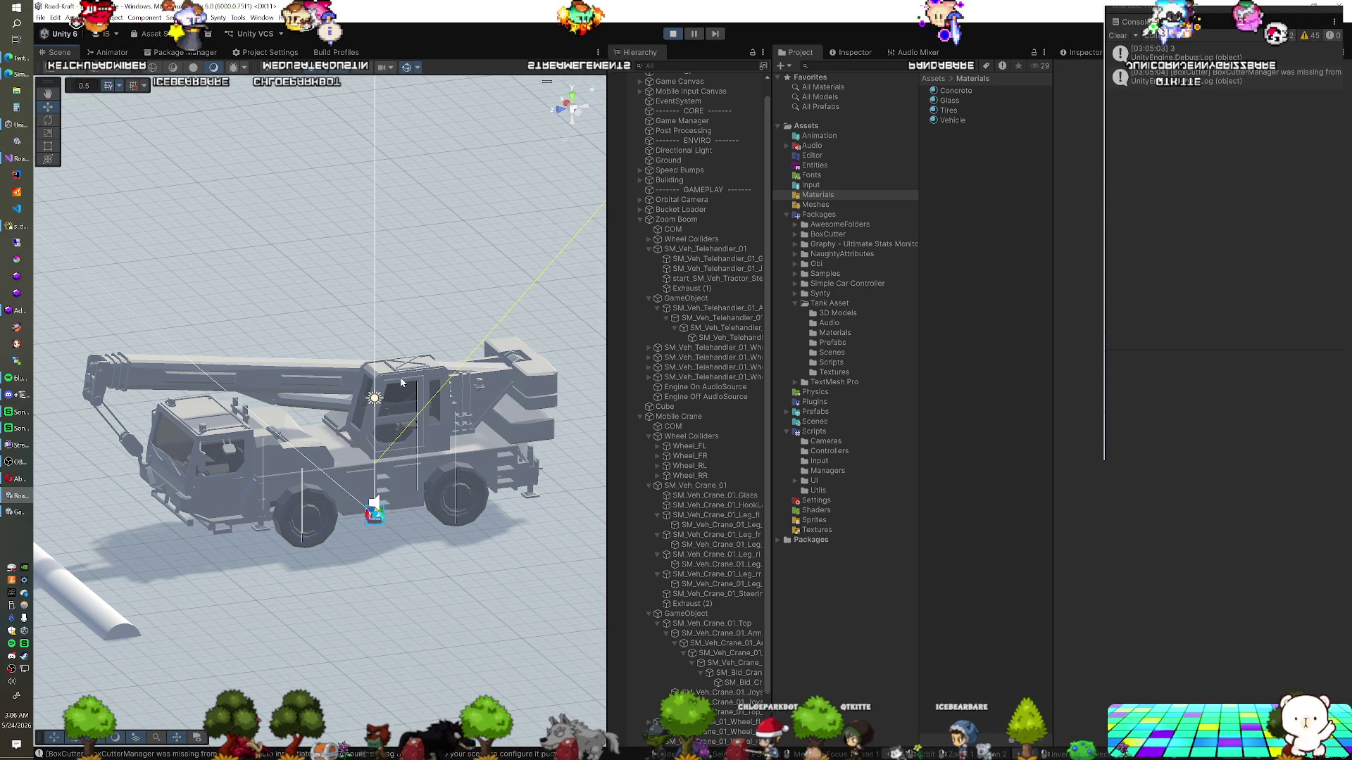
mouse_move(356, 380)
left_mouse_down()
mouse_move(400, 410)
mouse_move(282, 443)
left_mouse_up()
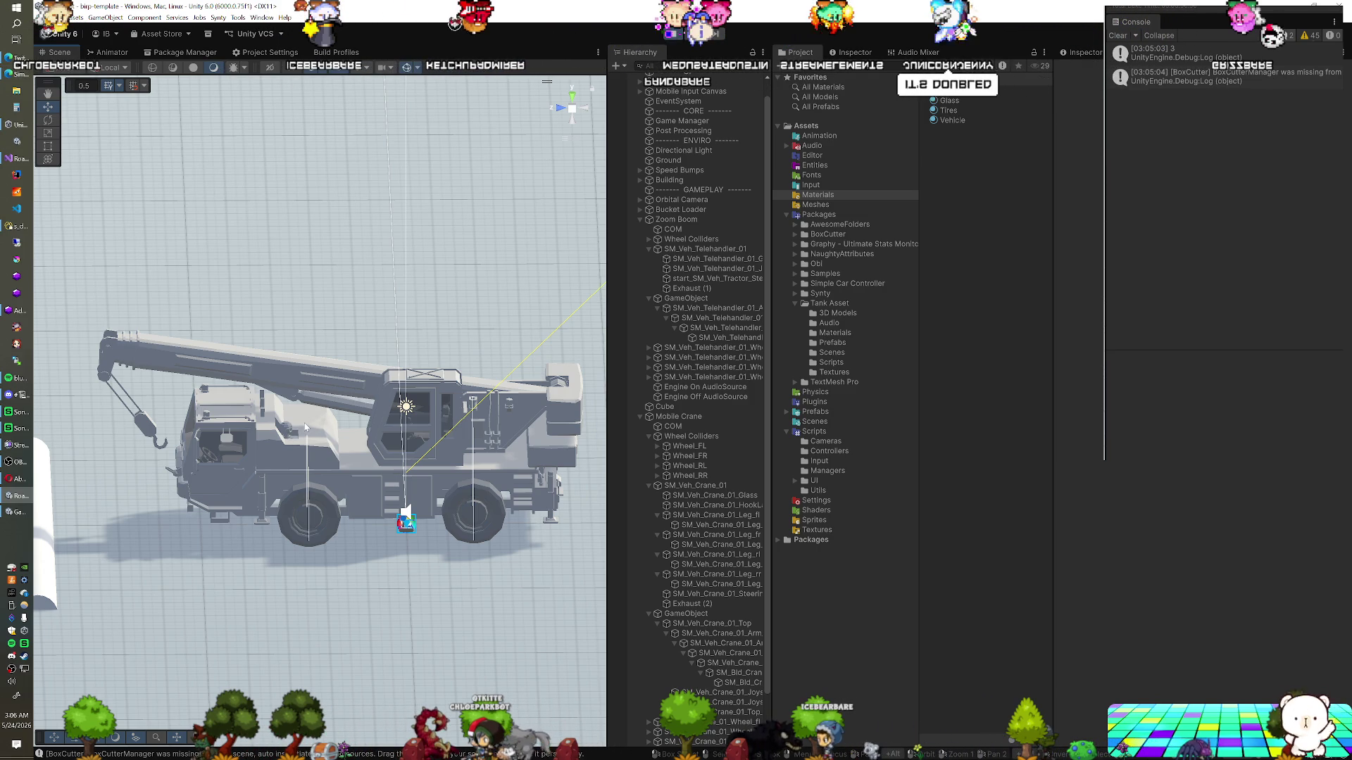
left_click_drag(287, 496, 346, 450)
mouse_move(294, 491)
left_mouse_down()
mouse_move(273, 572)
mouse_move(451, 552)
mouse_move(408, 577)
mouse_move(345, 535)
mouse_move(258, 427)
left_mouse_up()
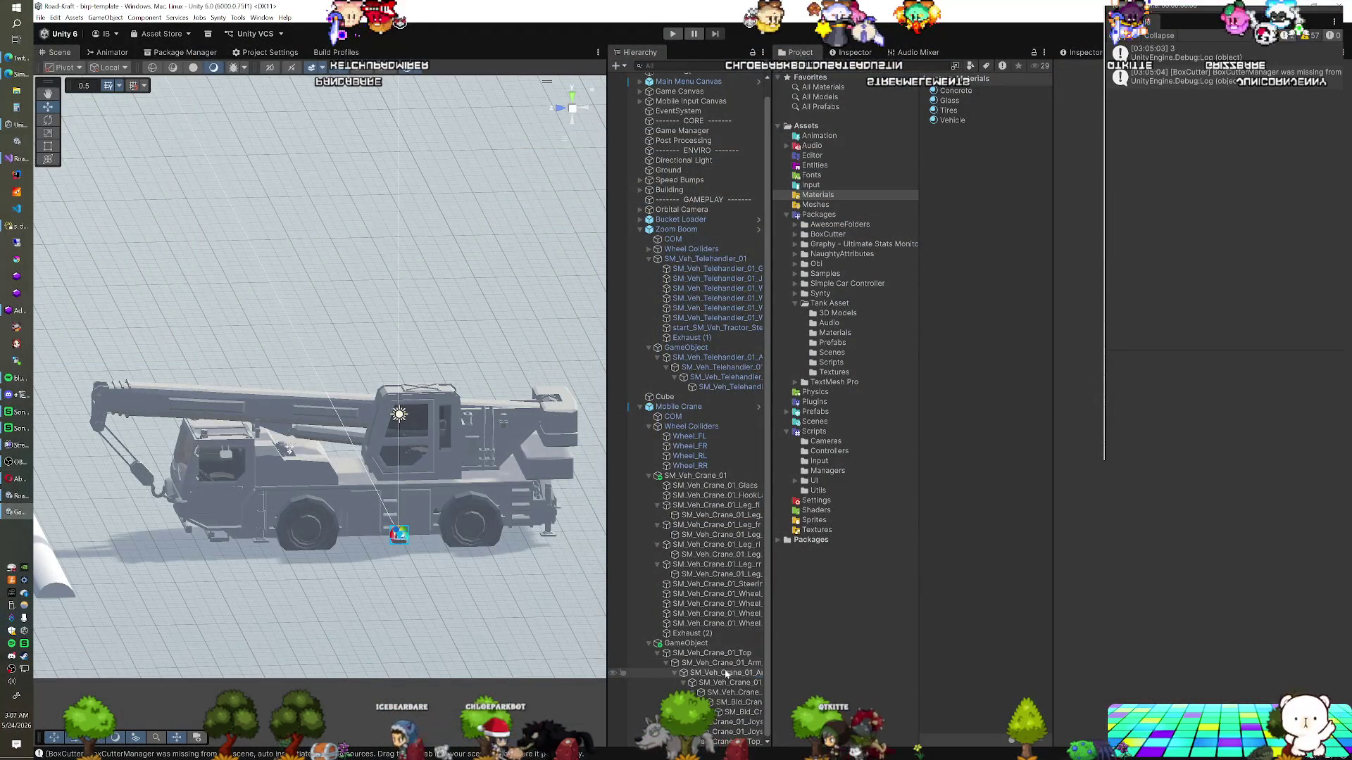
Select the crane's arm object, bring its scripts into view, and enter Play mode
left_click(726, 674)
scroll(1197, 493, "down", 5)
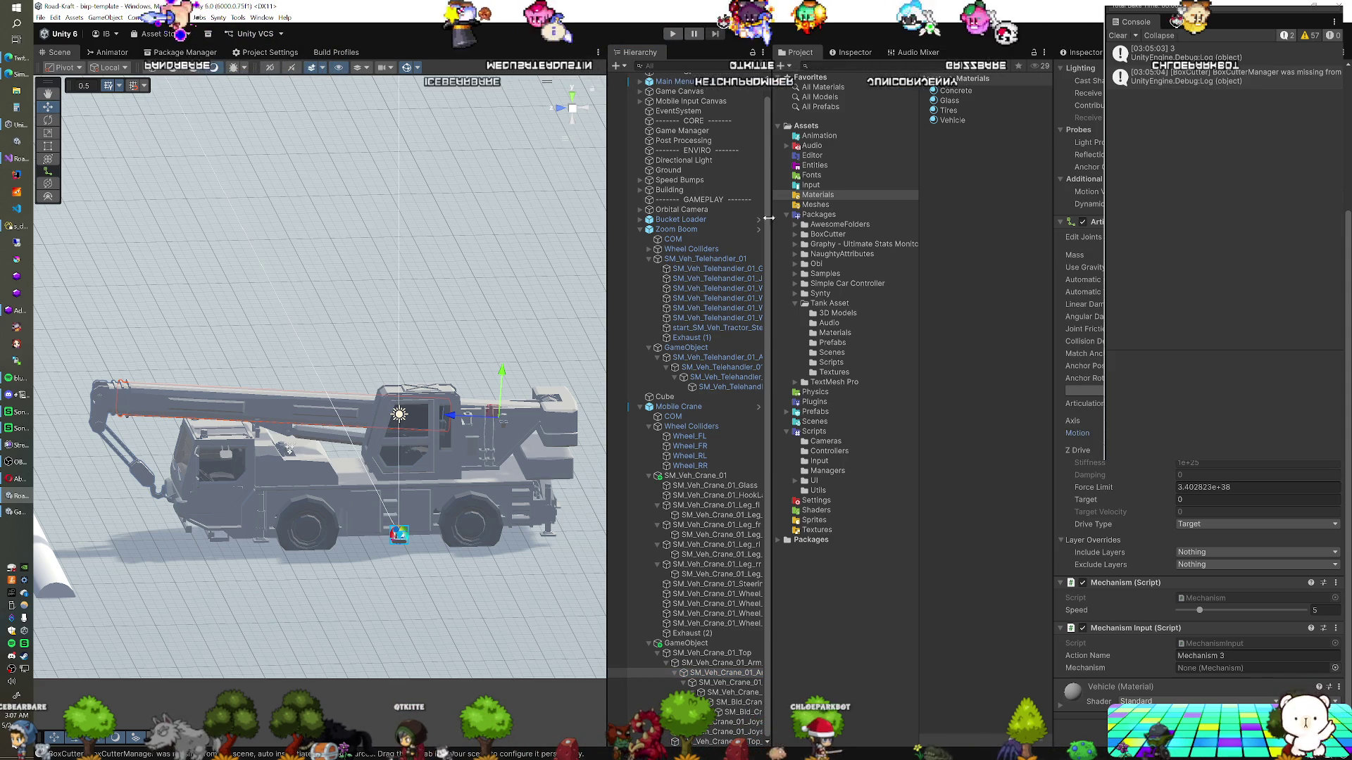
left_click(673, 35)
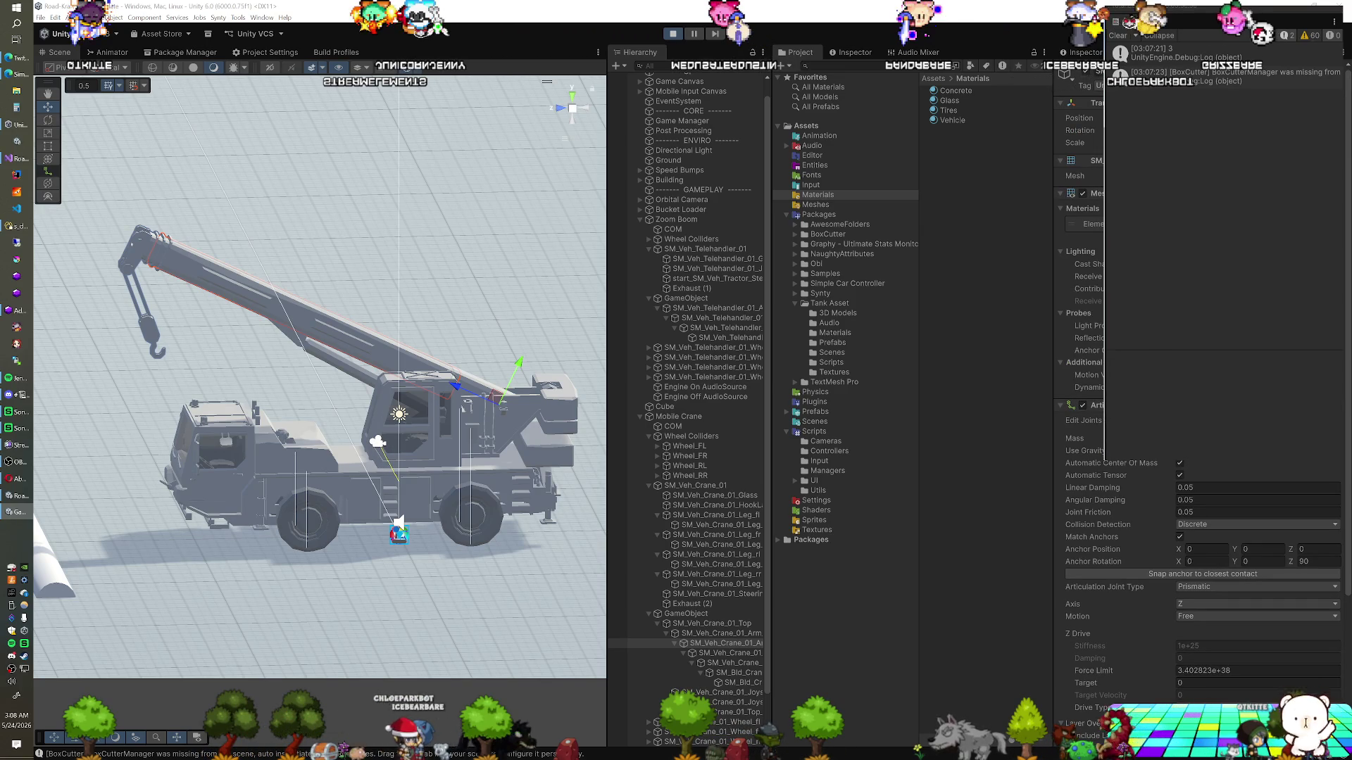
Select the telescoping arm section and raise its Z Drive target to about 3.7
scroll(1120, 525, "down", 2)
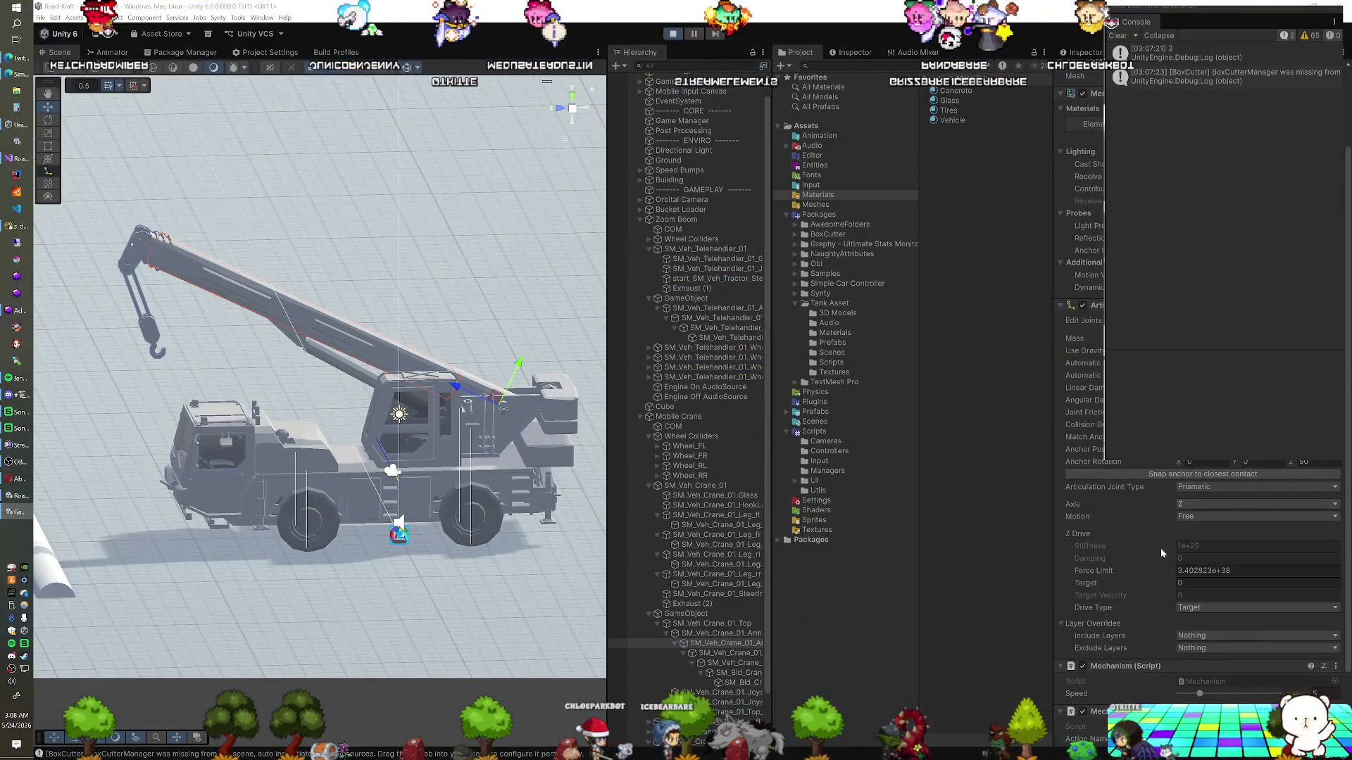
scroll(1122, 700, "down", 2)
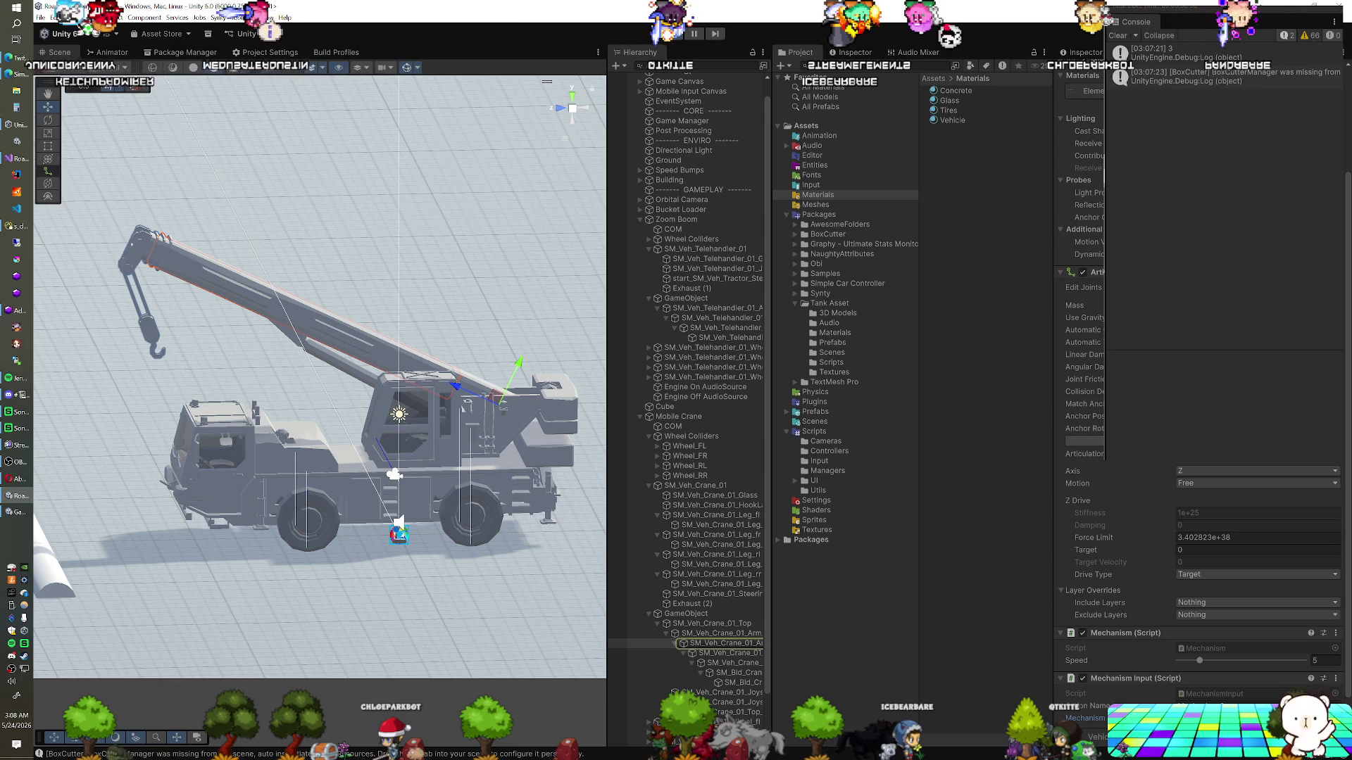
left_click(752, 635)
scroll(1170, 545, "down", 3)
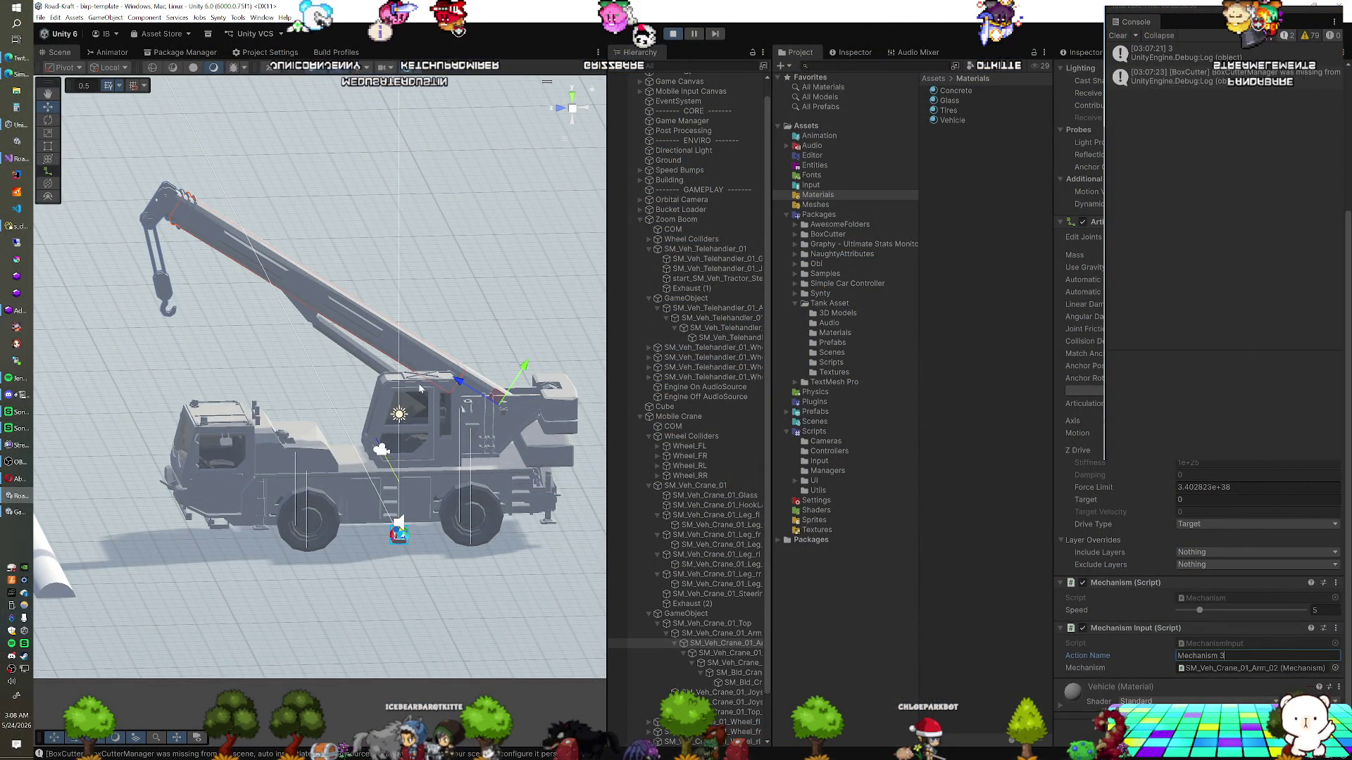
left_click(421, 362)
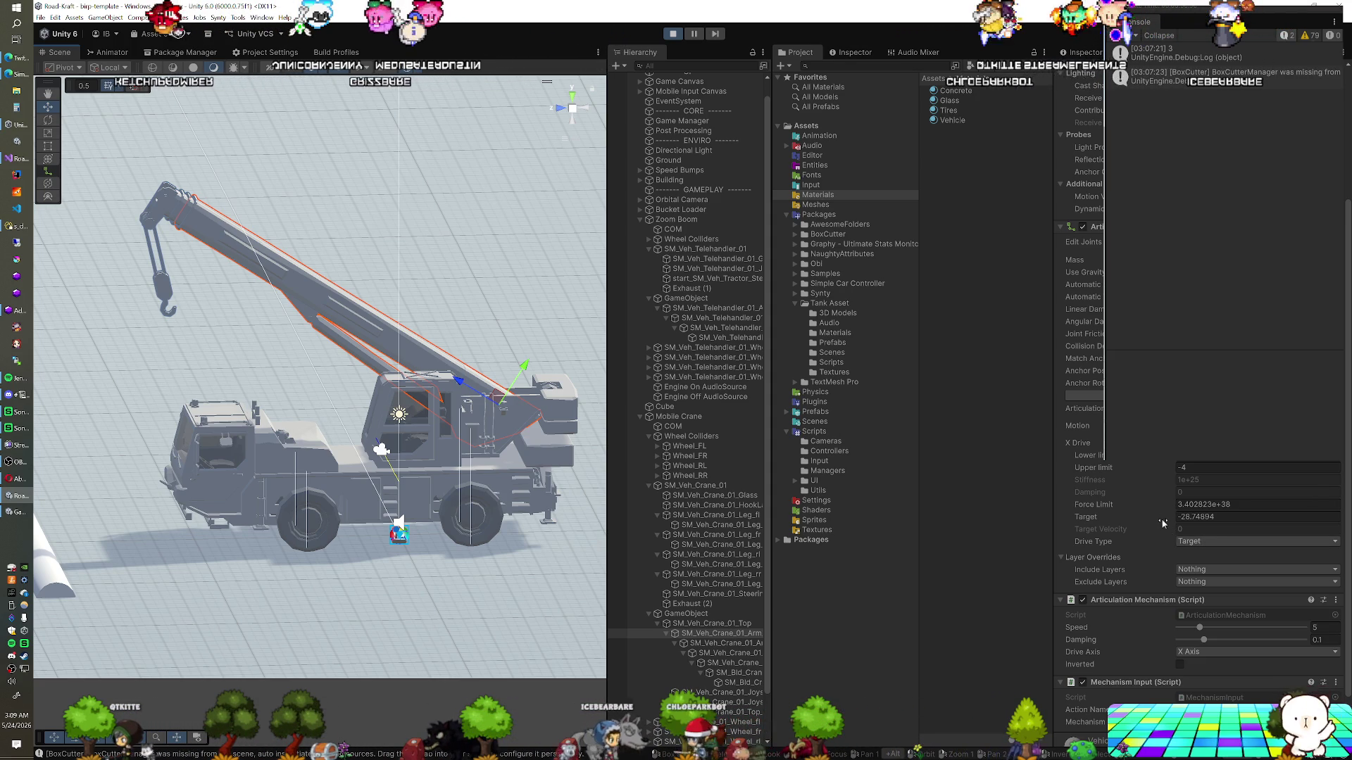
left_click(732, 643)
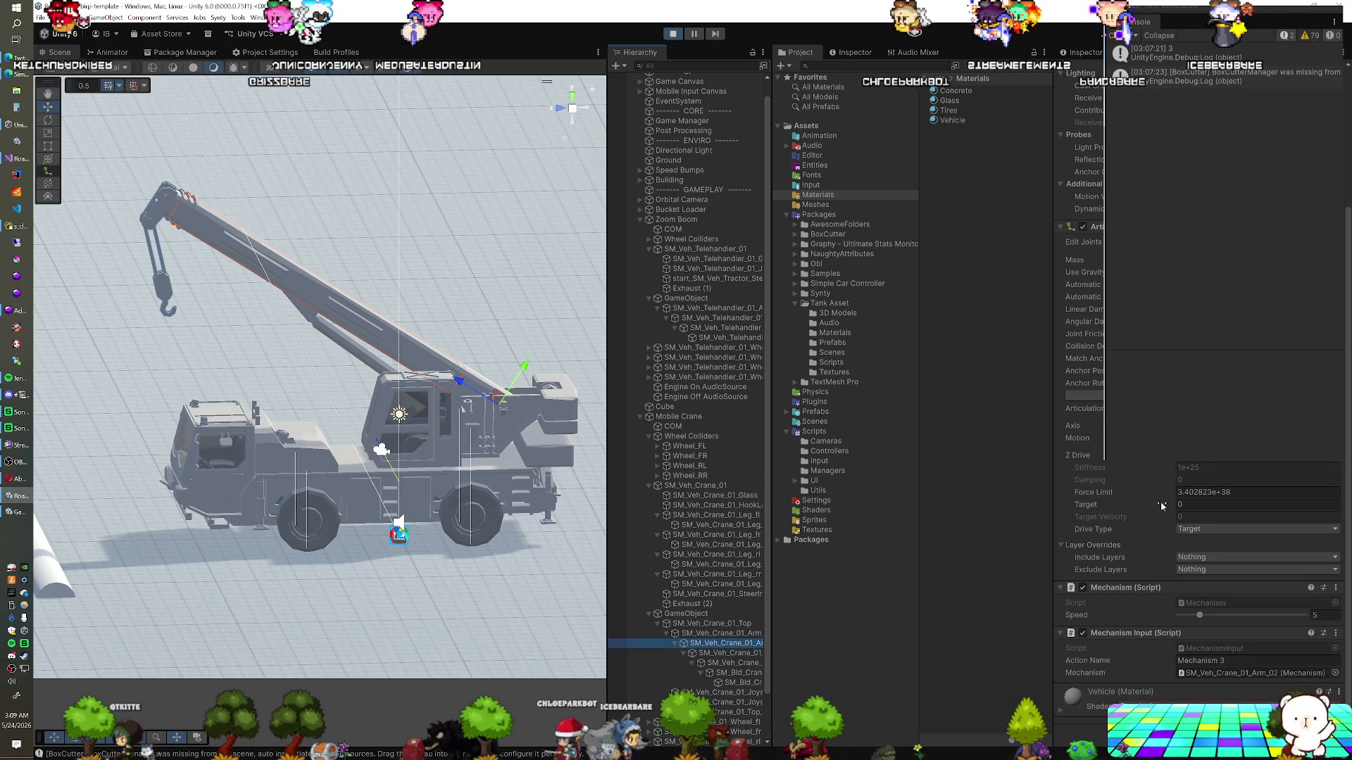
mouse_move(1165, 506)
left_mouse_down()
mouse_move(1248, 512)
mouse_move(1173, 514)
left_mouse_up()
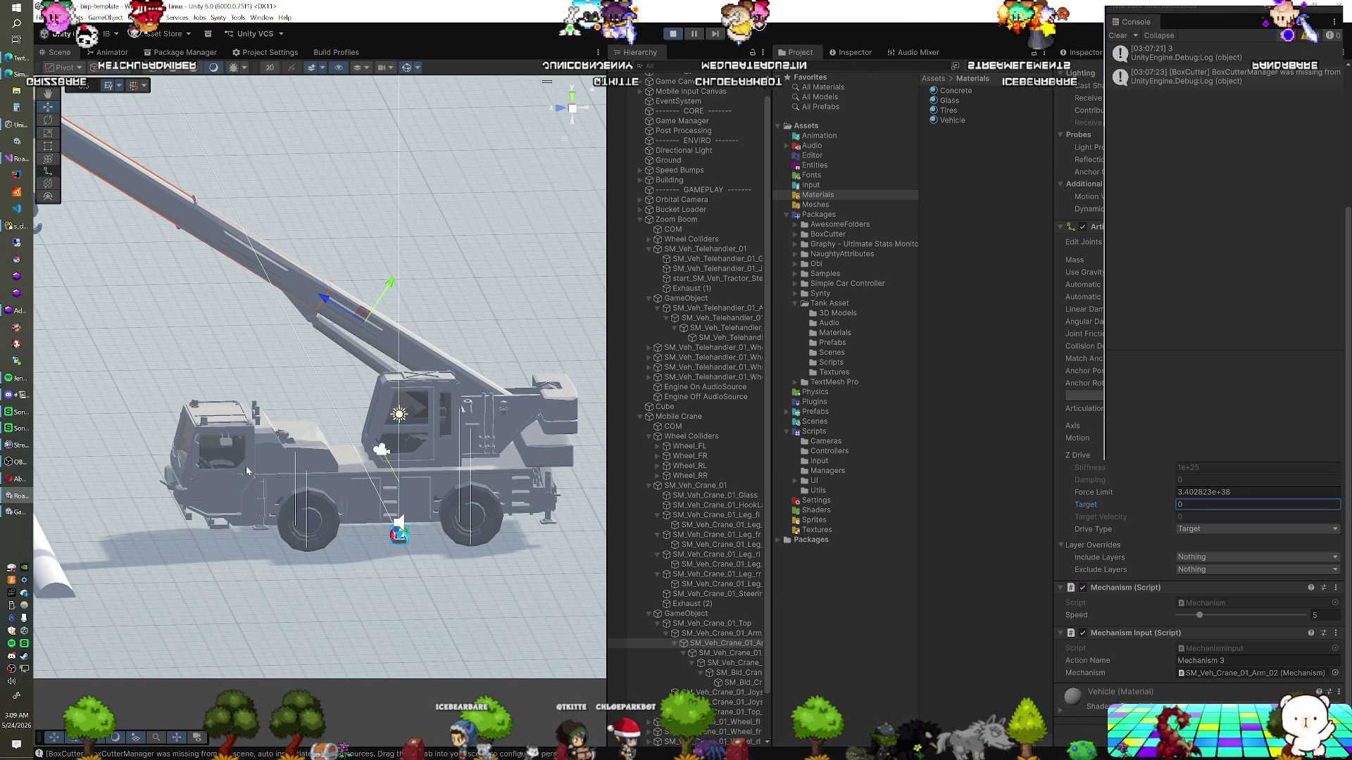
Retract the telescoping boom by setting the Z drive target to -2.29, then -3.65
left_click(414, 500)
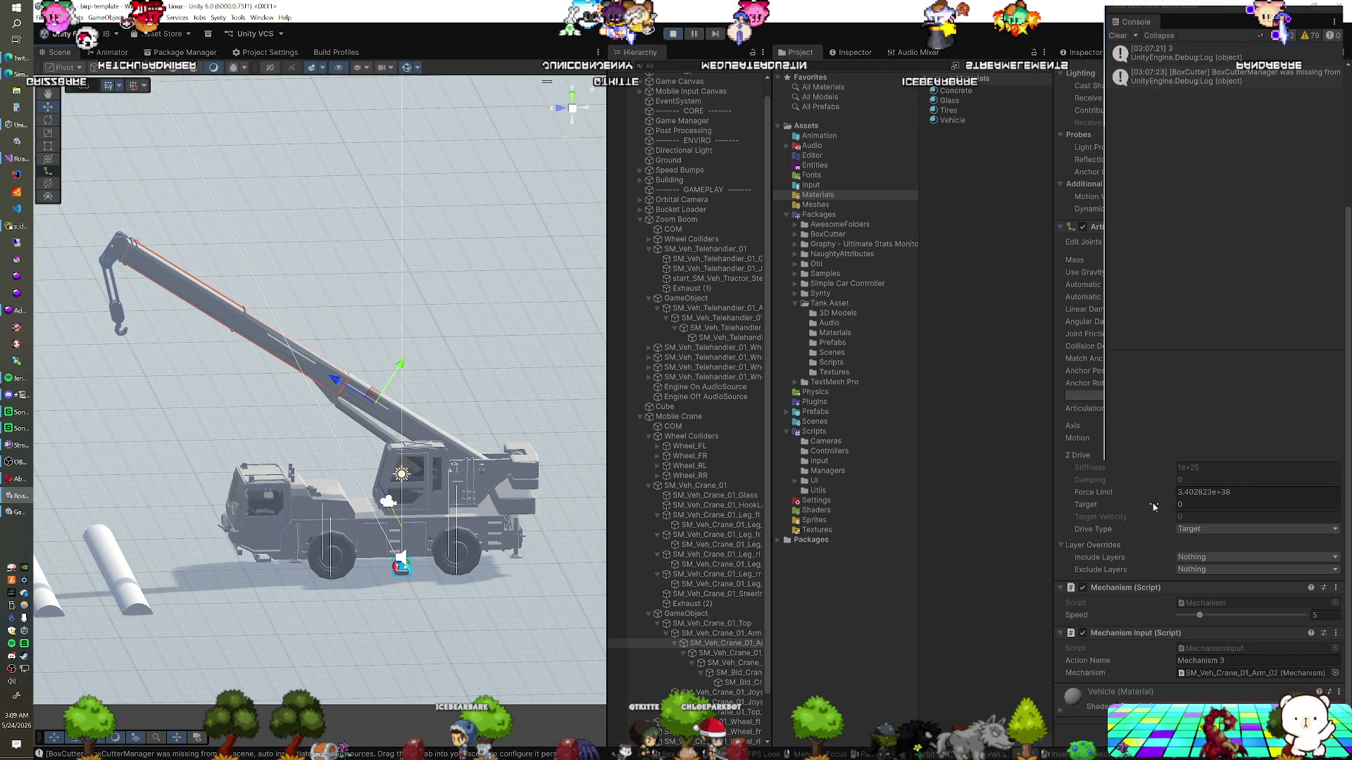
left_click_drag(1153, 505, 1071, 511)
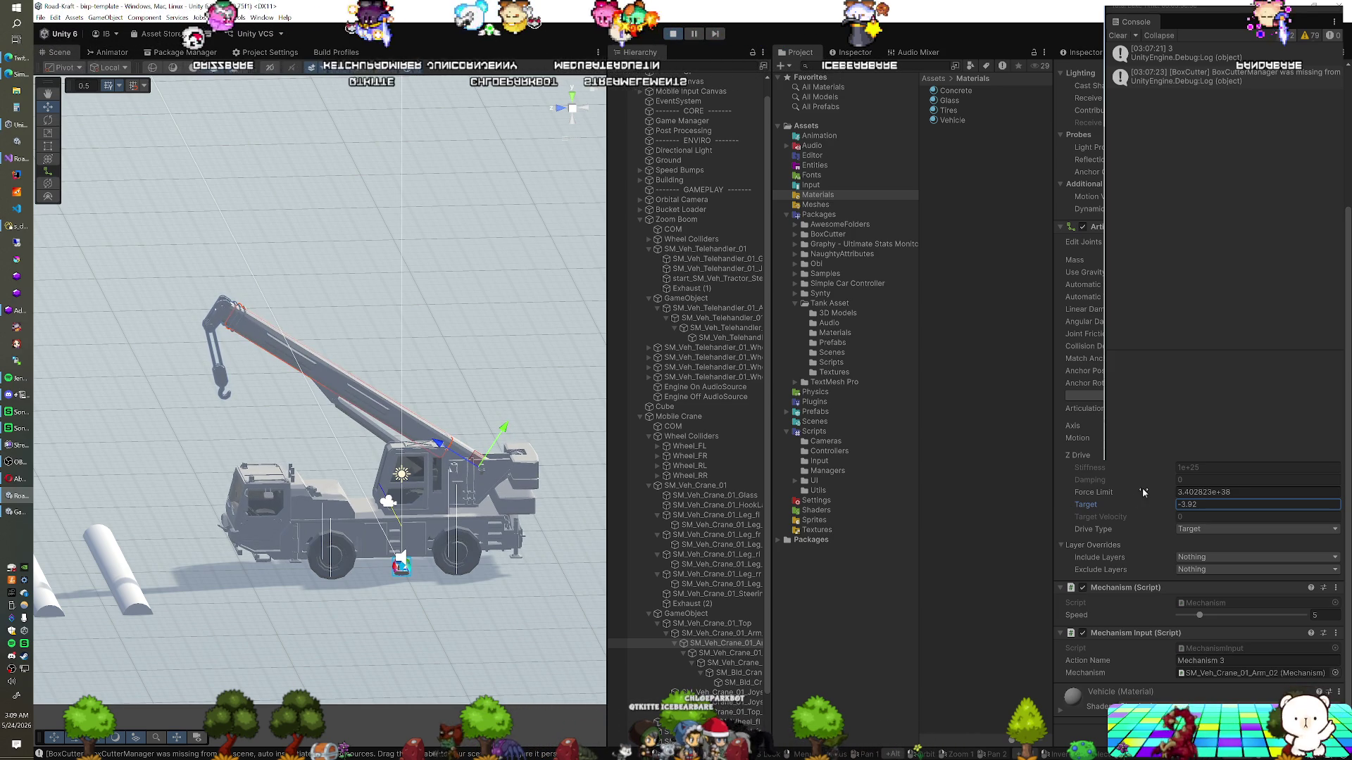
scroll(1143, 492, "up", 5)
scroll(1143, 493, "down", 5)
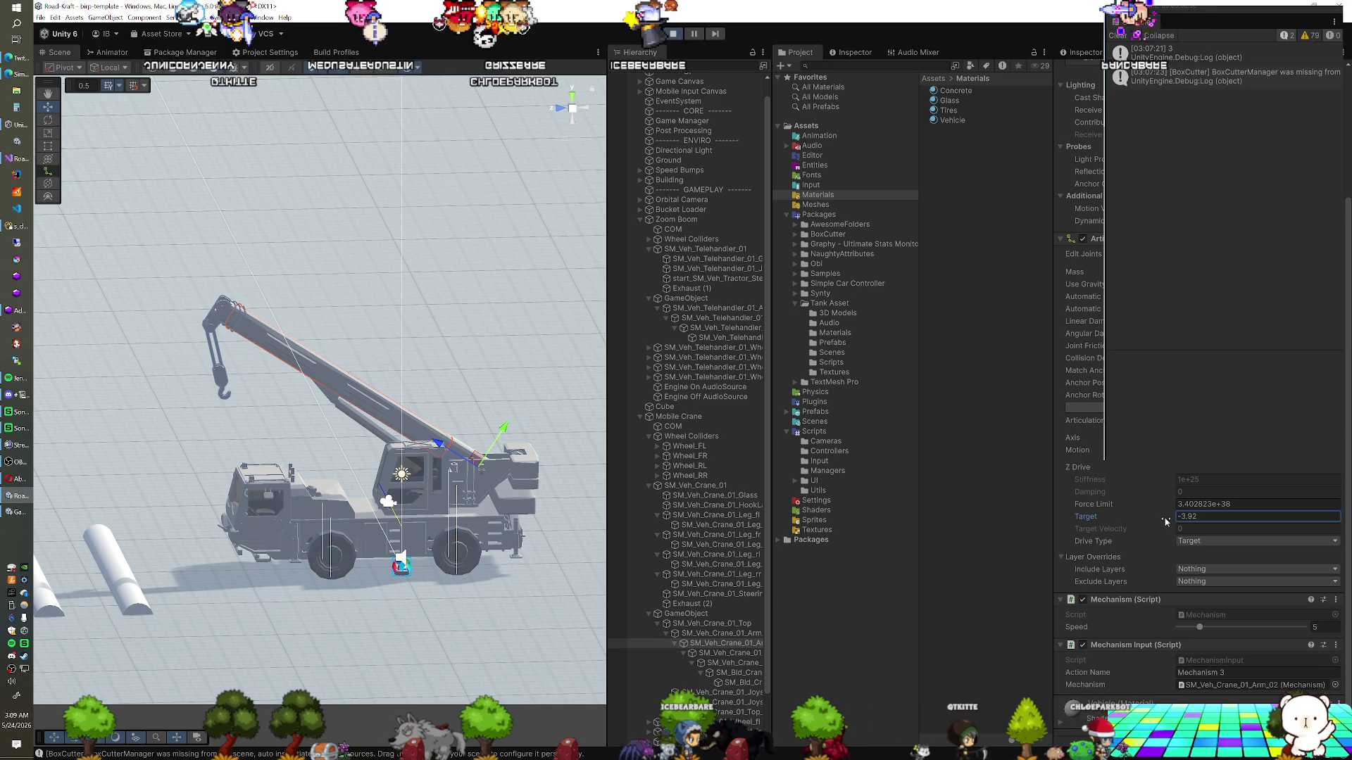
left_click_drag(1169, 521, 1170, 523)
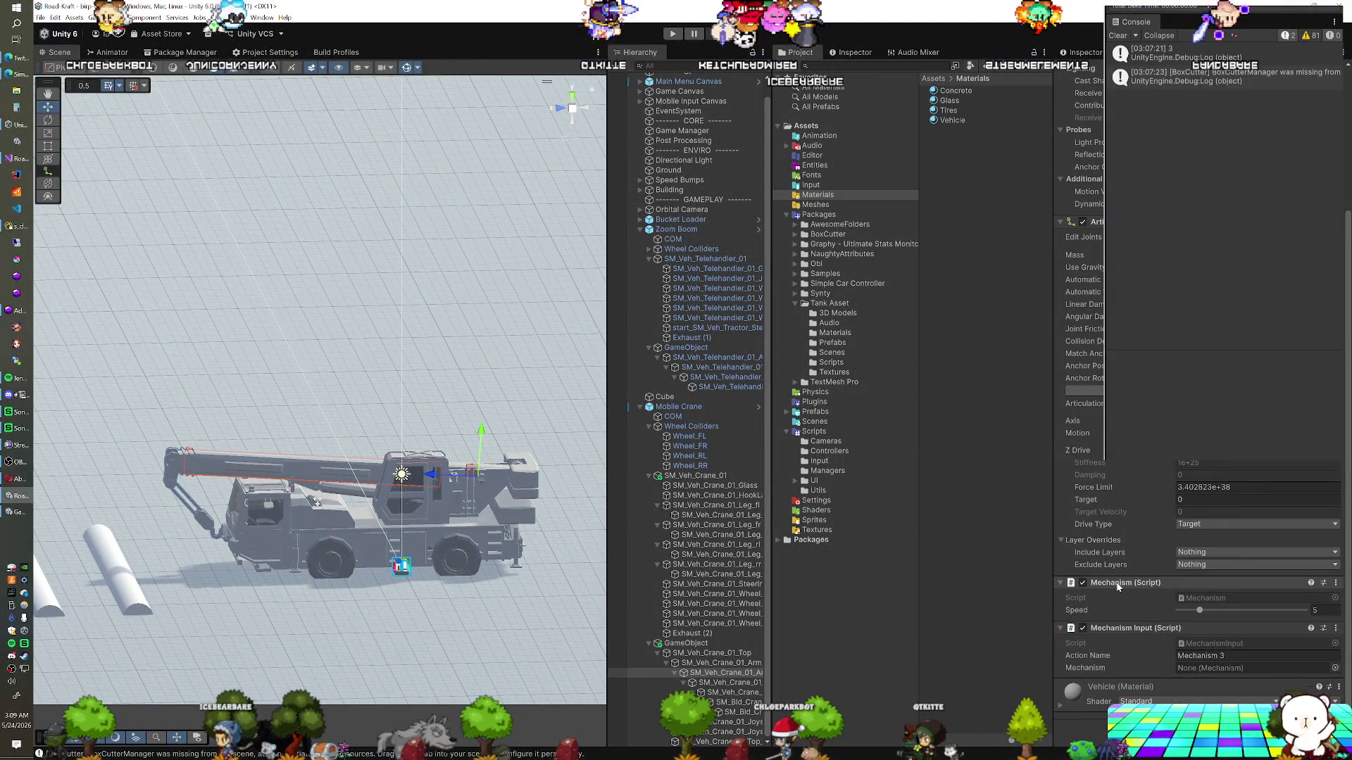
Replace the arm's Mechanism script with the Articulation Mechanism script
right_click(1119, 586)
left_click(1160, 625)
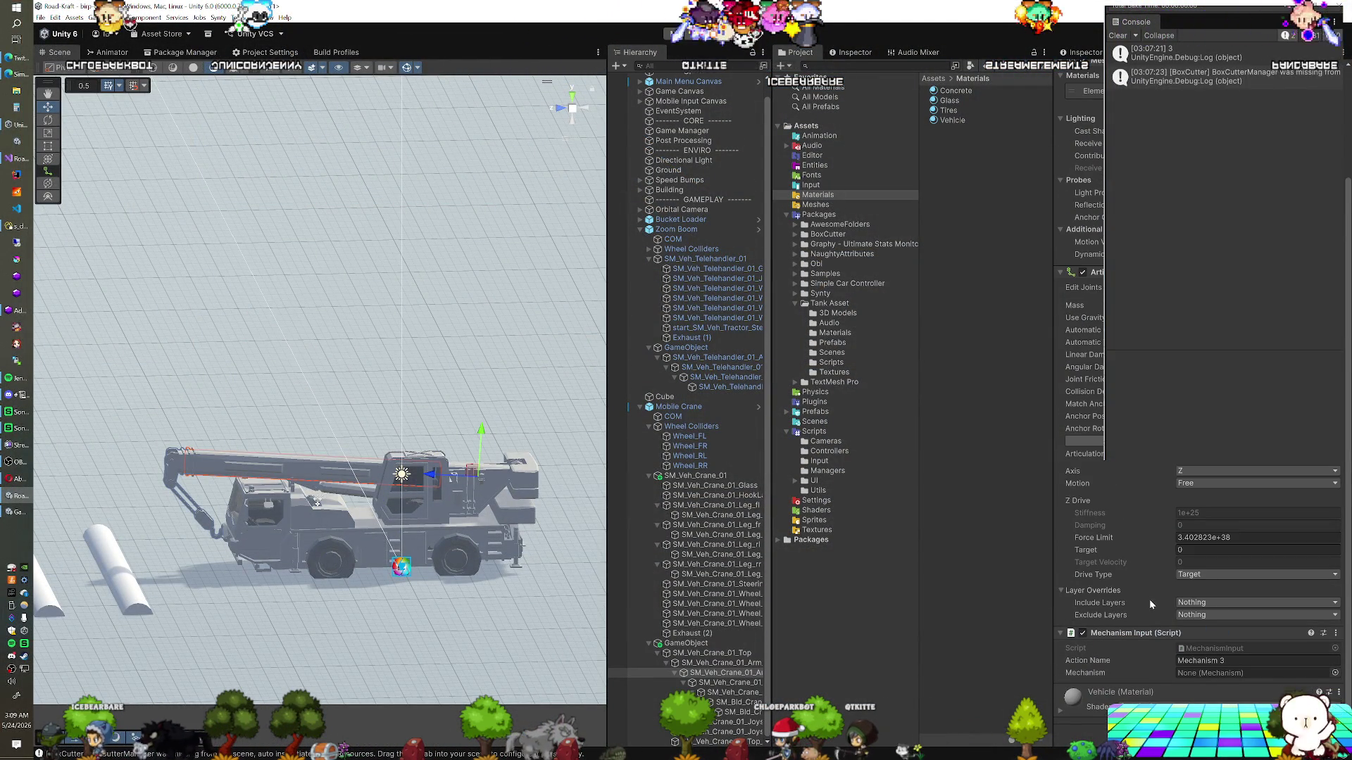
left_click(1198, 729)
type("me")
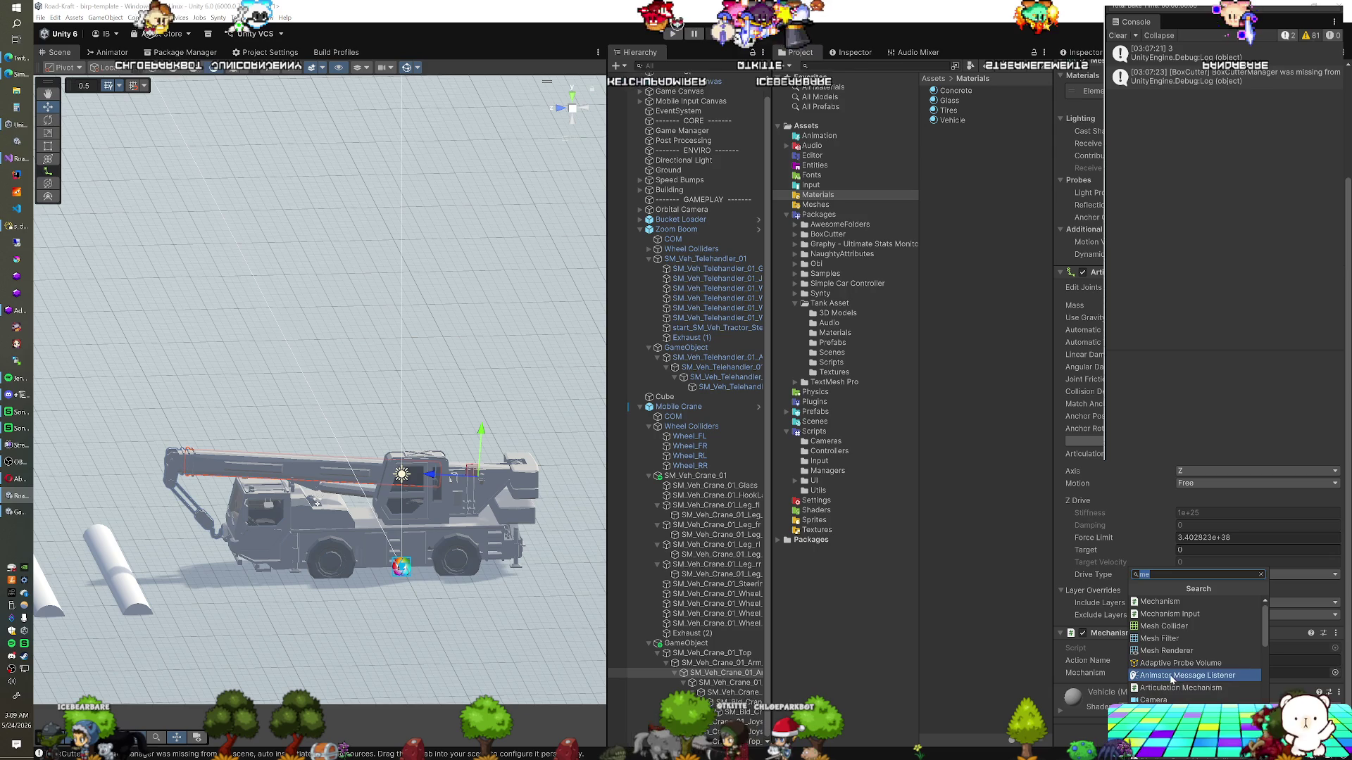
left_click(1180, 688)
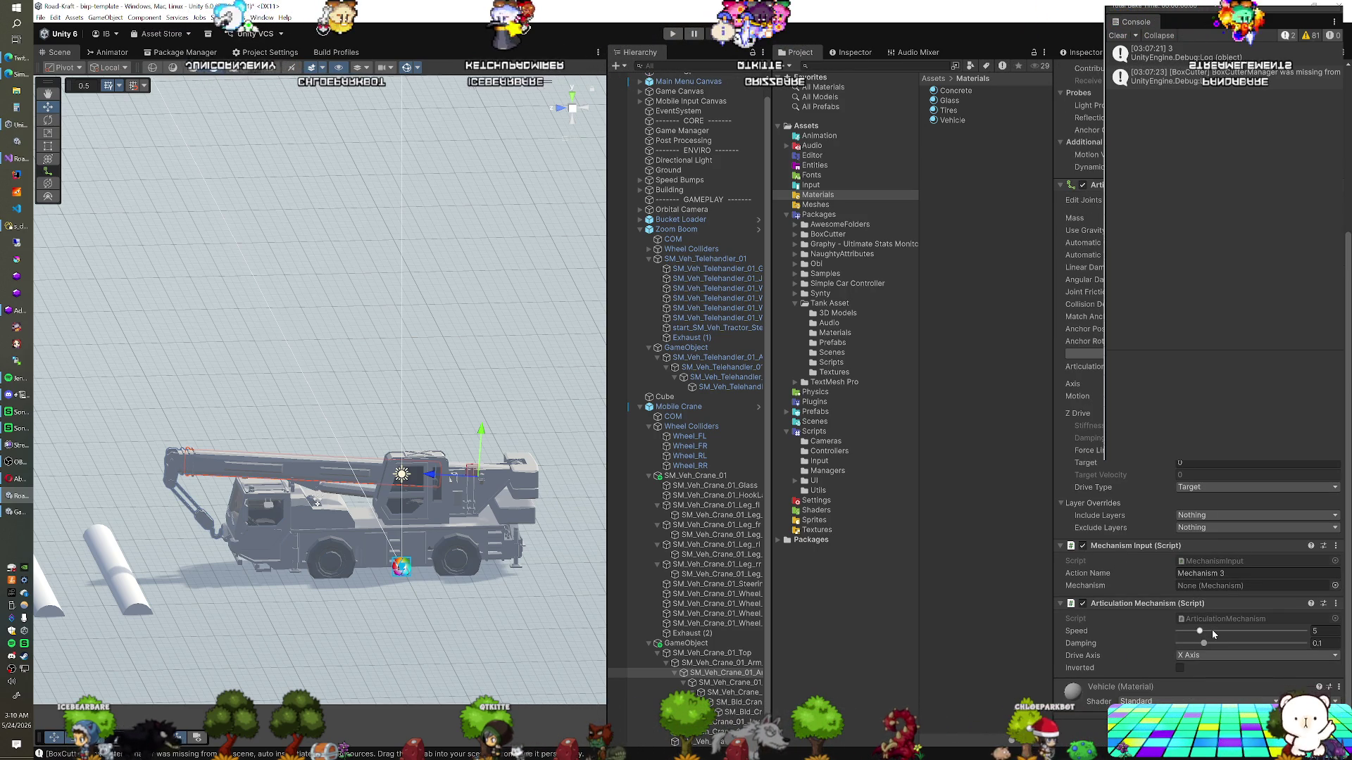
Set the arm joint's Z motion to Limited, ranging from 0 to 3
scroll(1153, 521, "up", 3)
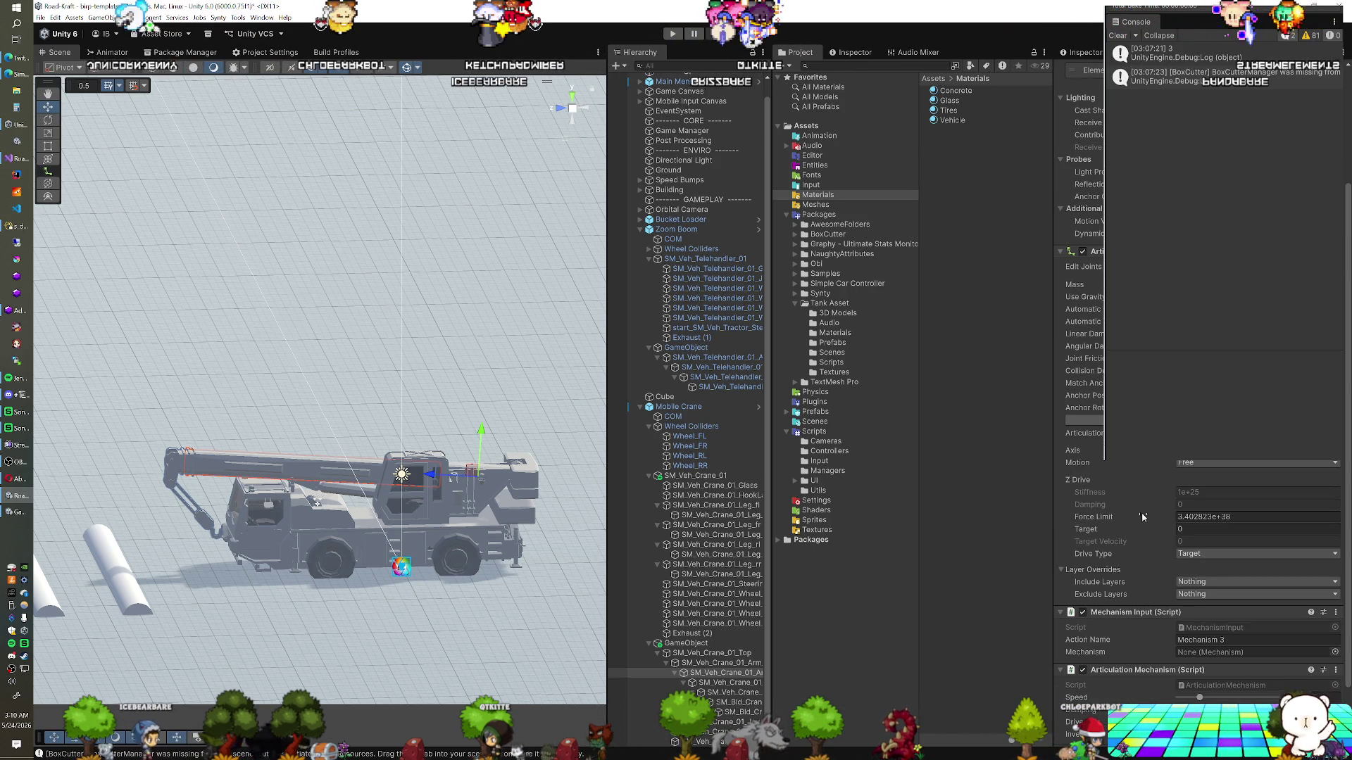
left_click(1189, 464)
left_click(1201, 486)
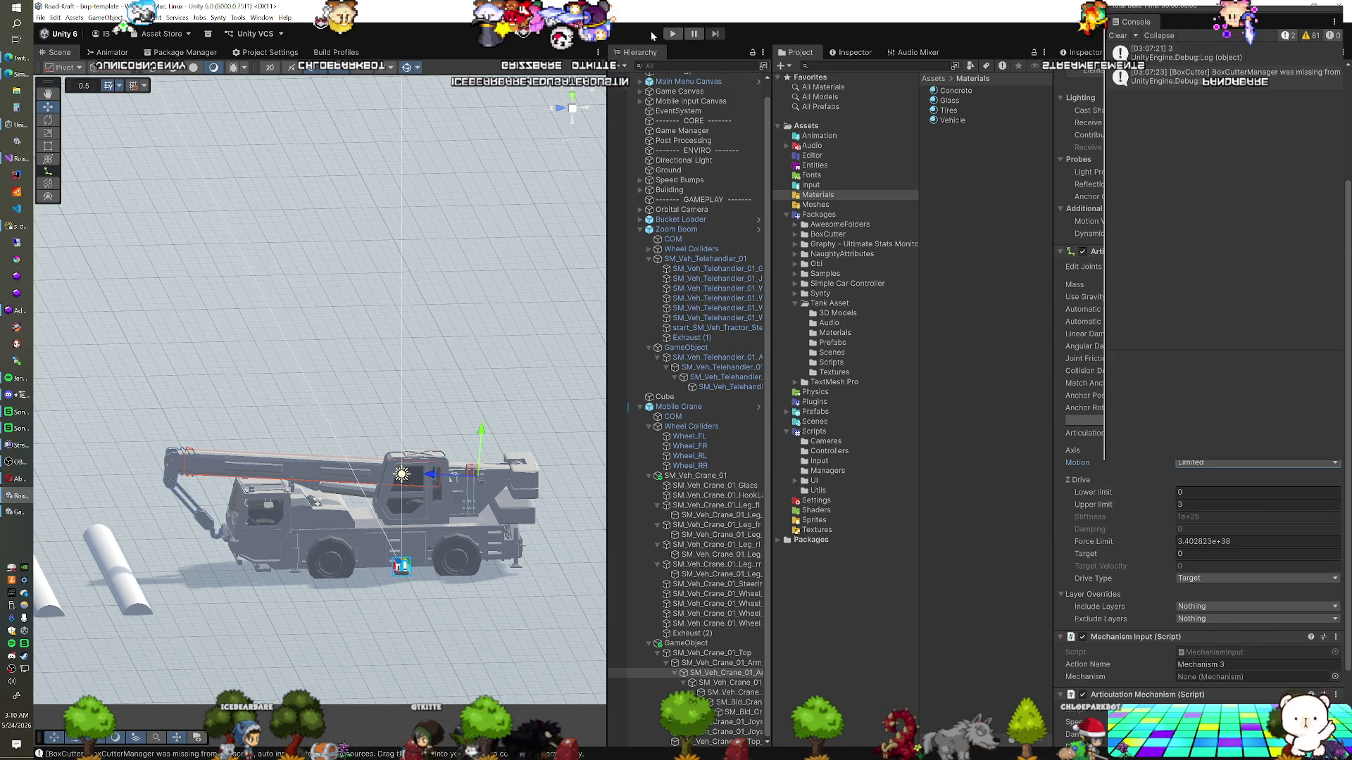
Enter Play mode and lift the crane boom with the Up arrow key
key("ctrl+p")
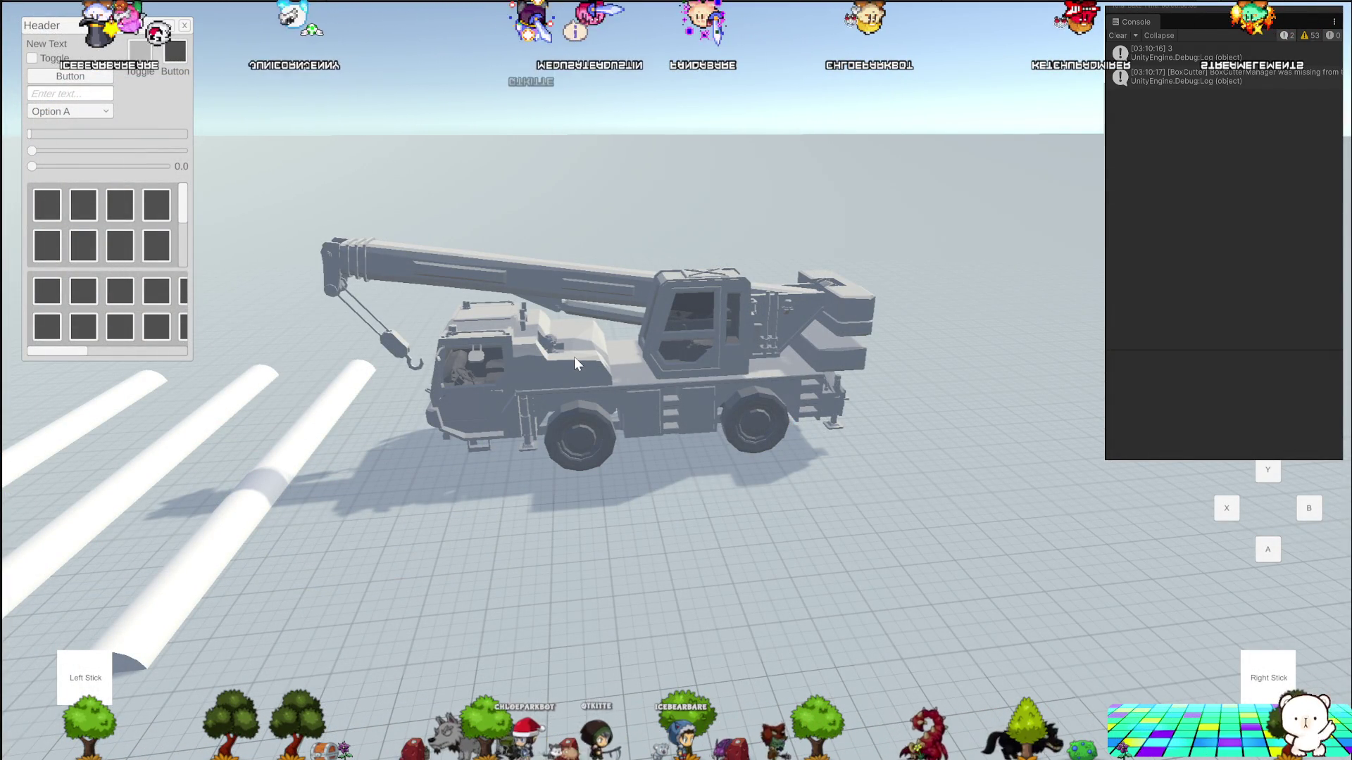
key("Up")
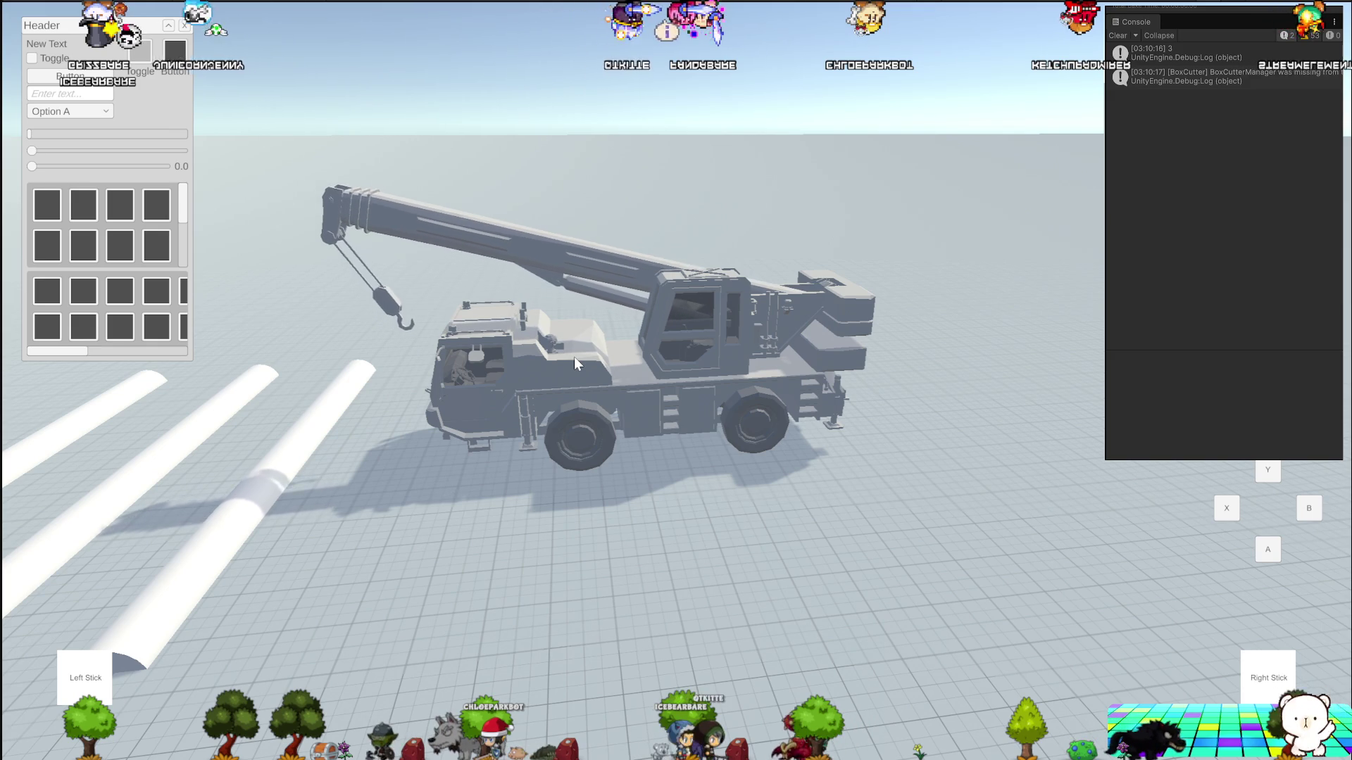
key("Up")
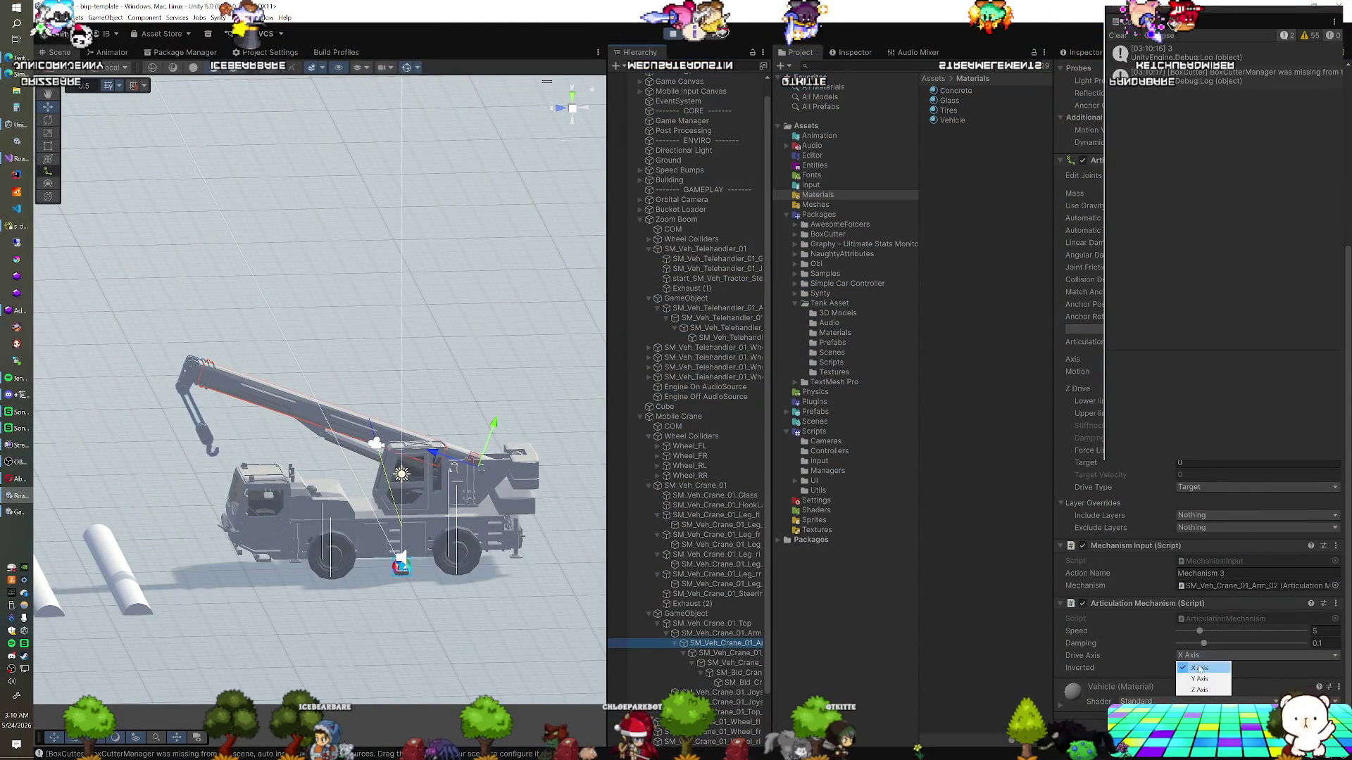
Choose Z Axis as the Articulation Mechanism's Drive Axis
left_click(1199, 689)
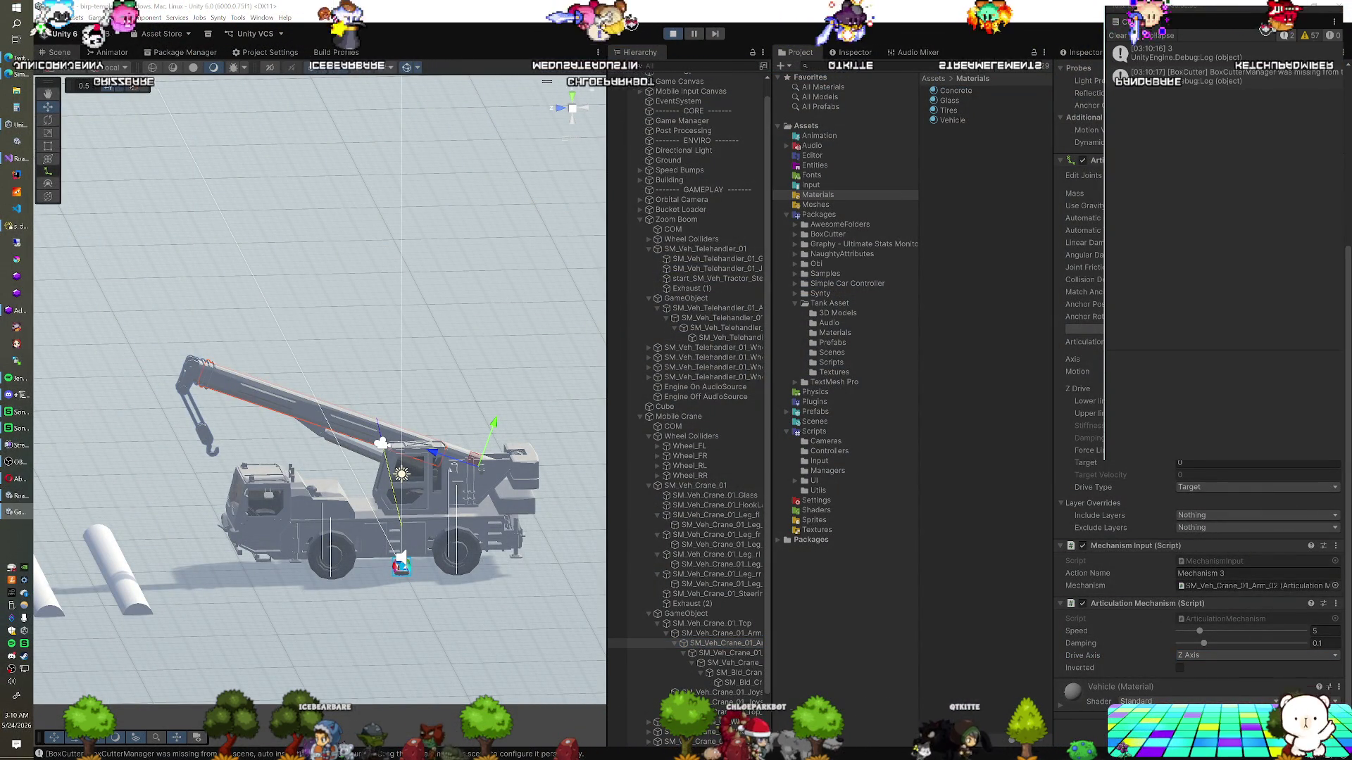
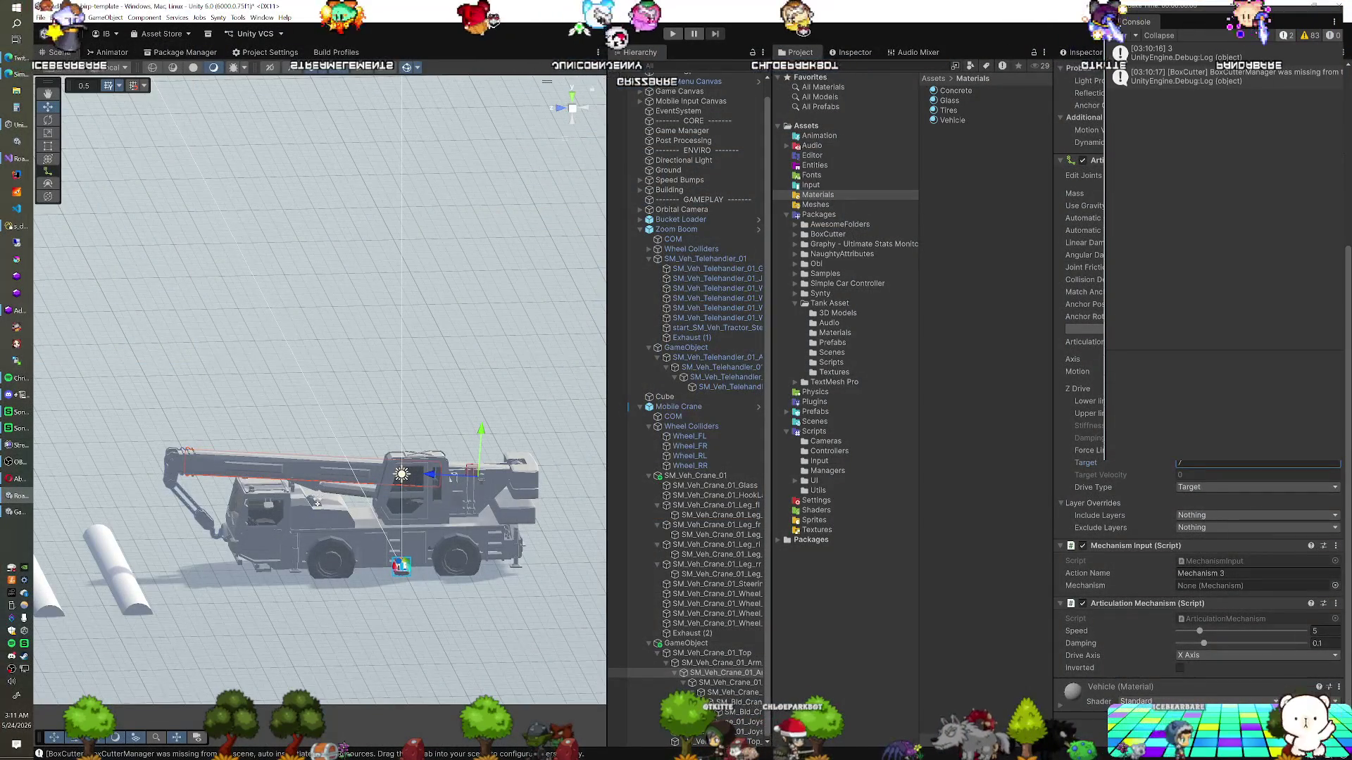
Set the crane arm mechanism's Drive Axis to Z Axis and compare with the telehandler joint's settings
left_click(1215, 655)
left_click(1204, 690)
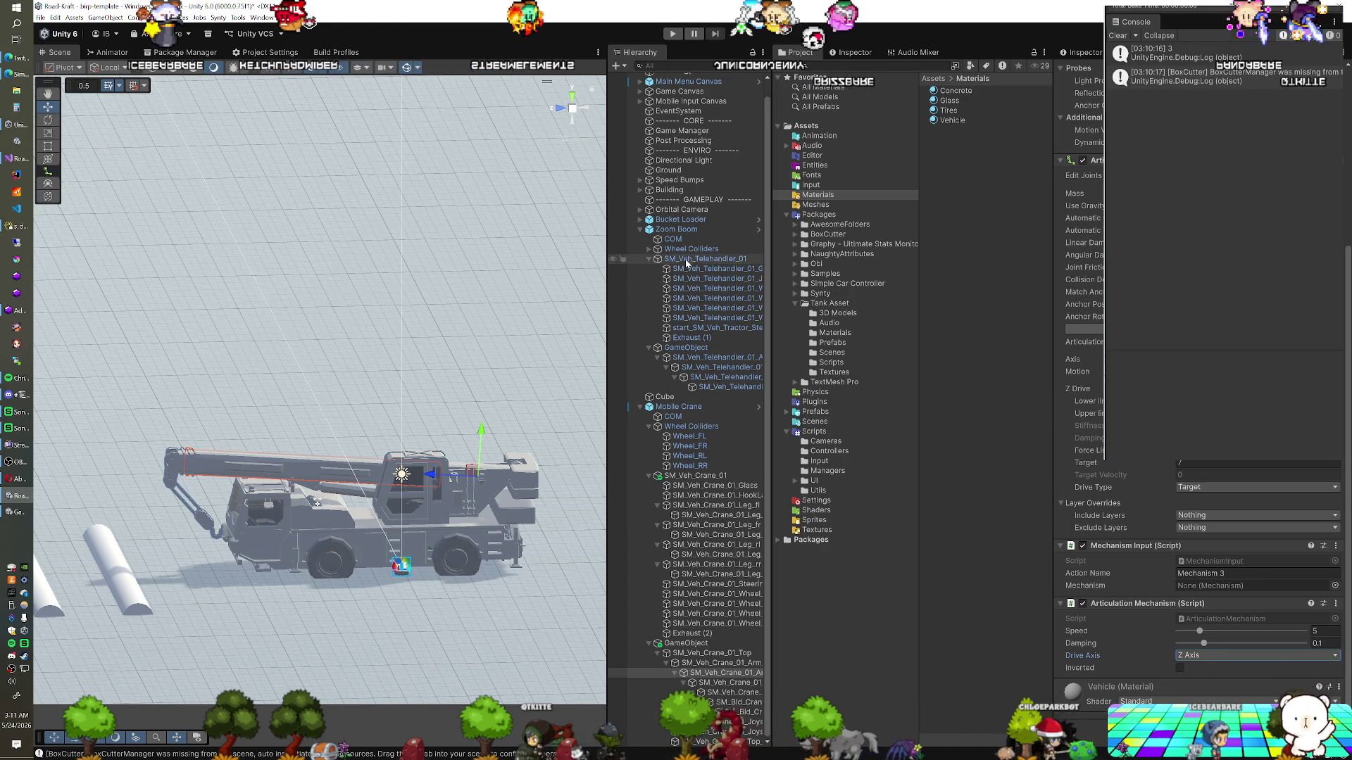
left_click(712, 377)
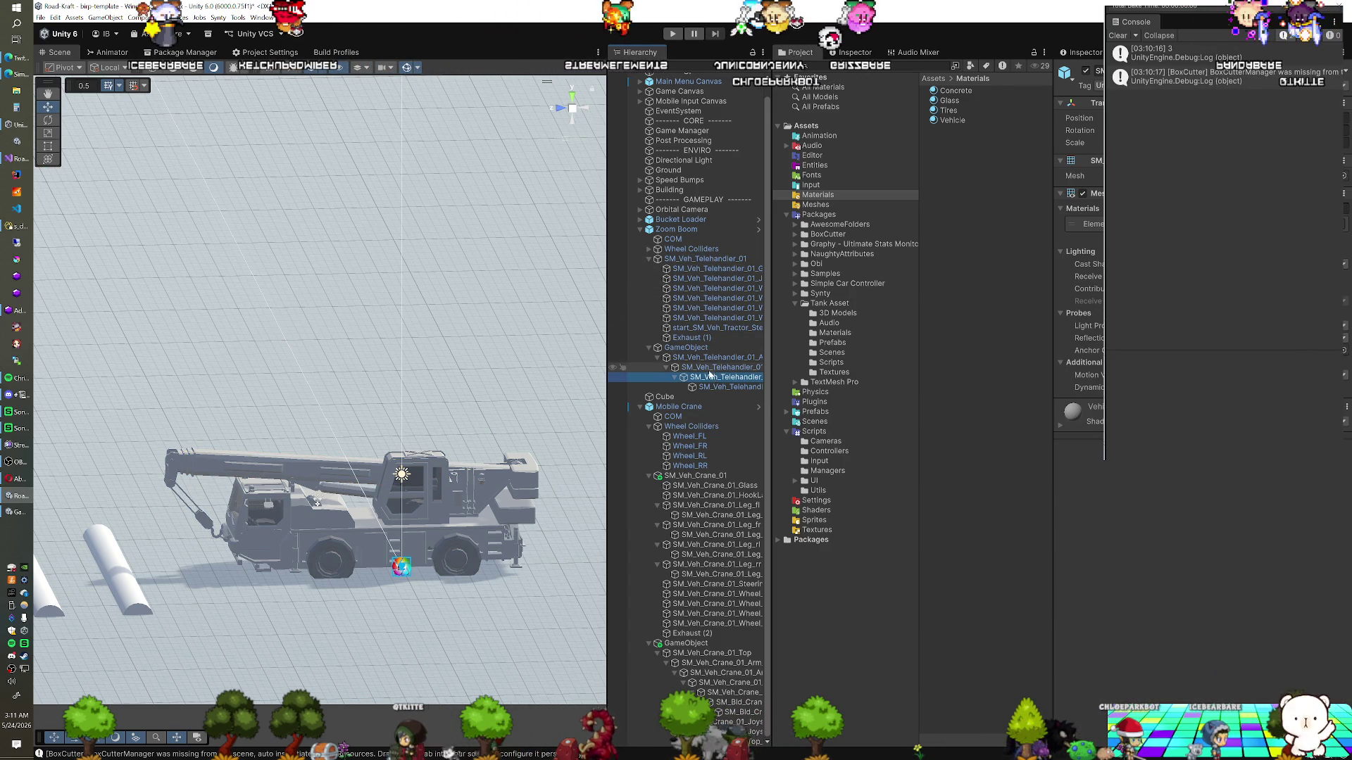
left_click(710, 369)
scroll(1197, 423, "down", 3)
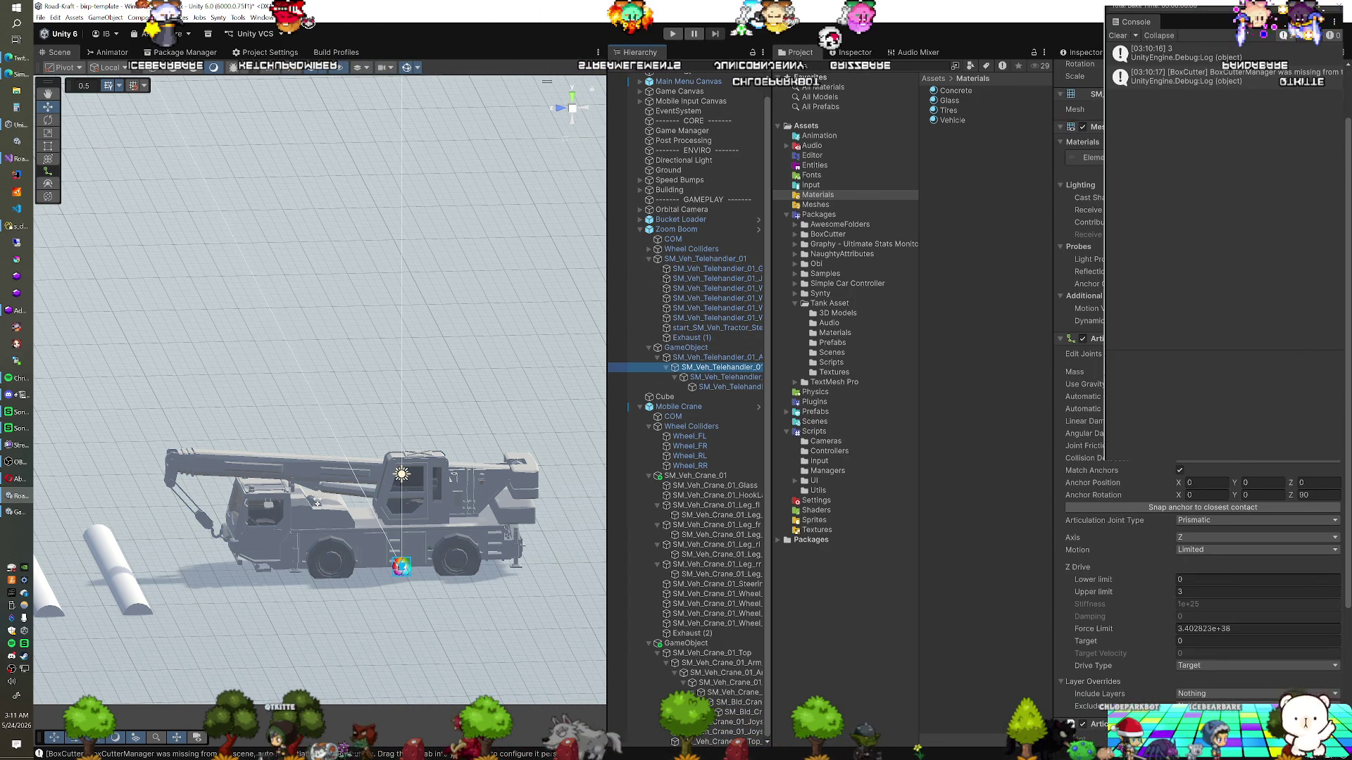
scroll(1085, 433, "down", 8)
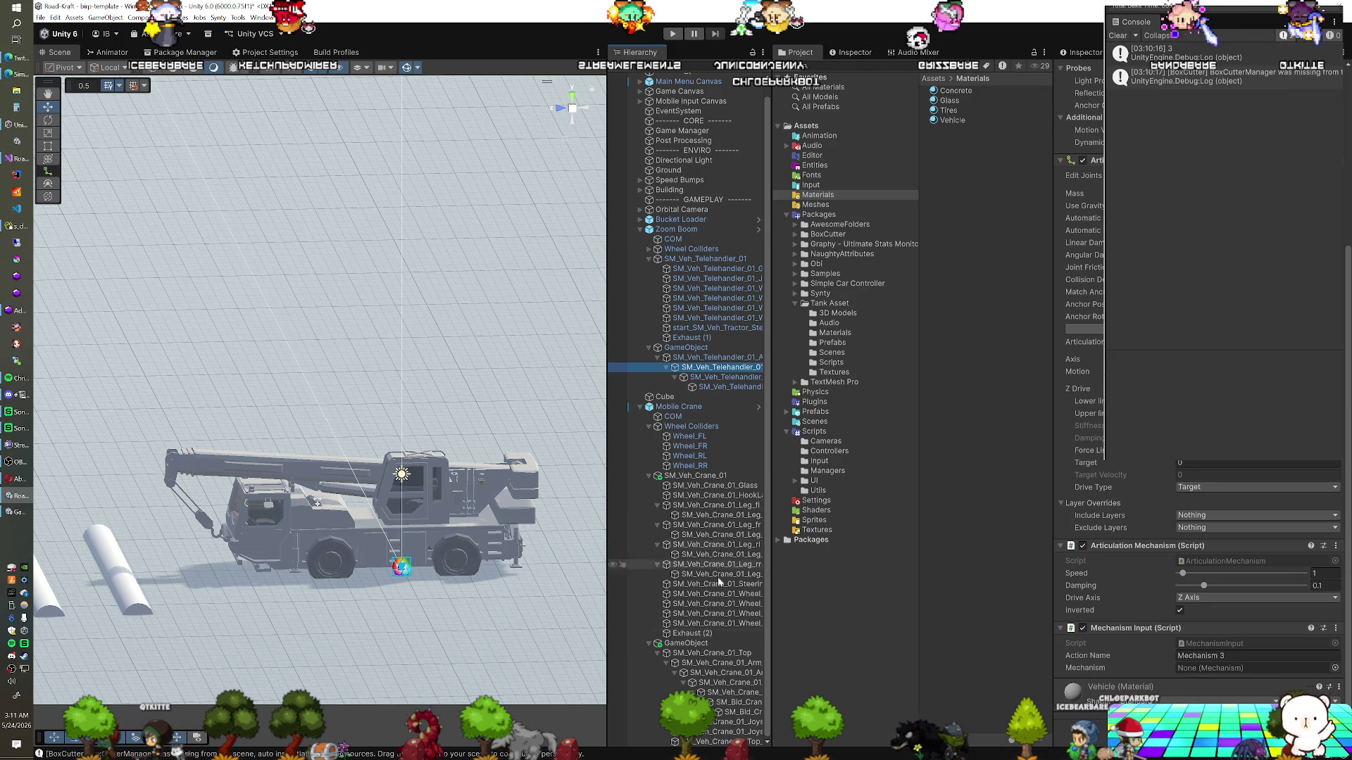
Change the crane arm mechanism's Speed from 5 to 1
left_click(723, 675)
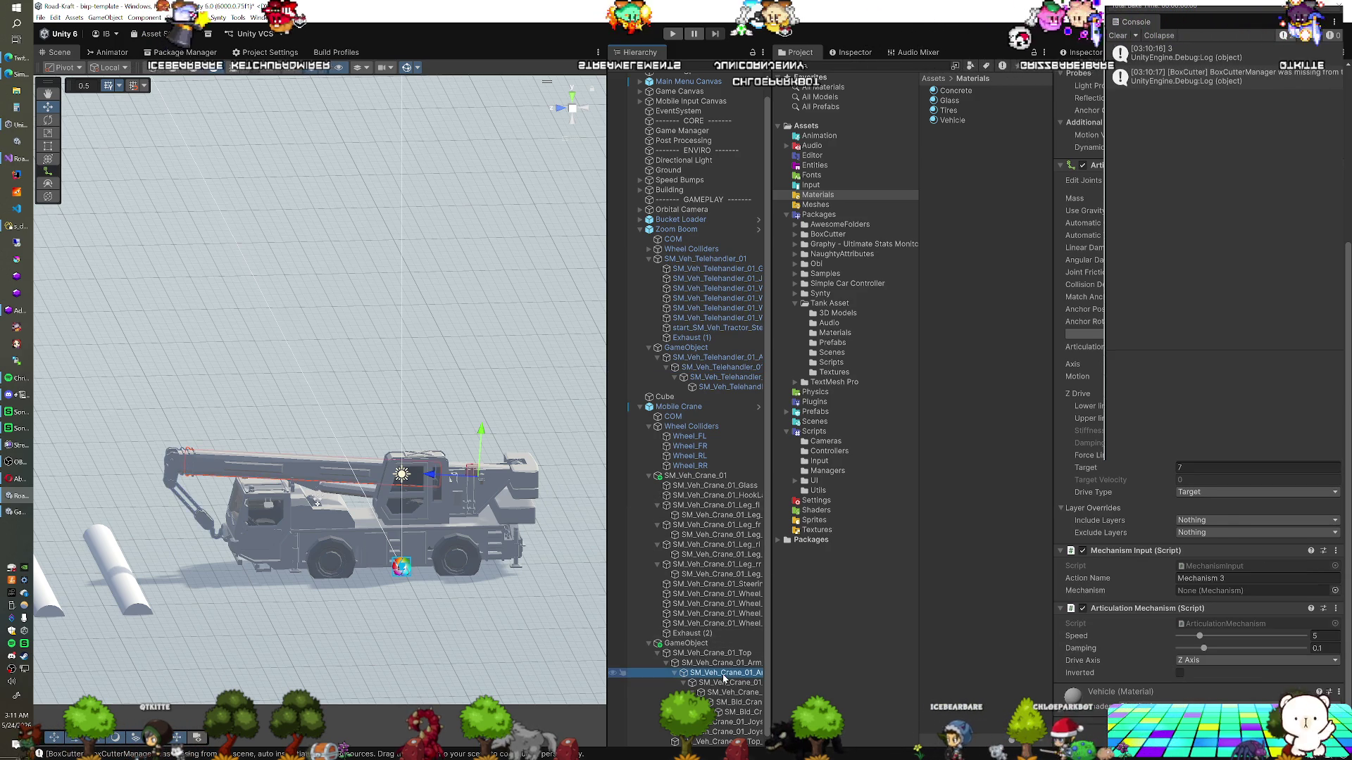
left_click(1324, 636)
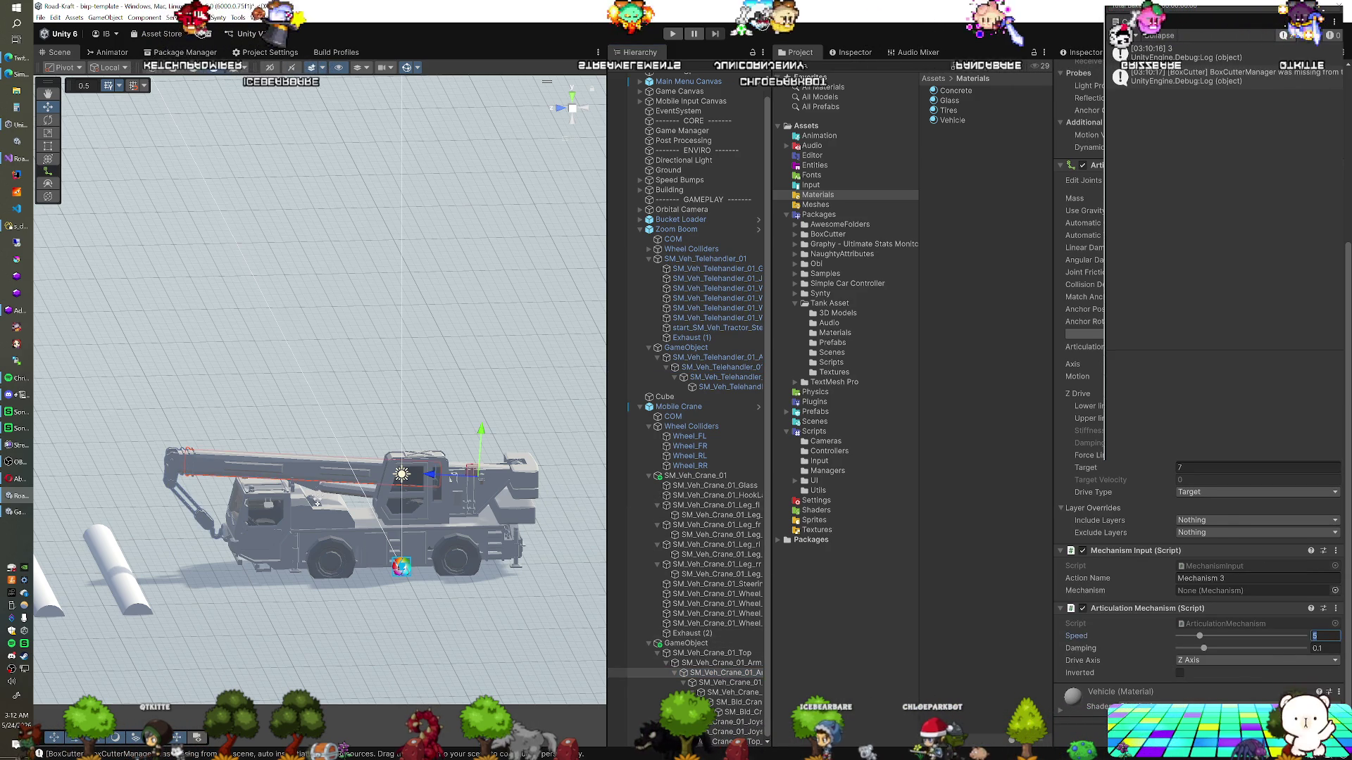
type("1")
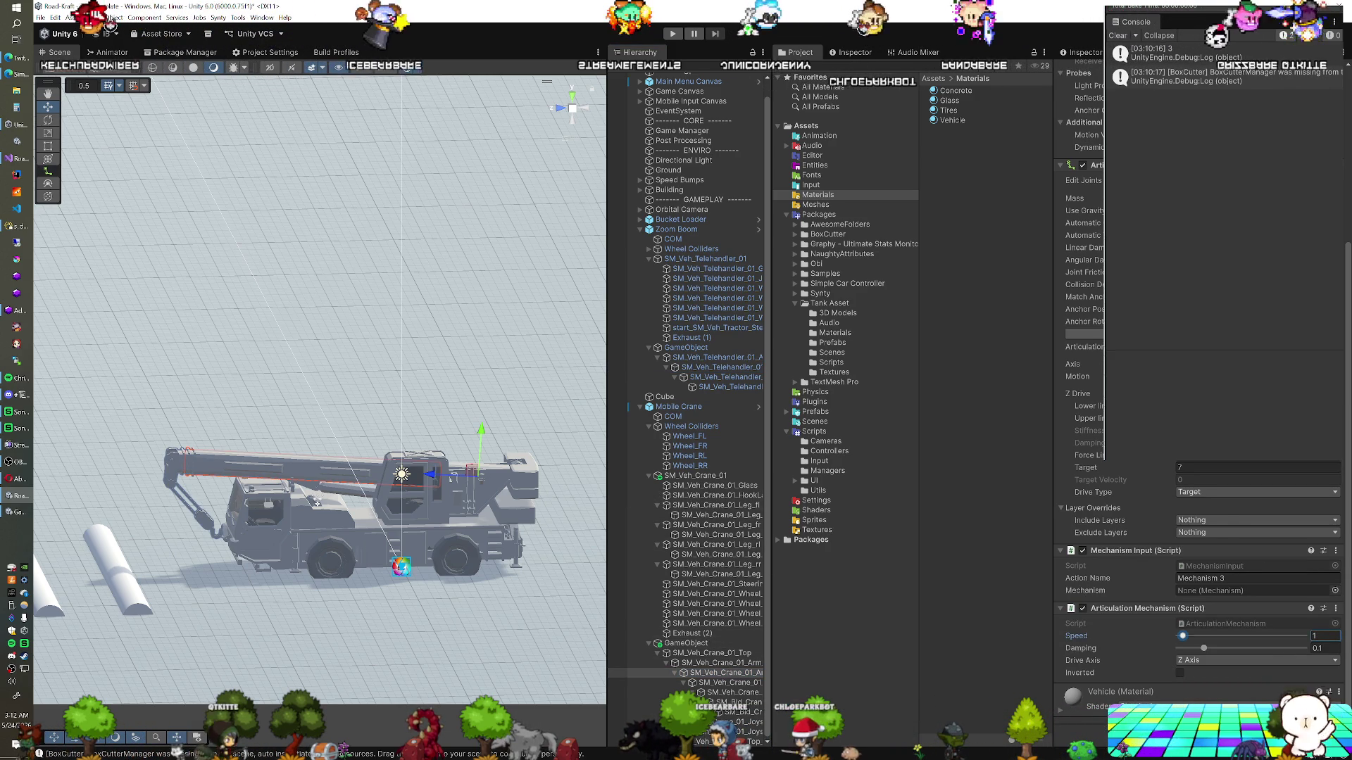
key("Return")
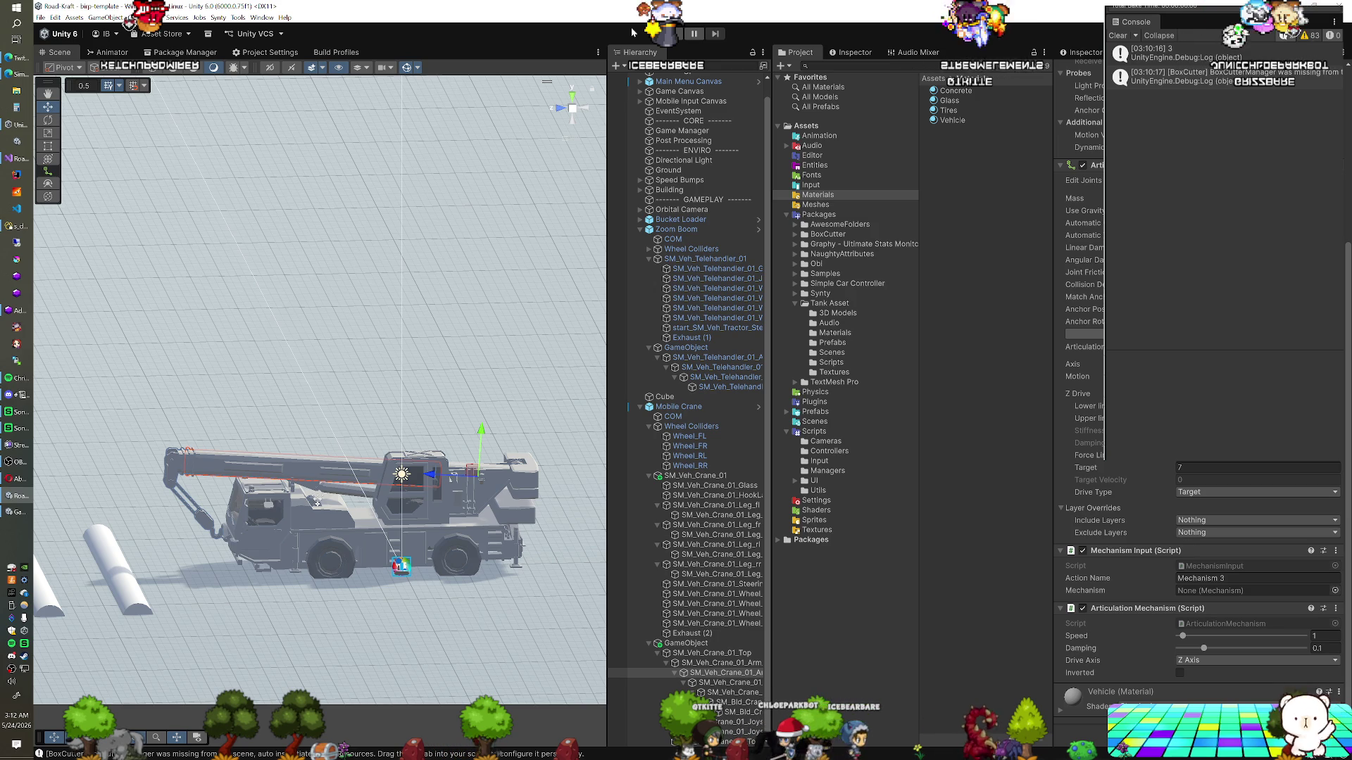
left_click_drag(436, 414, 397, 418)
Select Mobile Crane, orbit the view, and pick SM_Veh_Crane_01_Leg_fl in the Hierarchy
left_click(621, 408)
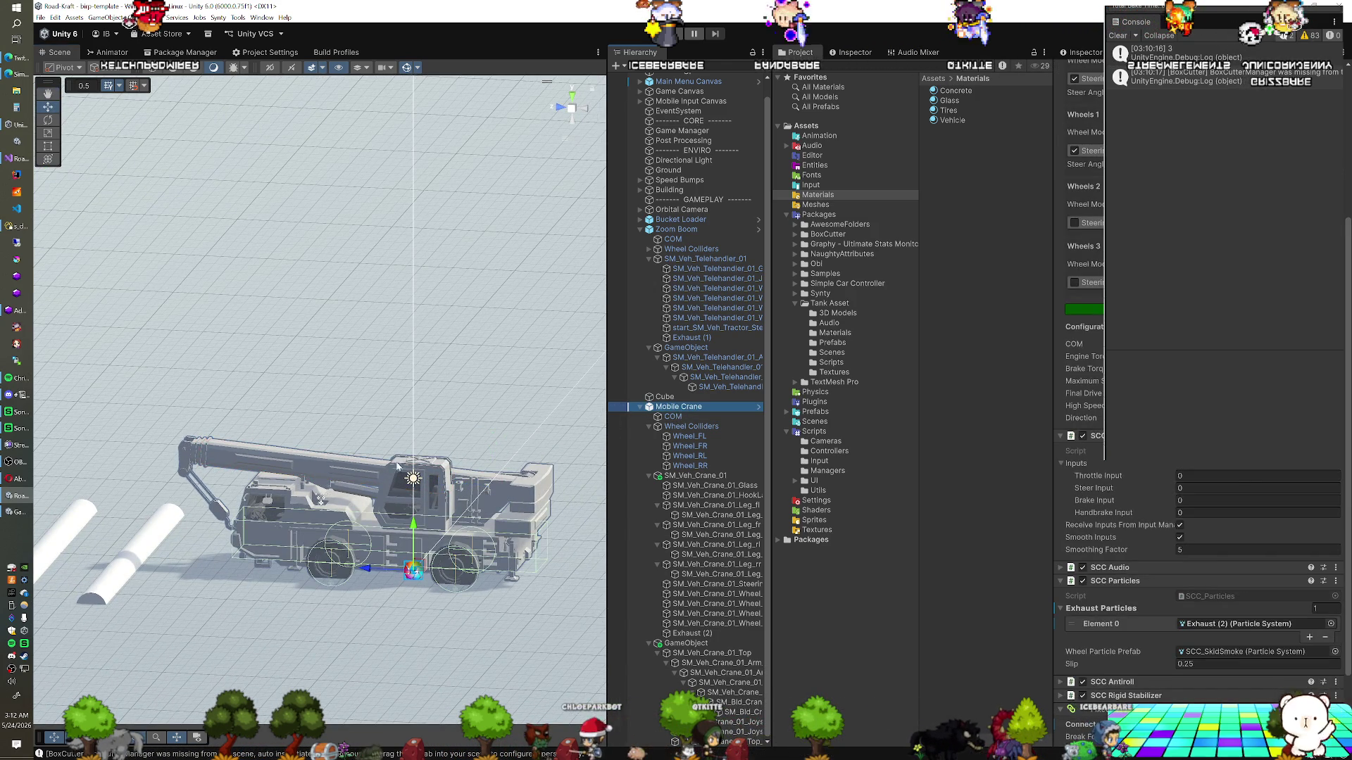
mouse_move(415, 524)
left_mouse_down()
mouse_move(397, 526)
mouse_move(408, 514)
mouse_move(438, 541)
mouse_move(350, 550)
left_mouse_up()
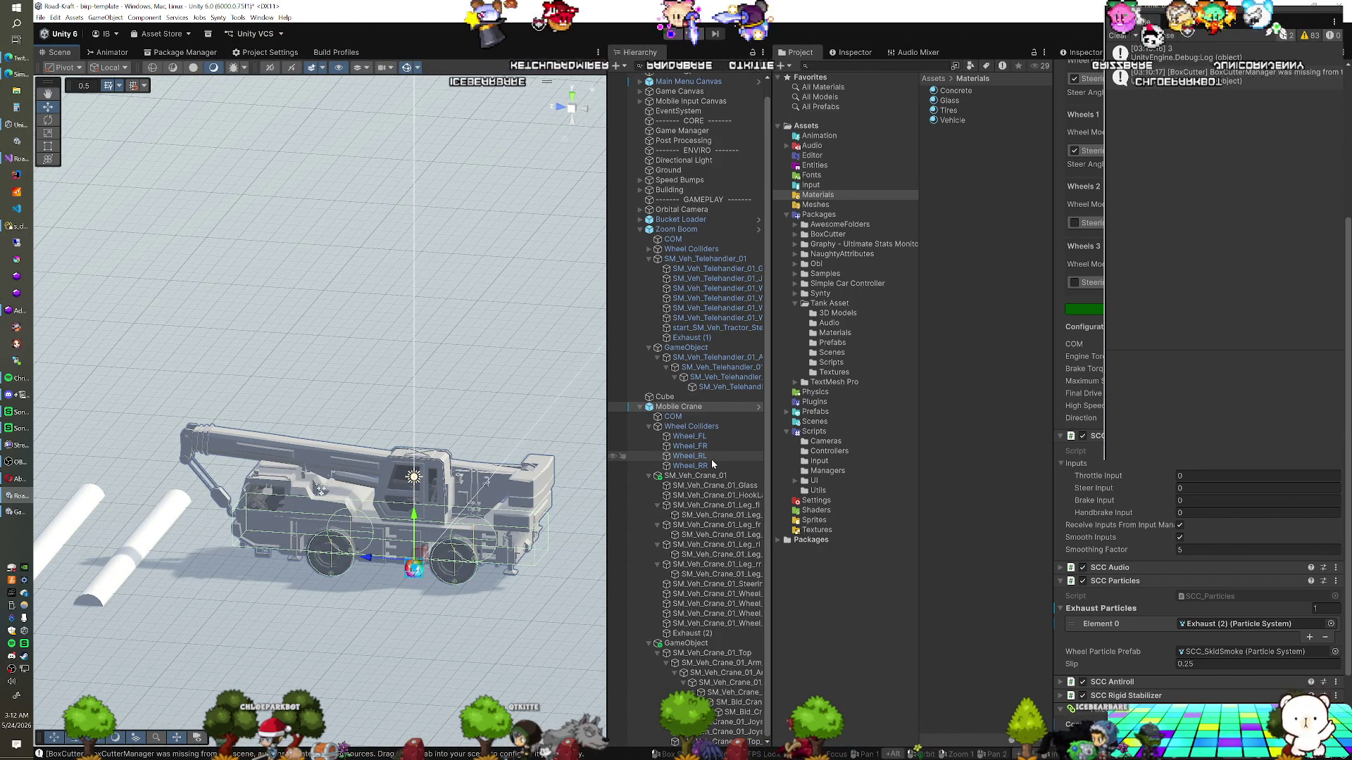
left_click(719, 506)
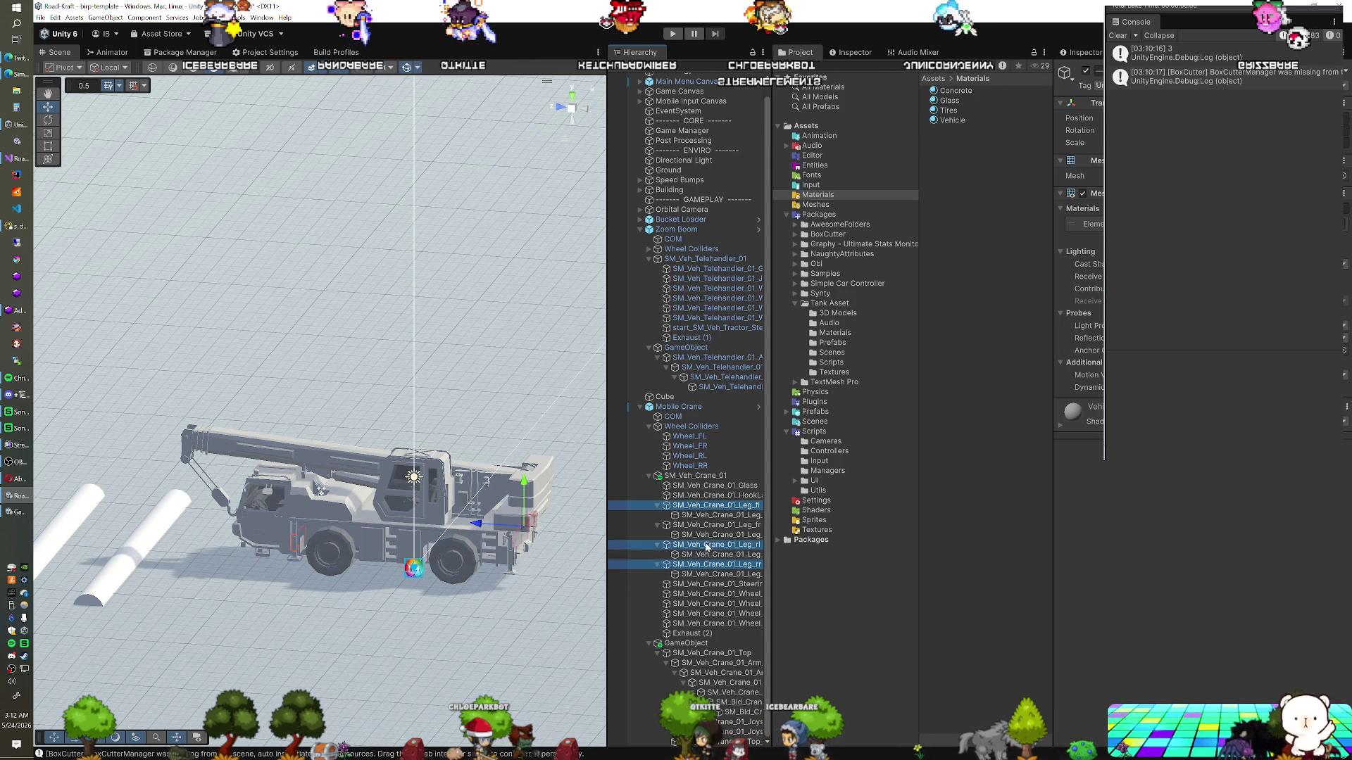
Move the four outrigger leg objects under GameObject and select Leg_fl alone
left_click(711, 525, "ctrl")
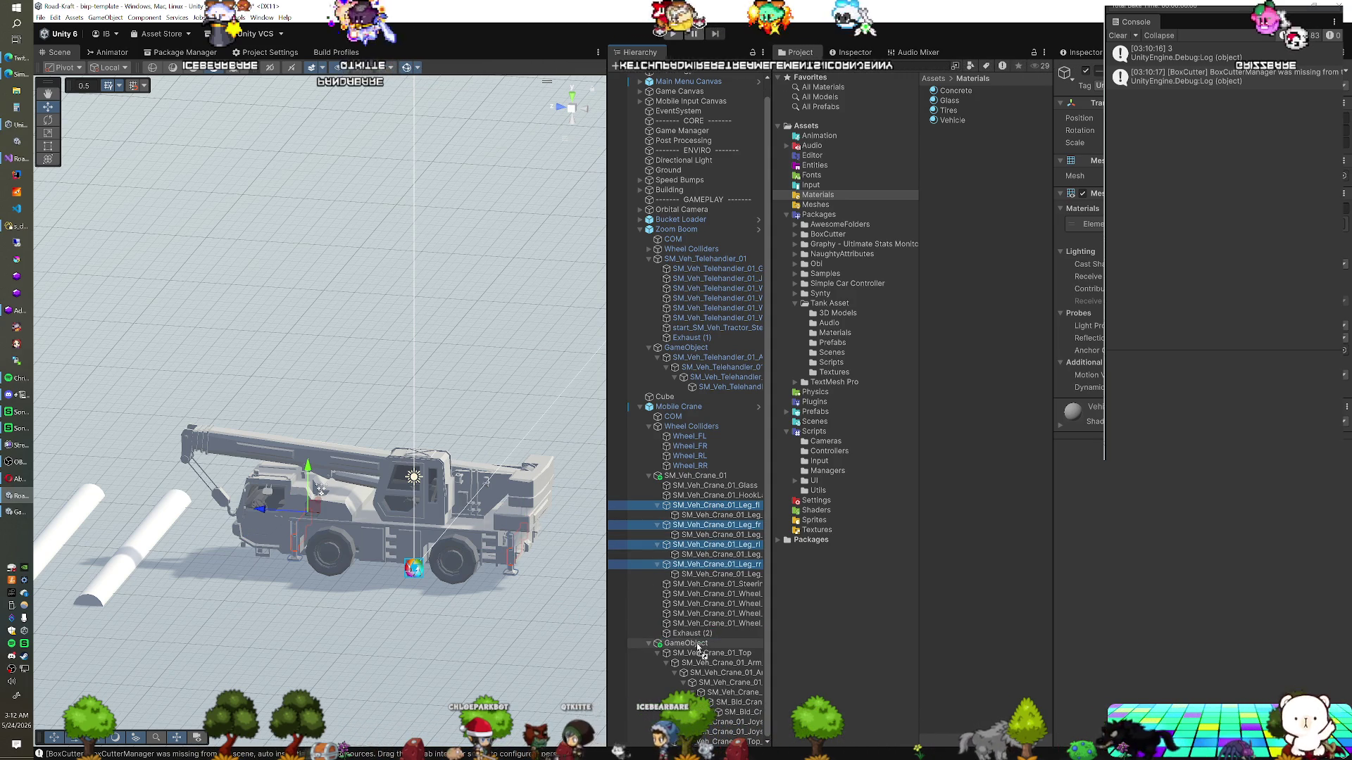
left_click_drag(699, 647, 697, 644)
mouse_move(462, 521)
left_mouse_down()
mouse_move(479, 526)
mouse_move(478, 452)
left_mouse_up()
left_click(711, 675)
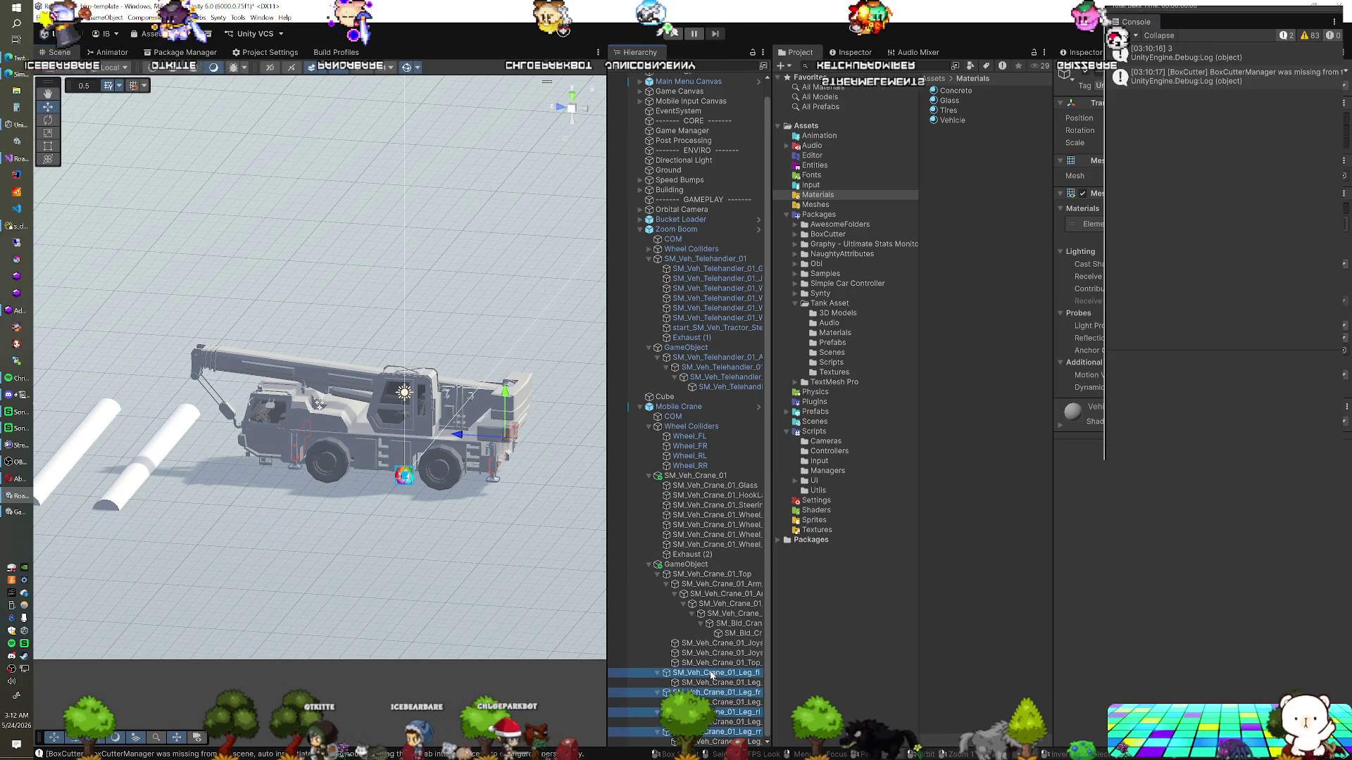
left_click(712, 674)
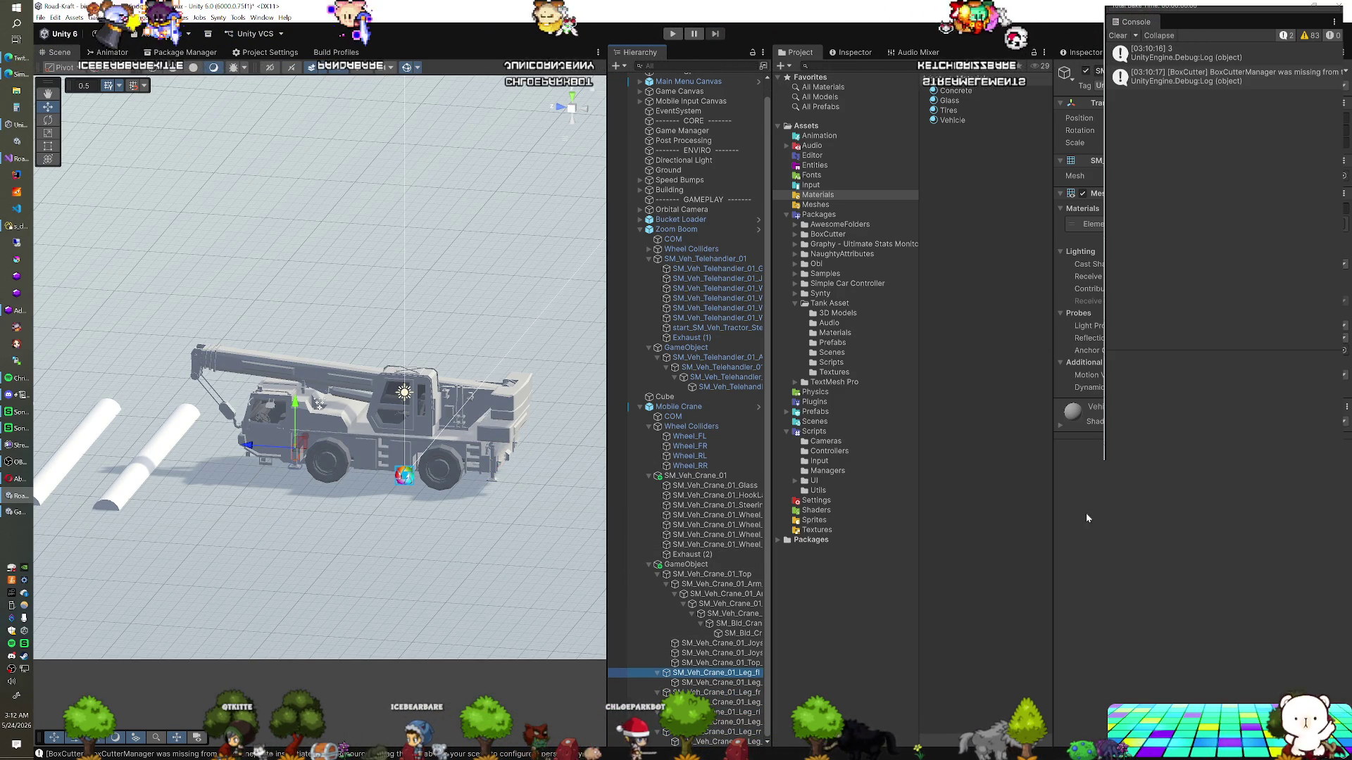
Add Articulation Mechanism, Mechanism Input and Articulation Body components to Leg_fl
key("ctrl+shift+a")
type("me")
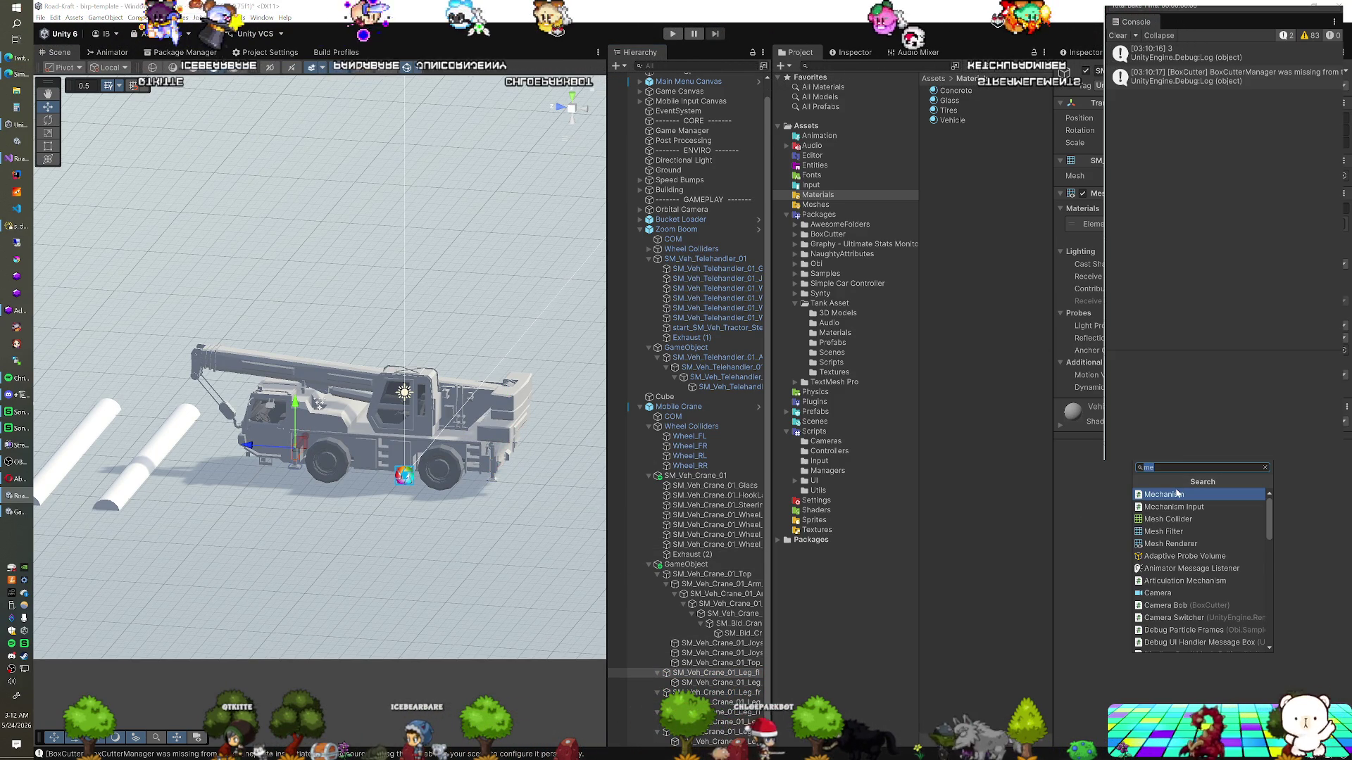
left_click(1181, 580)
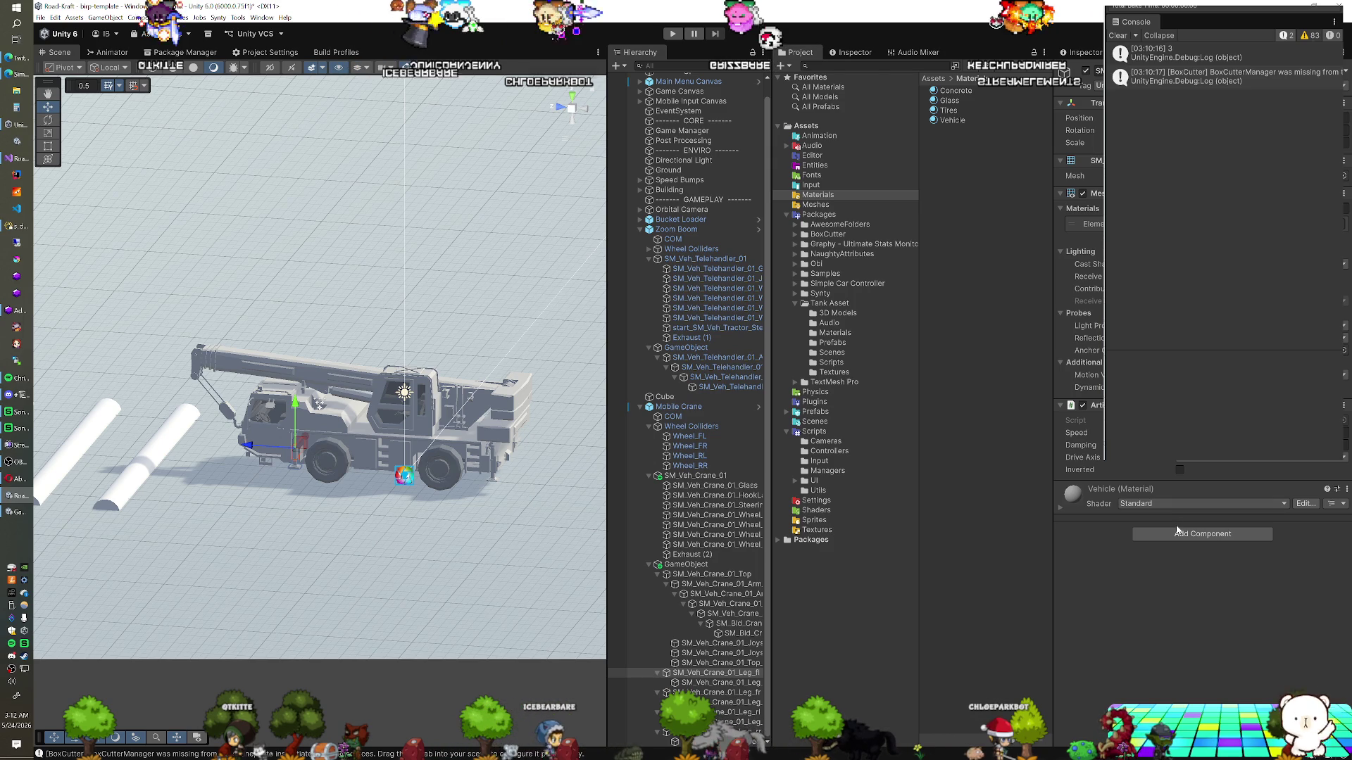
left_click(1176, 533)
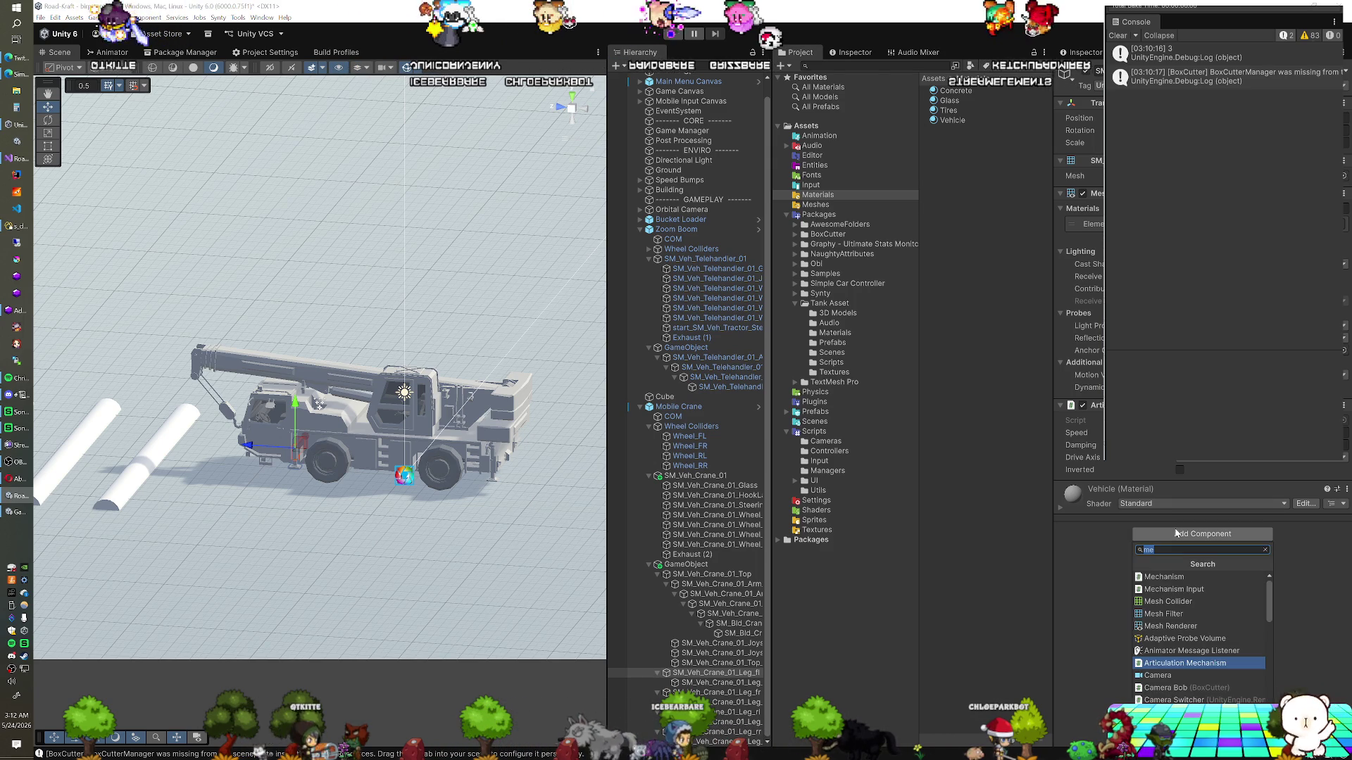
left_click(1173, 590)
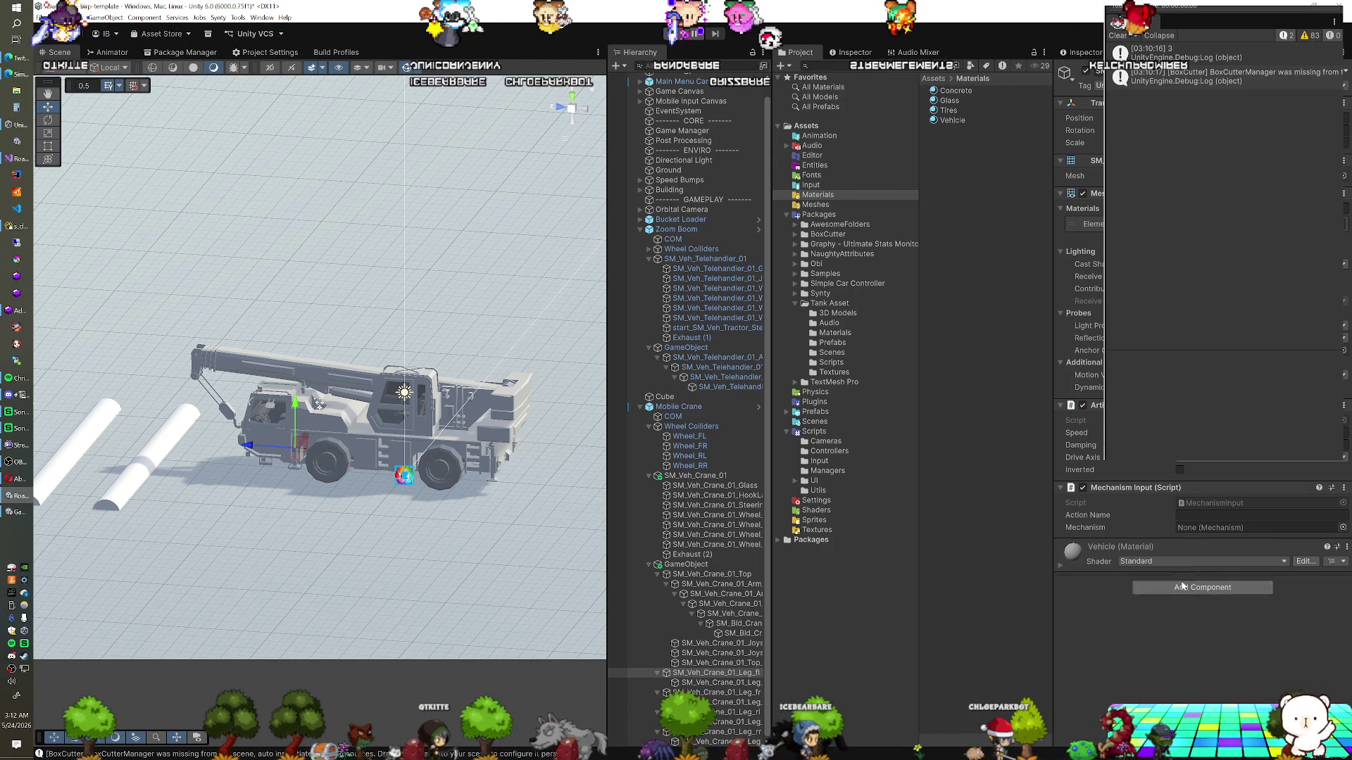
left_click(1194, 592)
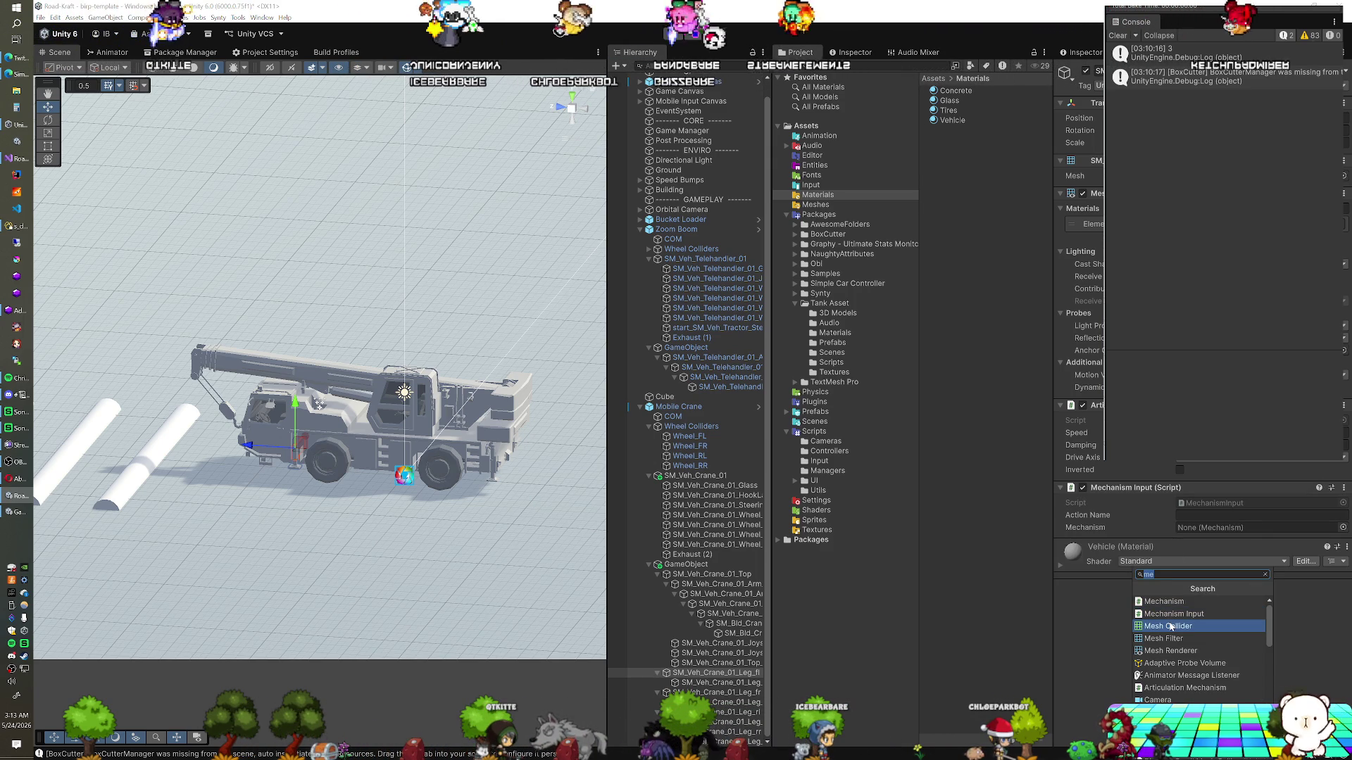
type("art")
key("Return")
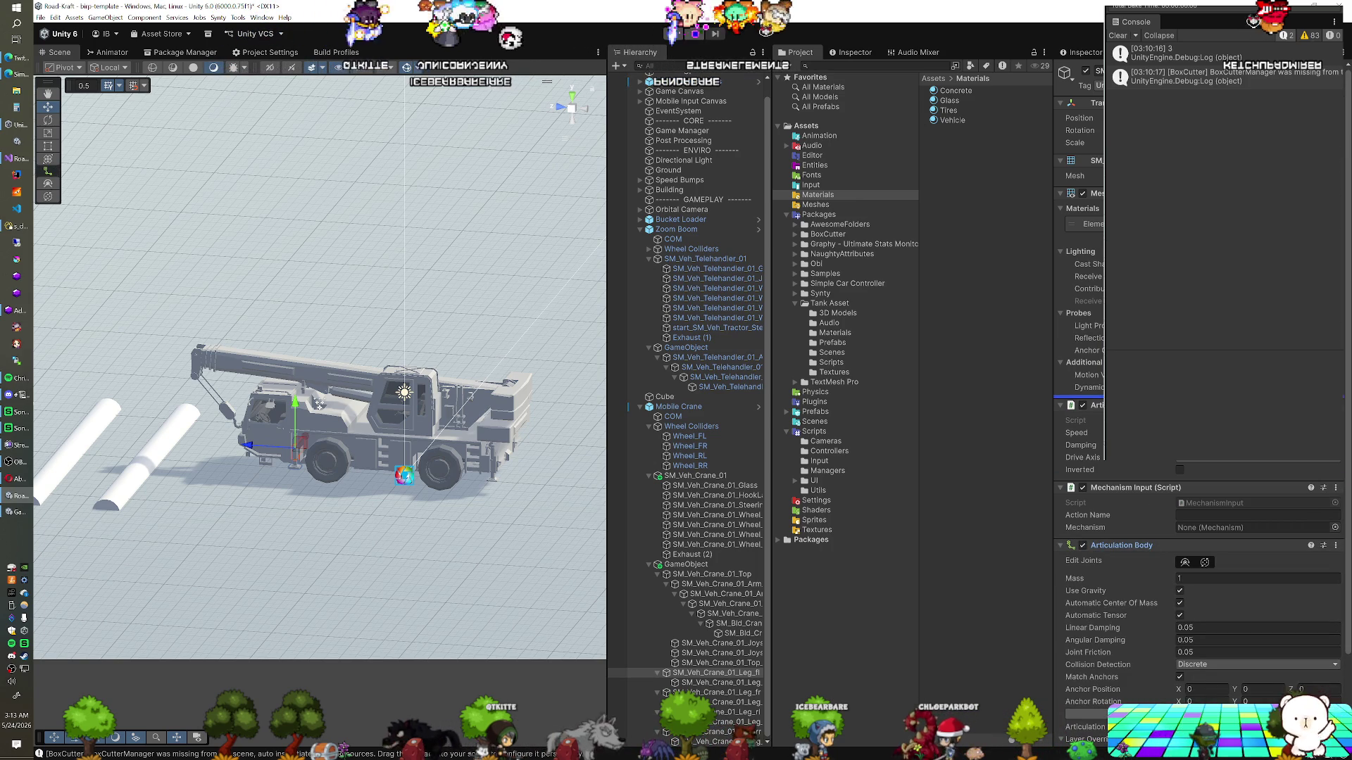
scroll(1149, 476, "down", 2)
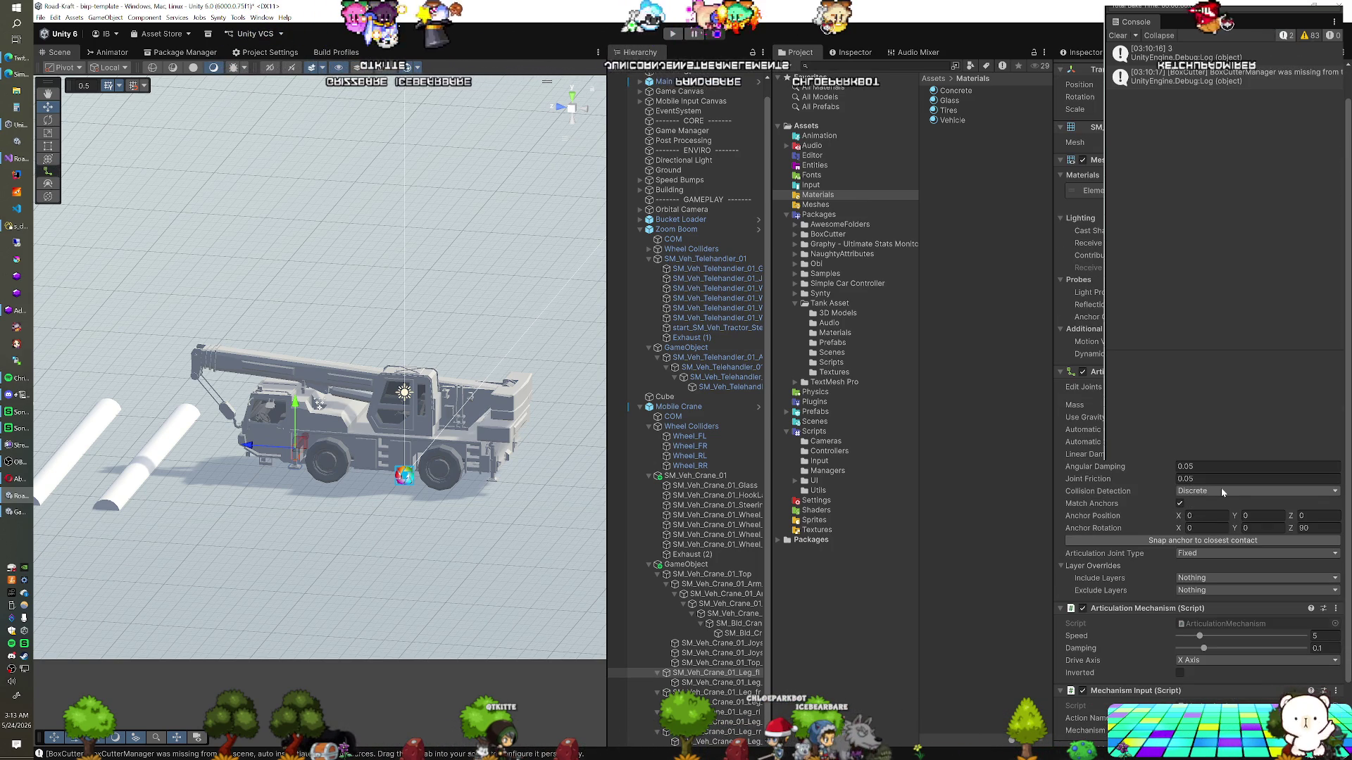
Set the leg's Articulation Joint Type to Prismatic and orbit the view to inspect it
left_click(1198, 553)
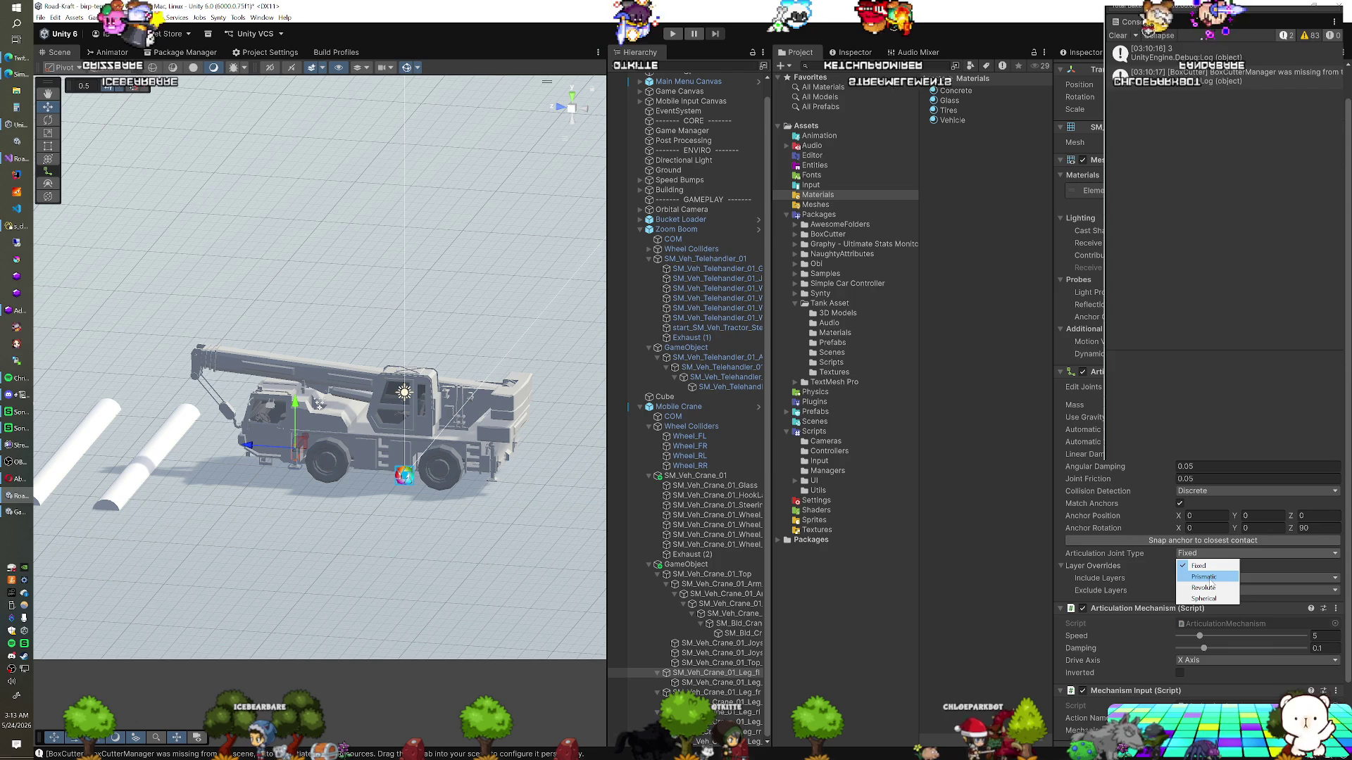
left_click(1211, 587)
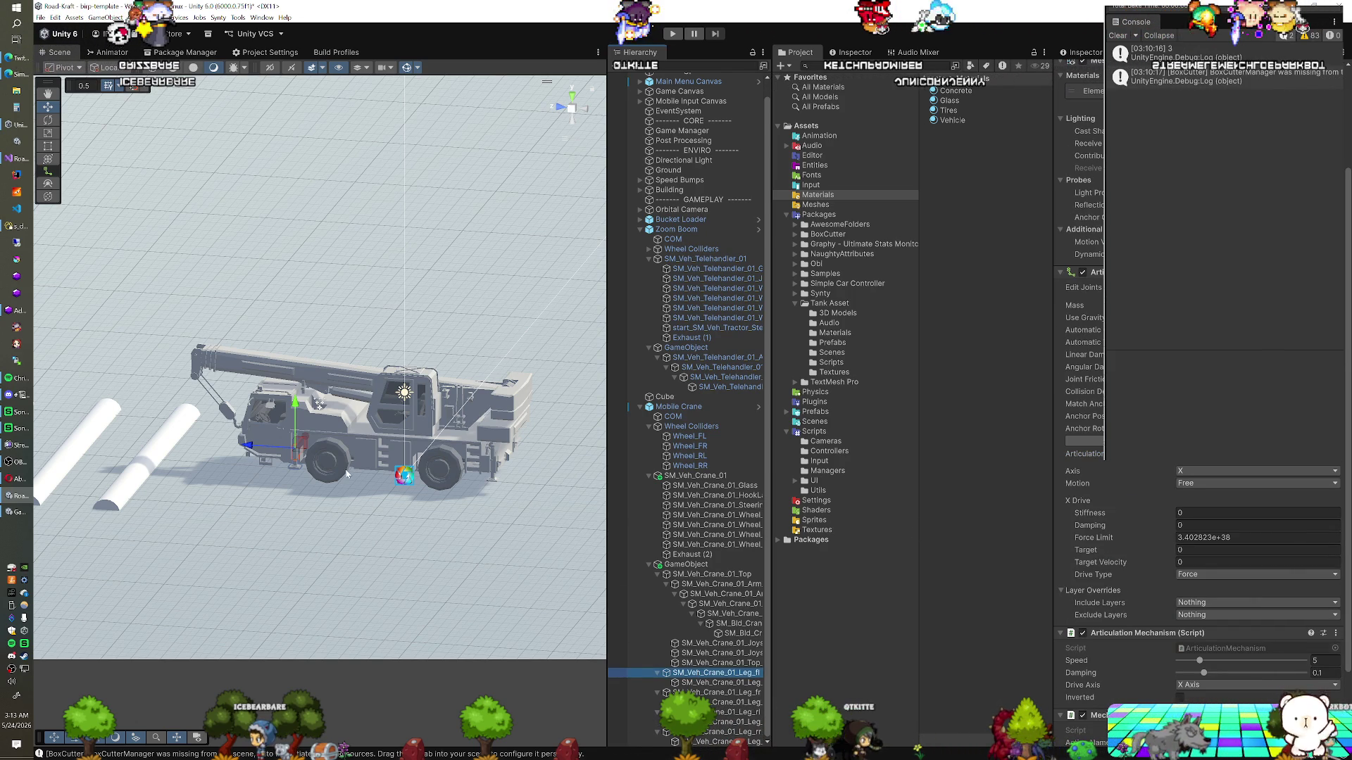
left_click_drag(350, 467, 325, 521)
scroll(330, 500, "up", 15)
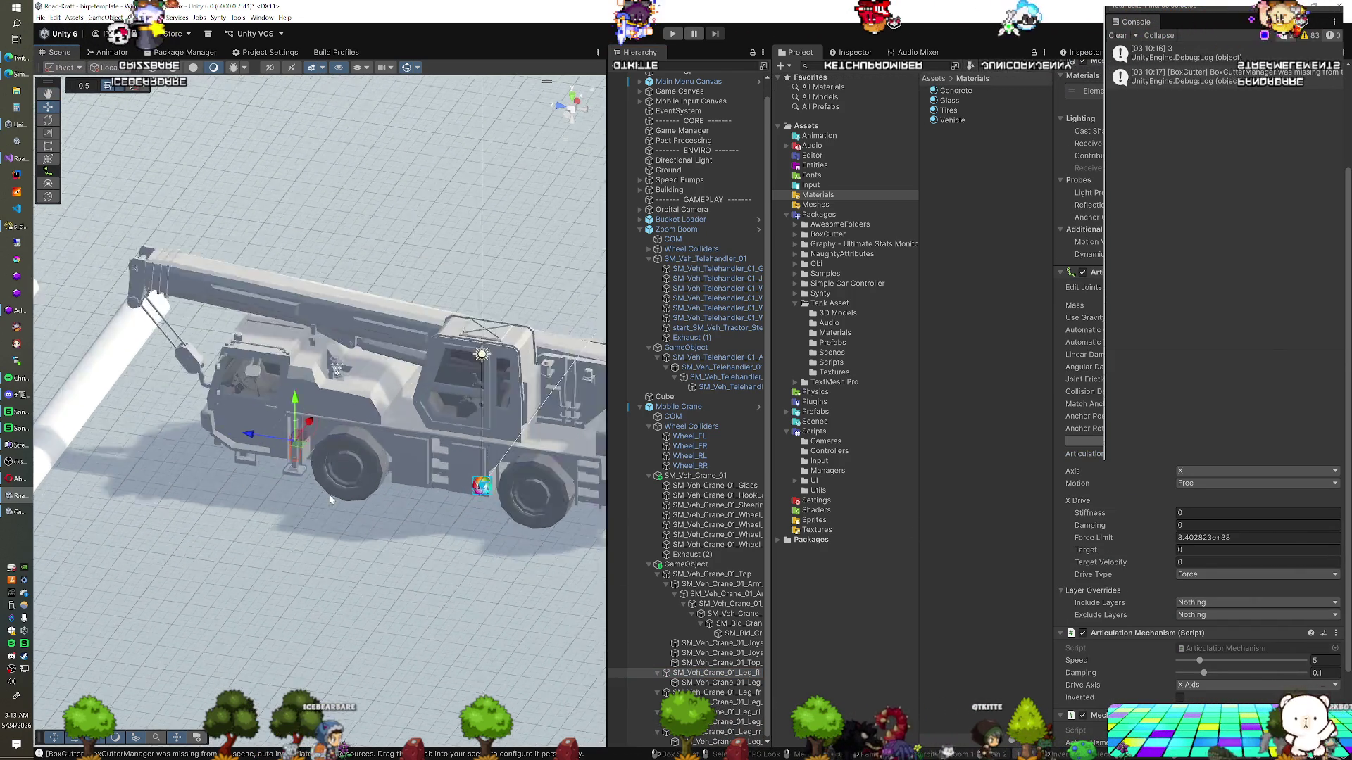
scroll(248, 456, "down", 15)
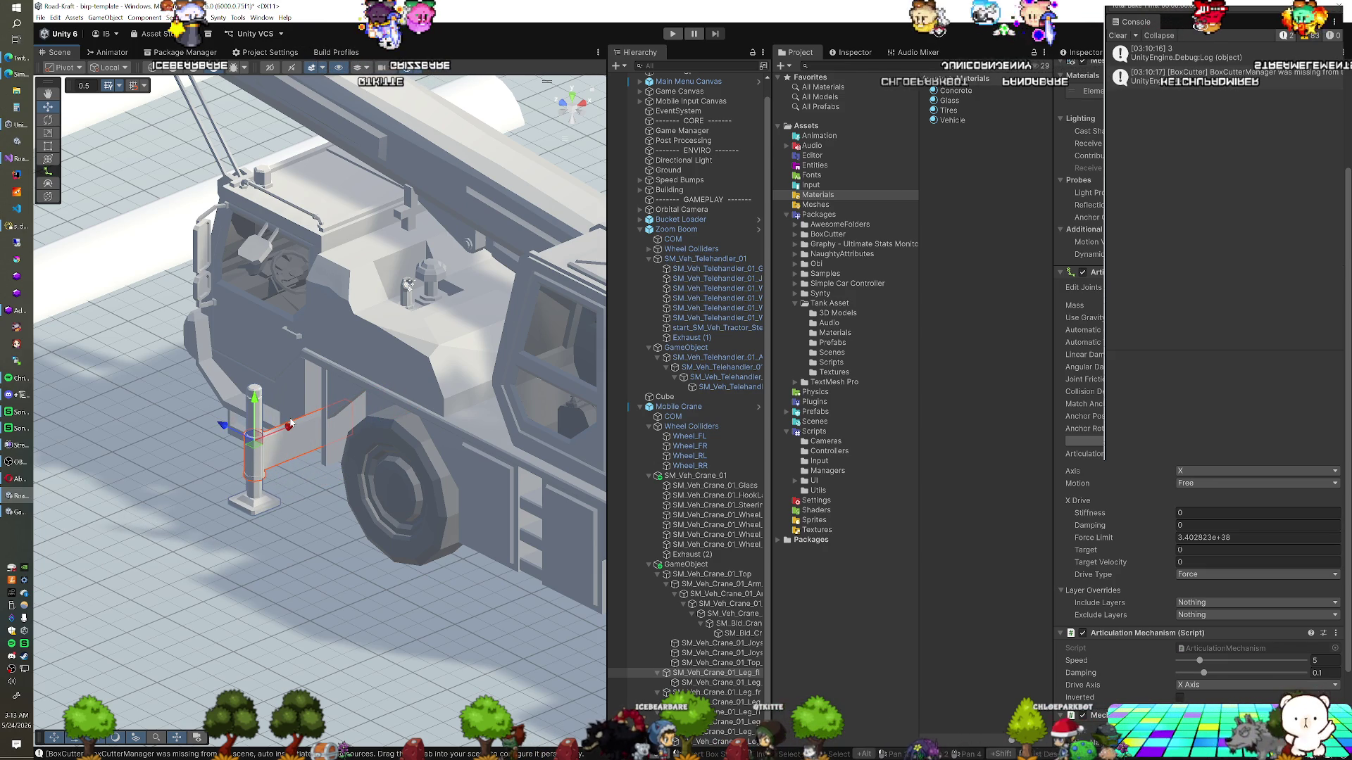
Test-slide the leg, undo the move, and set the joint Motion to Limited
key("ctrl+z")
scroll(1197, 564, "up", 3)
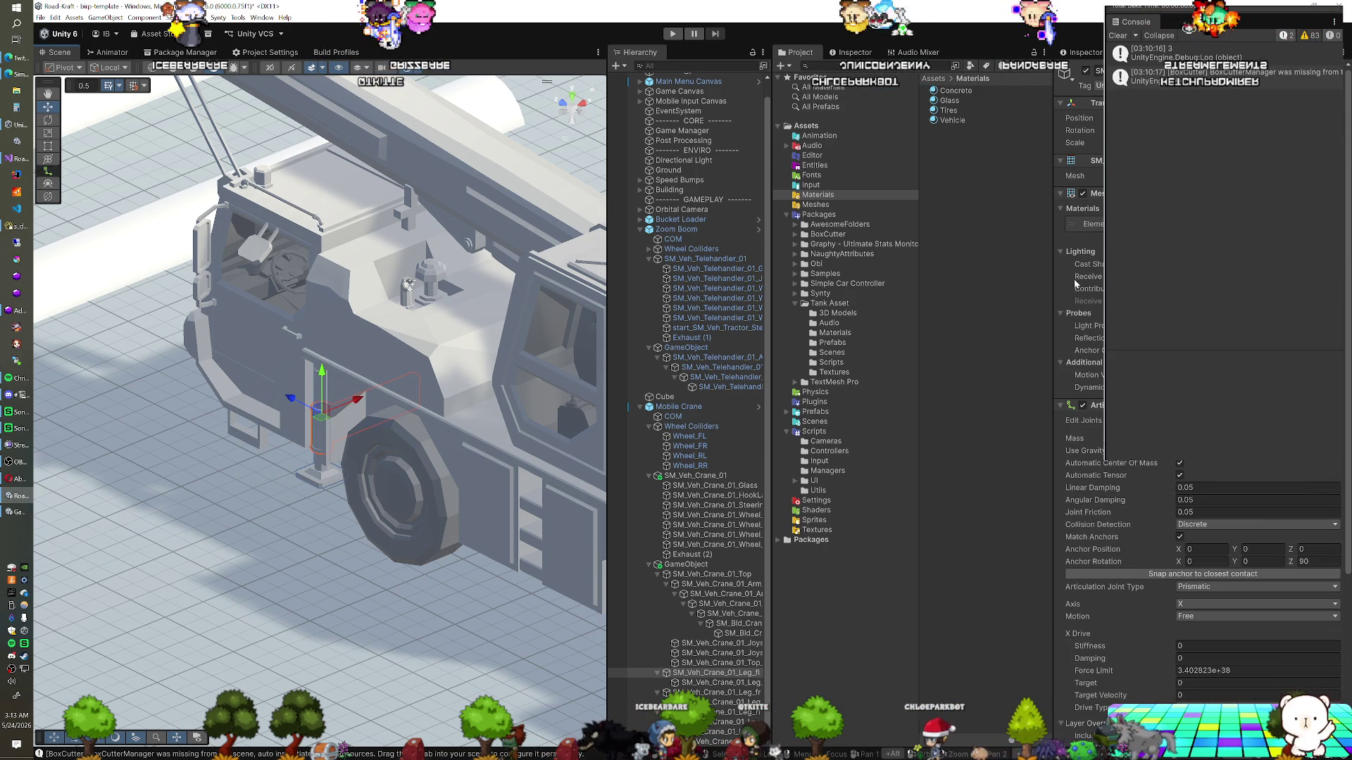
left_click_drag(338, 412, 282, 416)
key("ctrl+z")
scroll(1131, 529, "down", 2)
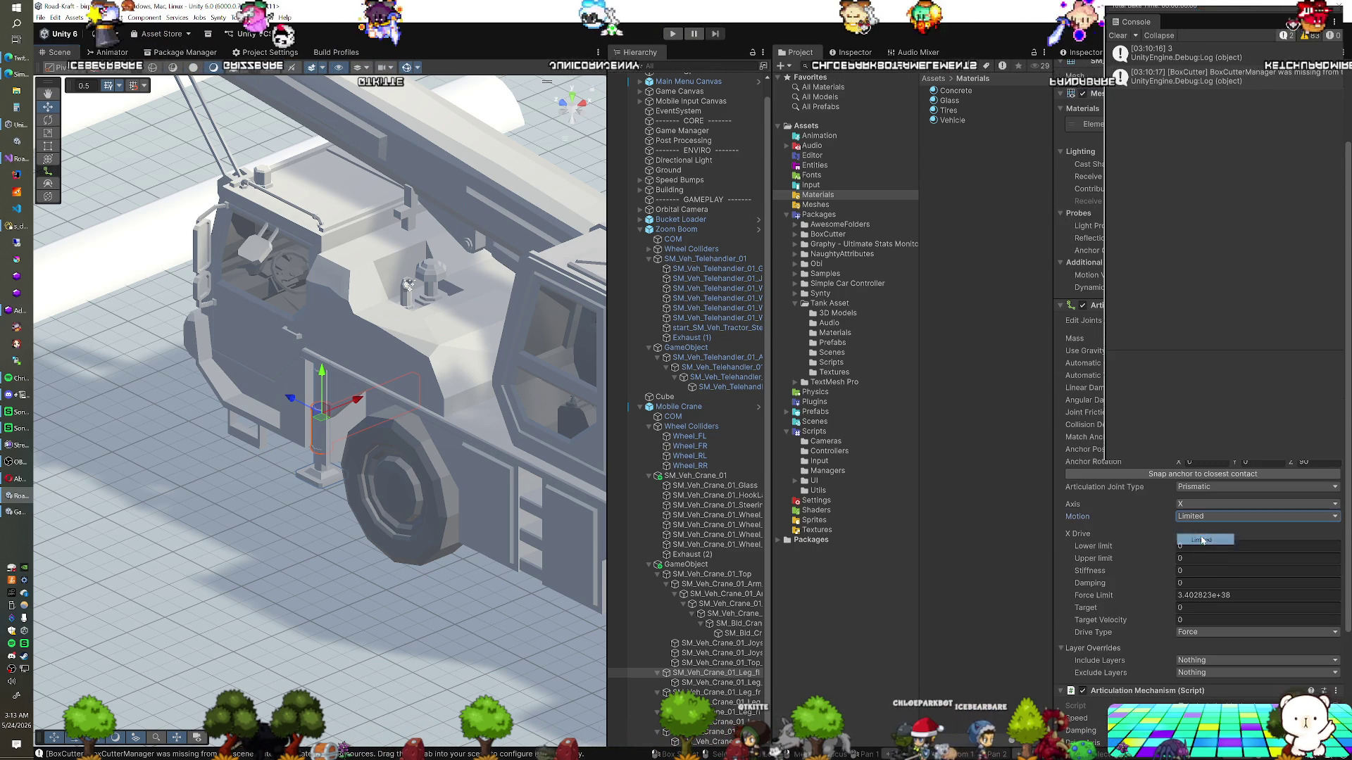
left_click(1201, 539)
mouse_move(343, 412)
left_mouse_down()
mouse_move(282, 417)
mouse_move(438, 461)
mouse_move(350, 442)
mouse_move(396, 243)
mouse_move(469, 123)
mouse_move(399, 287)
mouse_move(385, 555)
left_mouse_up()
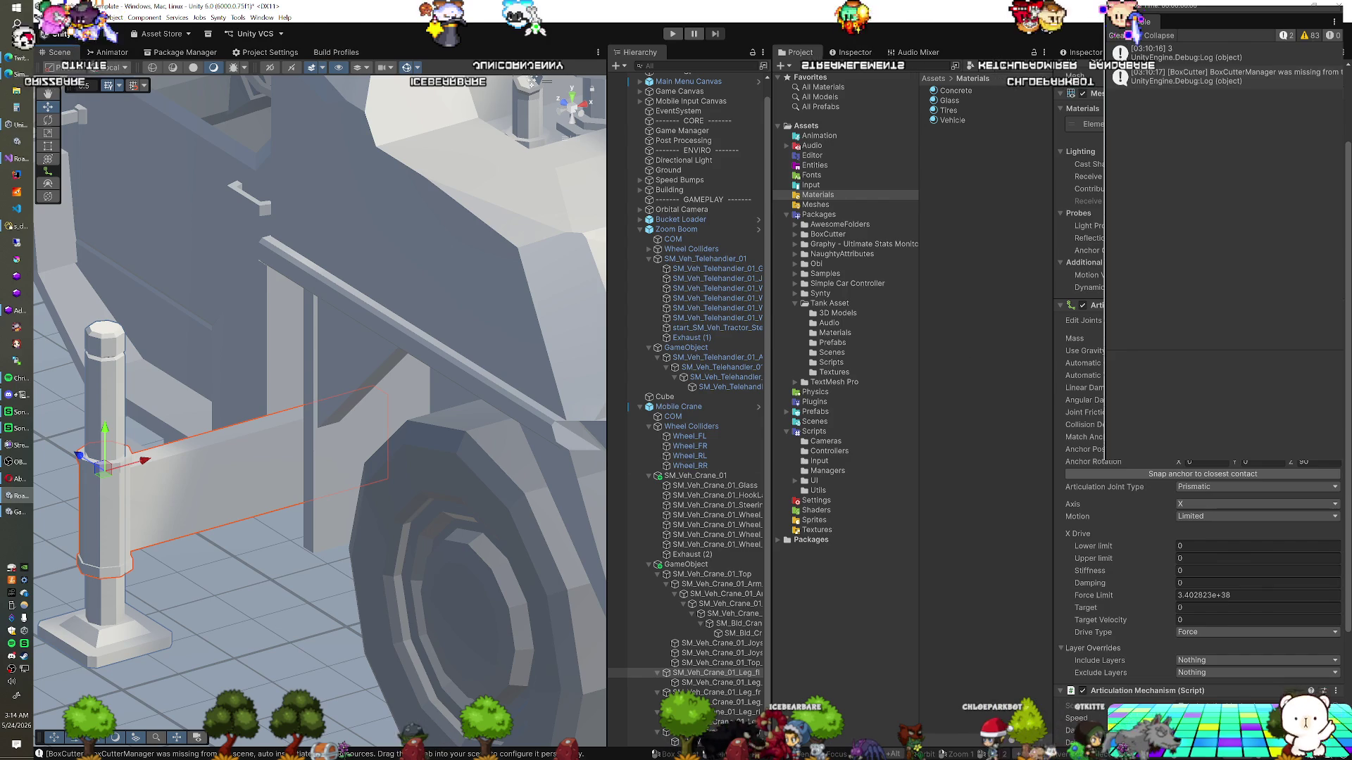
scroll(1197, 423, "up", 3)
mouse_move(317, 422)
left_mouse_down()
mouse_move(304, 424)
mouse_move(367, 423)
left_mouse_up()
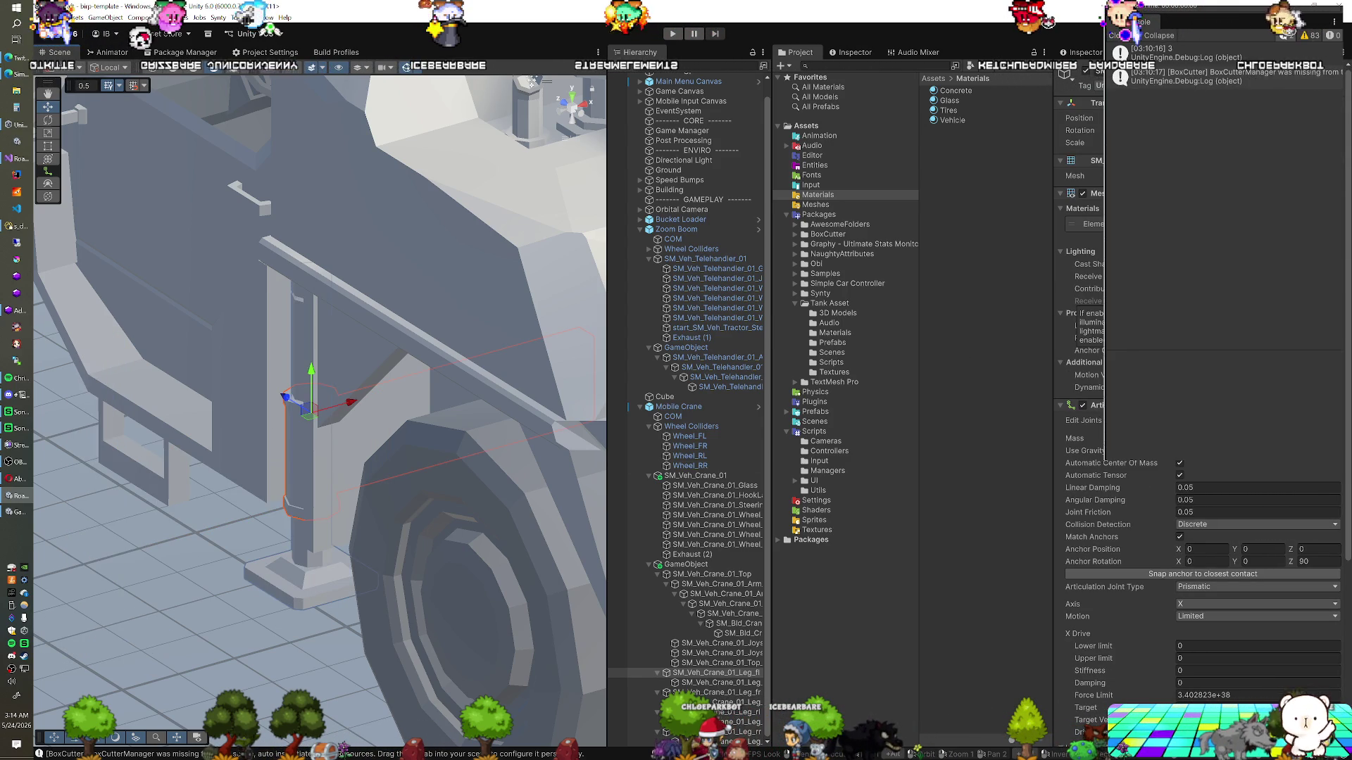
Enter Upper limit 2.395 and Lower limit -1.474, and set X Drive's type to Target
type("2.395")
left_click(1197, 645)
type("-1.47")
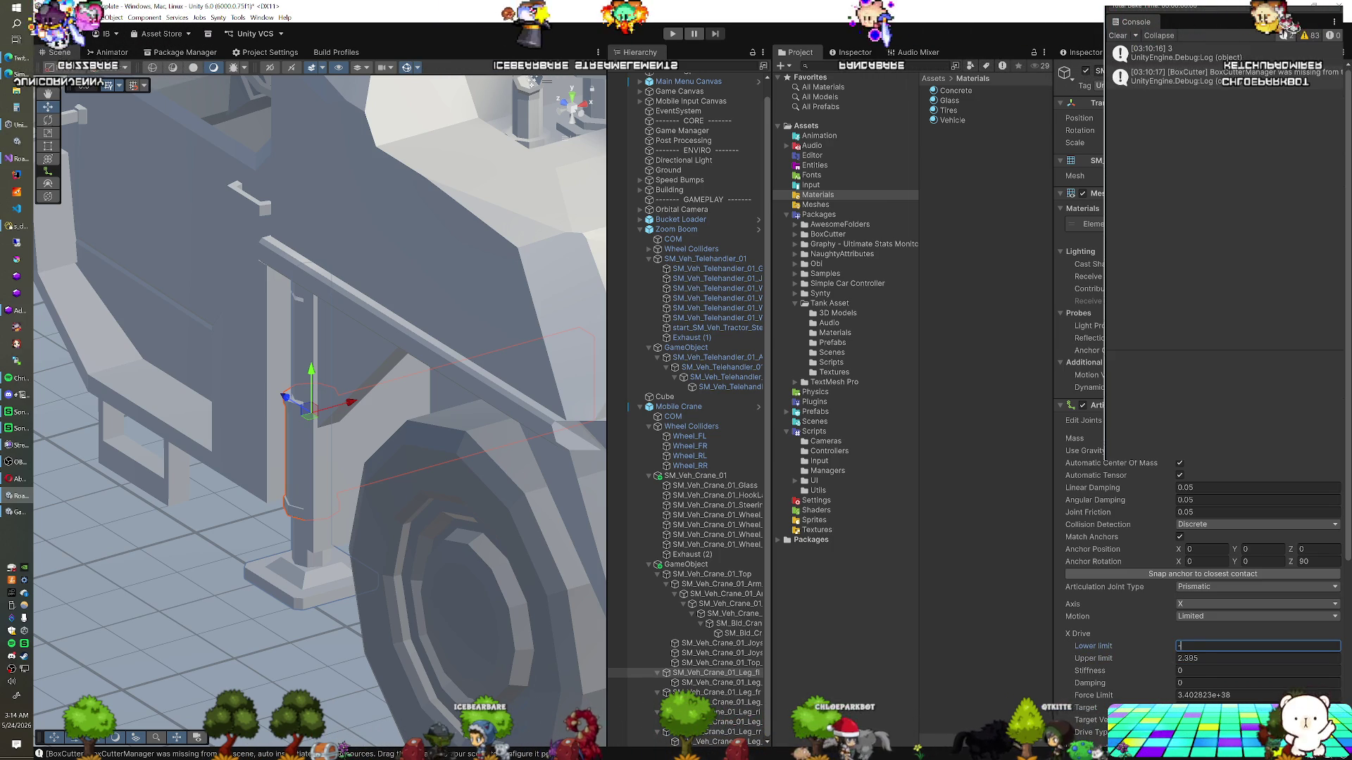
type("4")
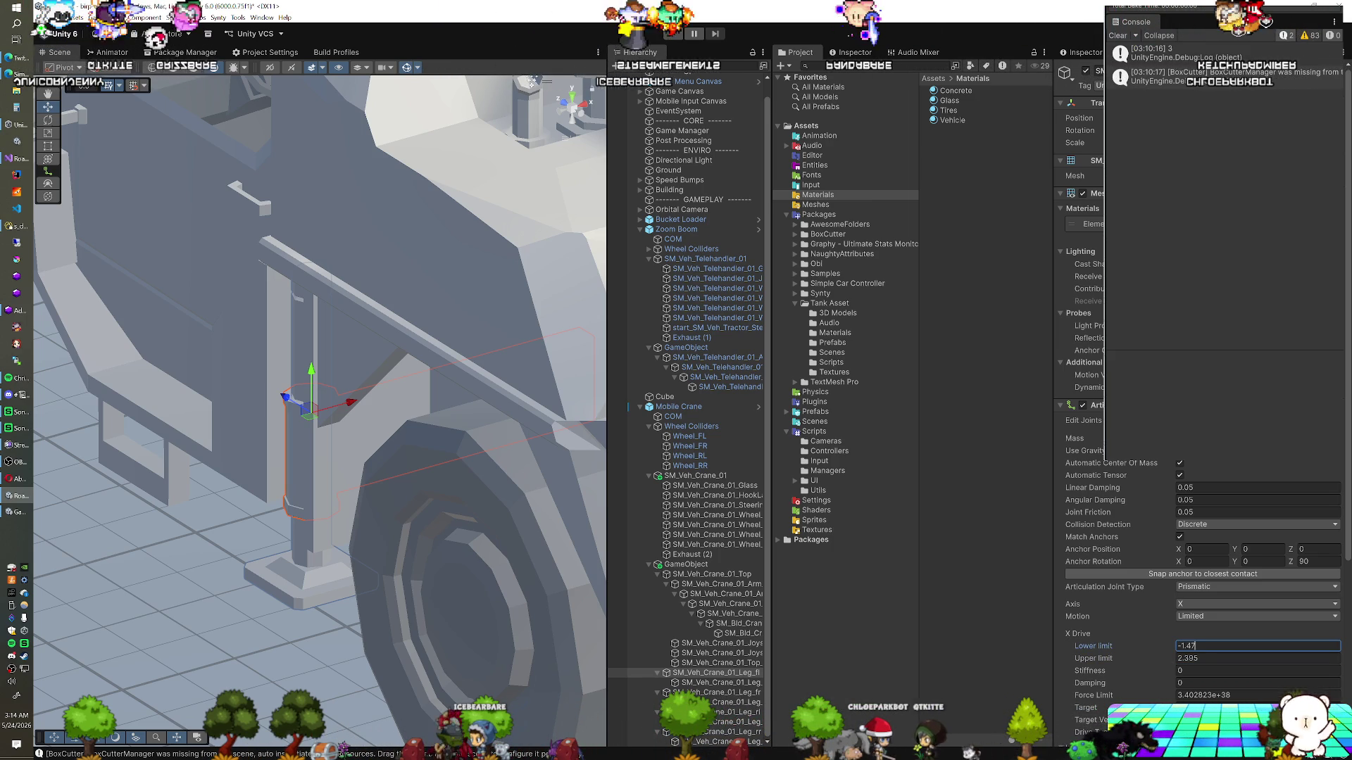
scroll(1240, 590, "down", 2)
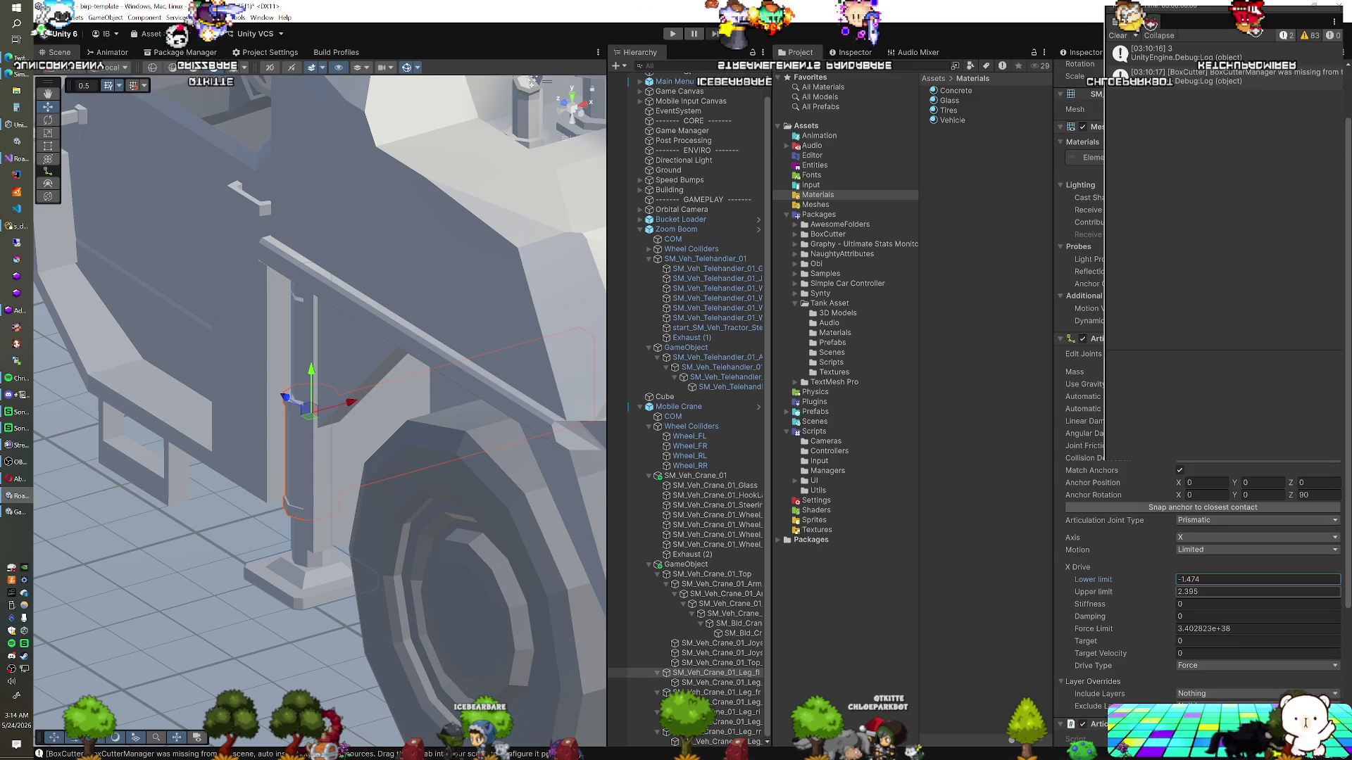
left_click(1209, 667)
left_click(1212, 700)
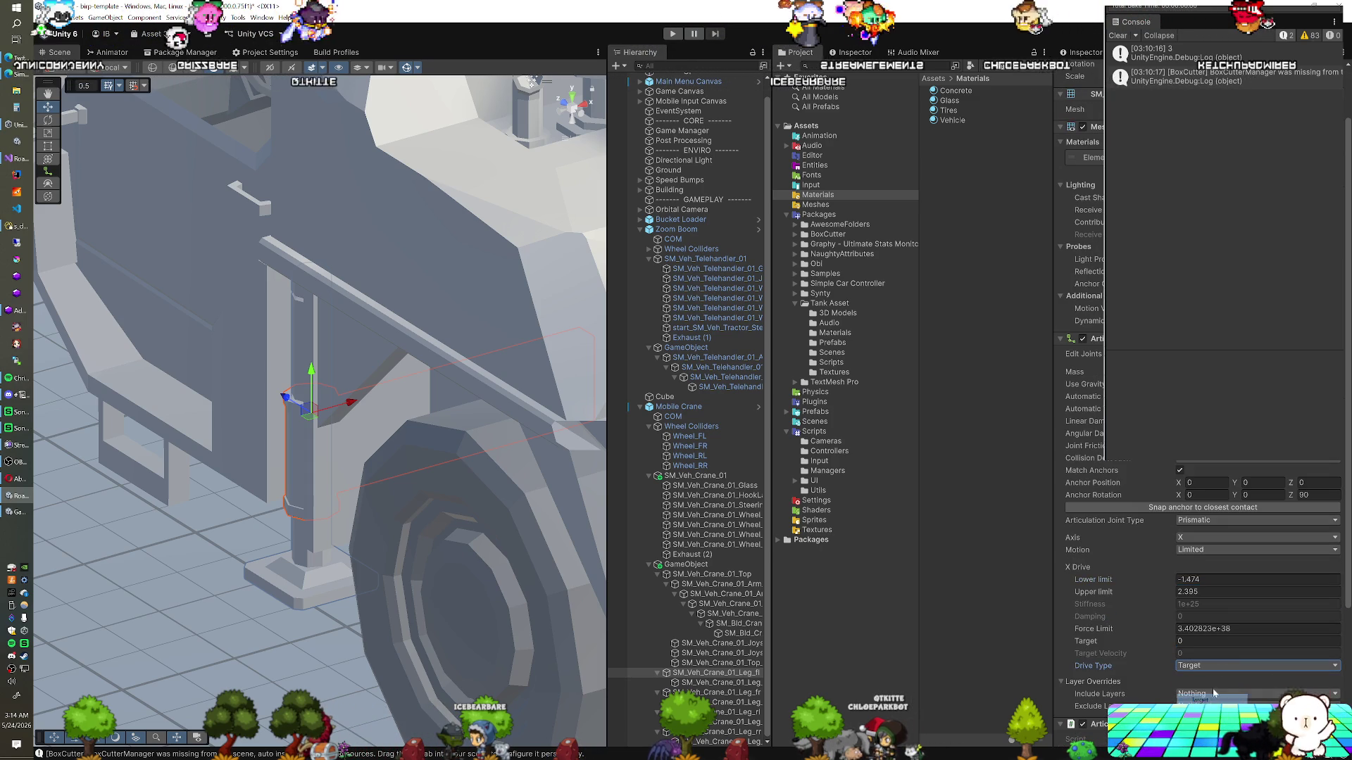
scroll(1201, 423, "down", 1)
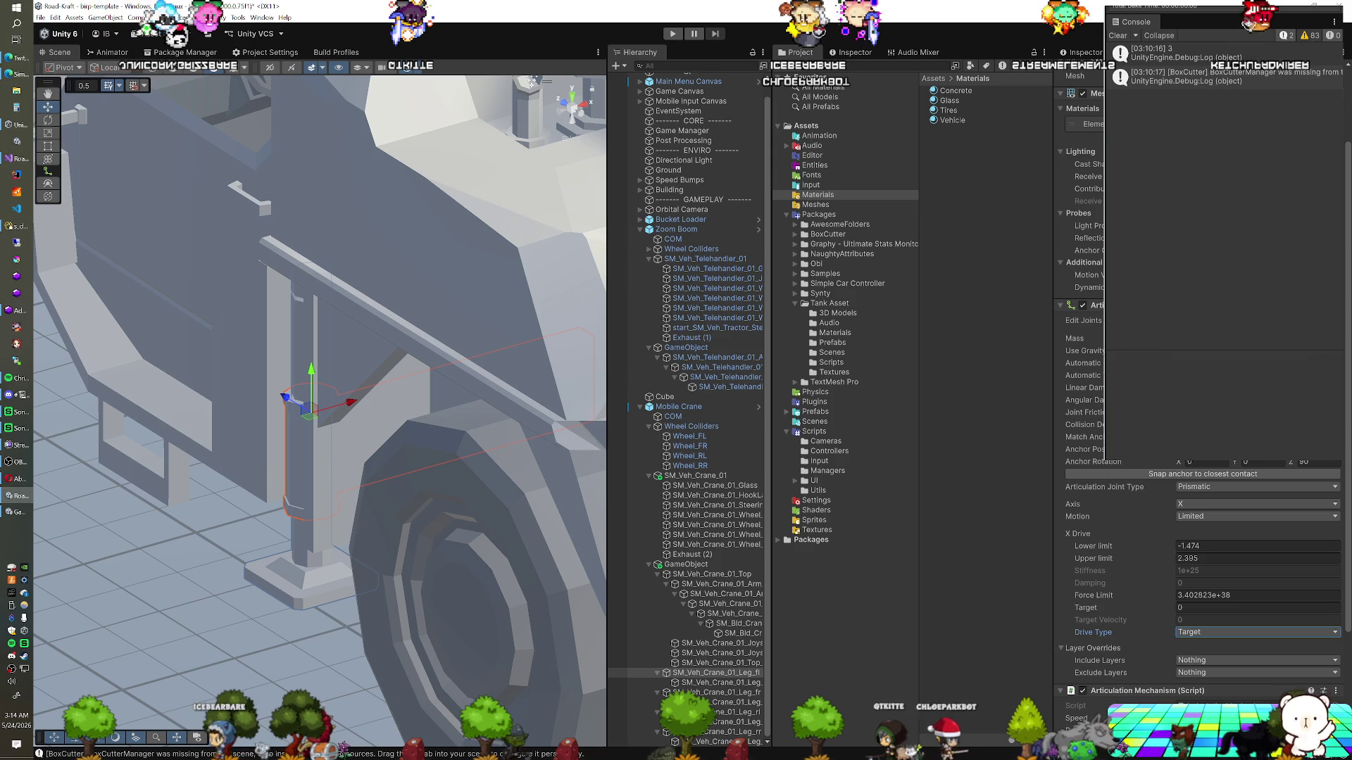
scroll(1201, 493, "up", 3)
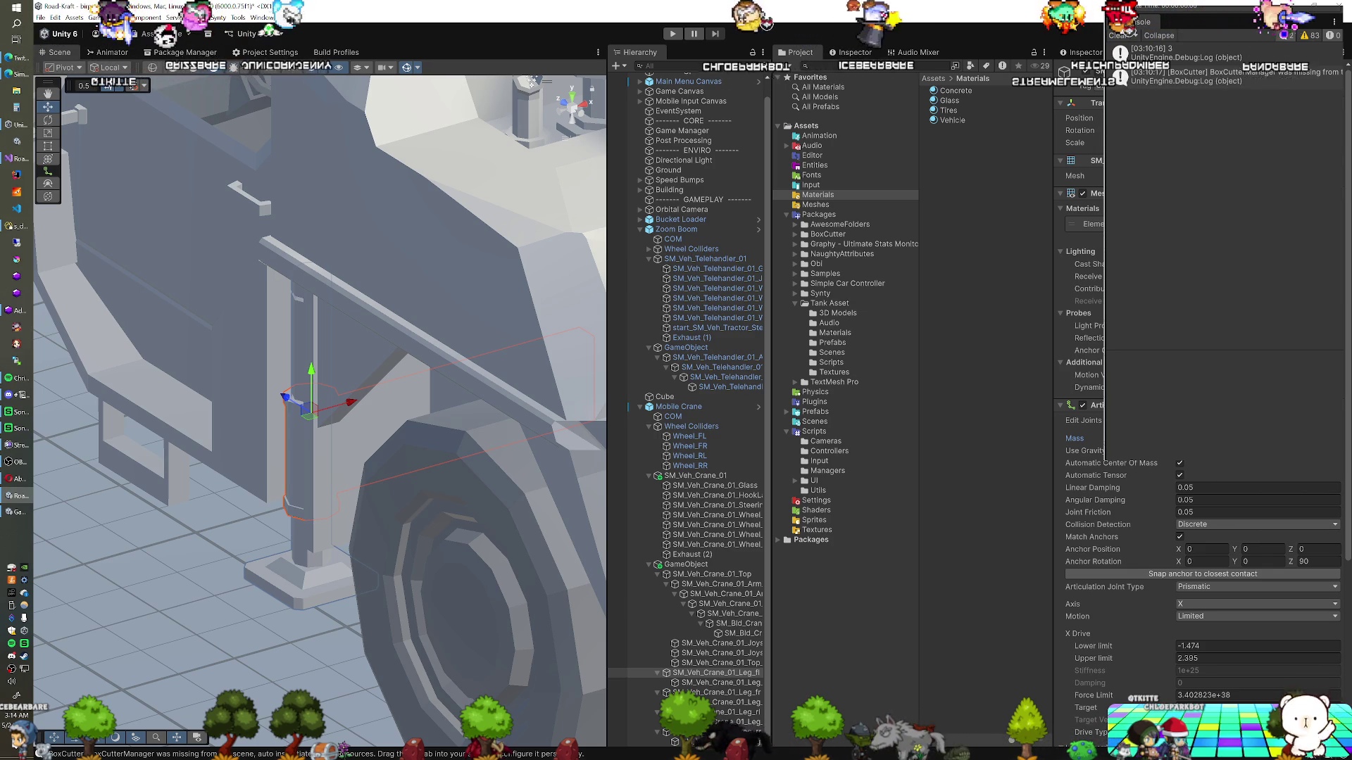
scroll(1126, 437, "down", 5)
Set the leg mechanism's Speed to 1, its Action Name to 'Mechanism 2', and enter Play mode
scroll(1197, 422, "down", 2)
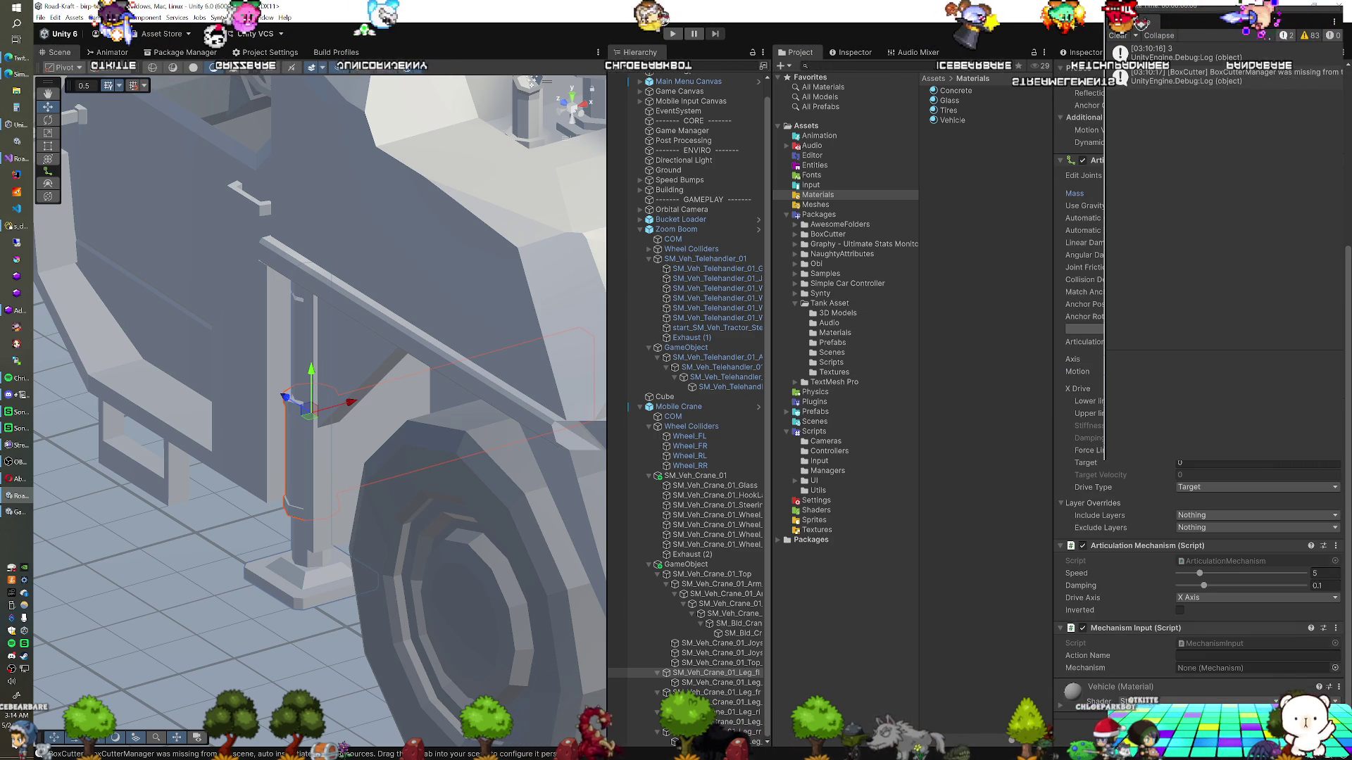
left_click(1324, 573)
type("1")
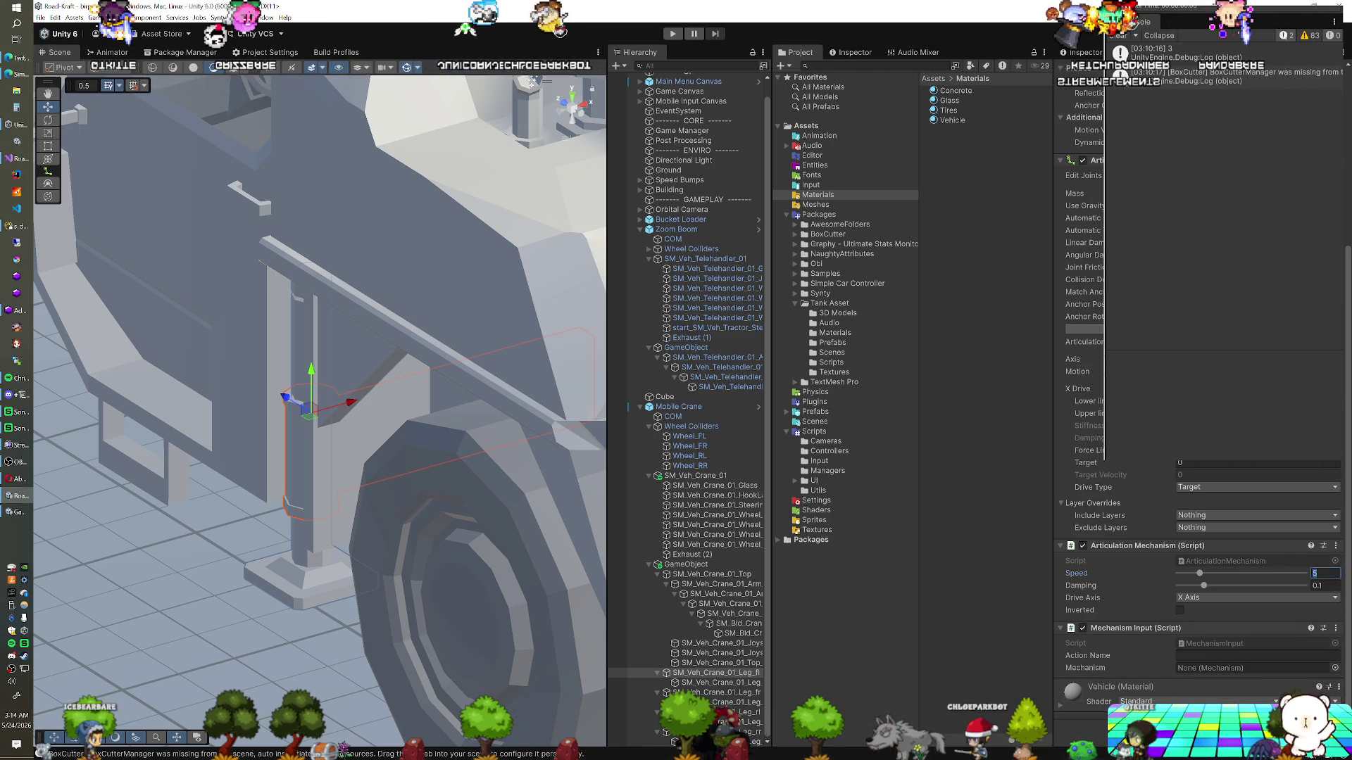
left_click(1256, 656)
type("Mechanism")
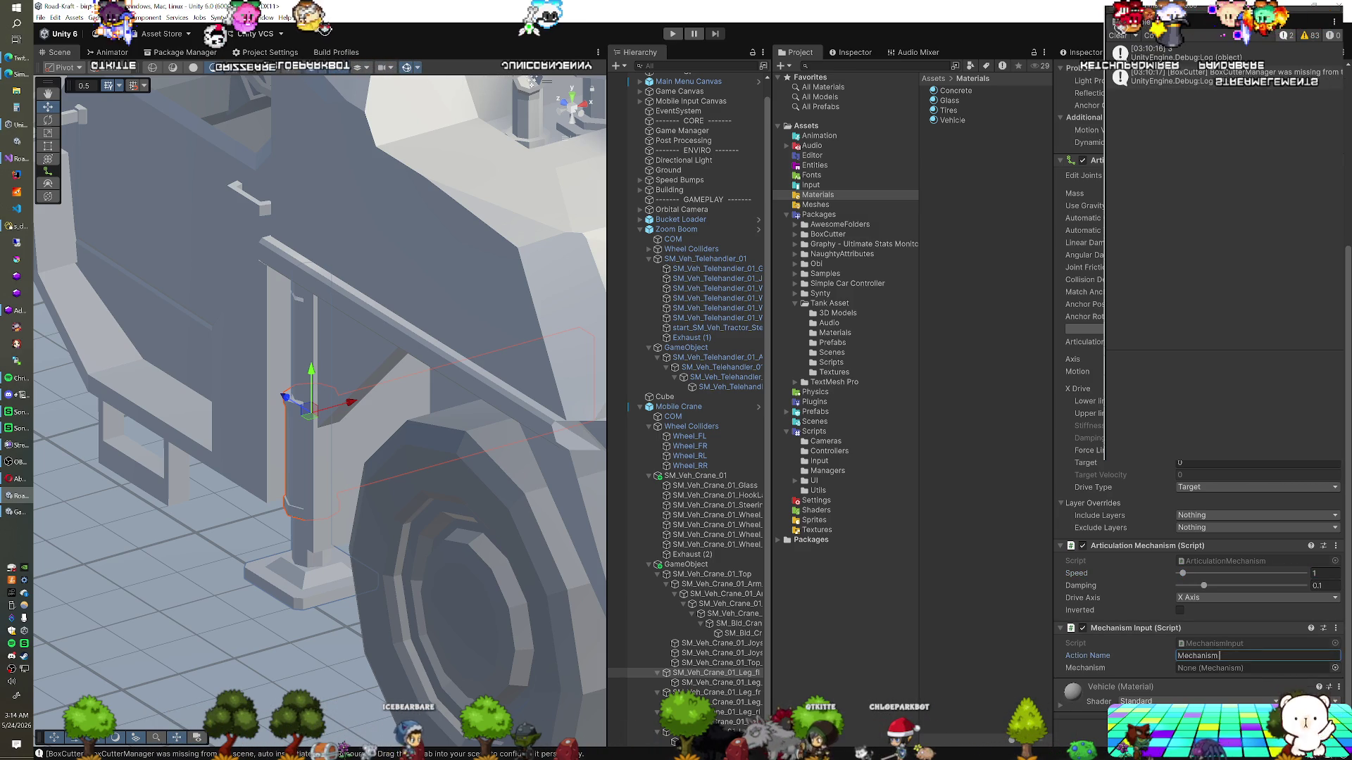
type("2")
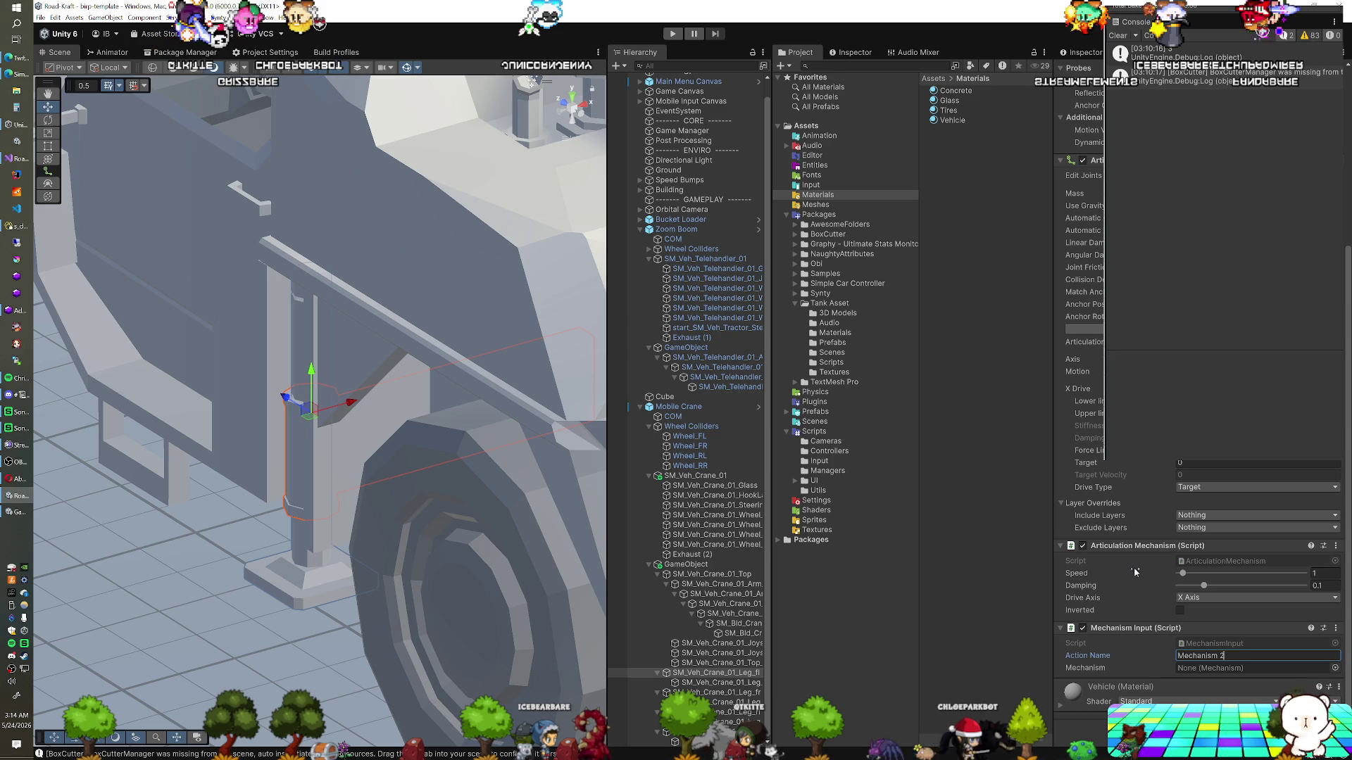
scroll(1134, 567, "up", 2)
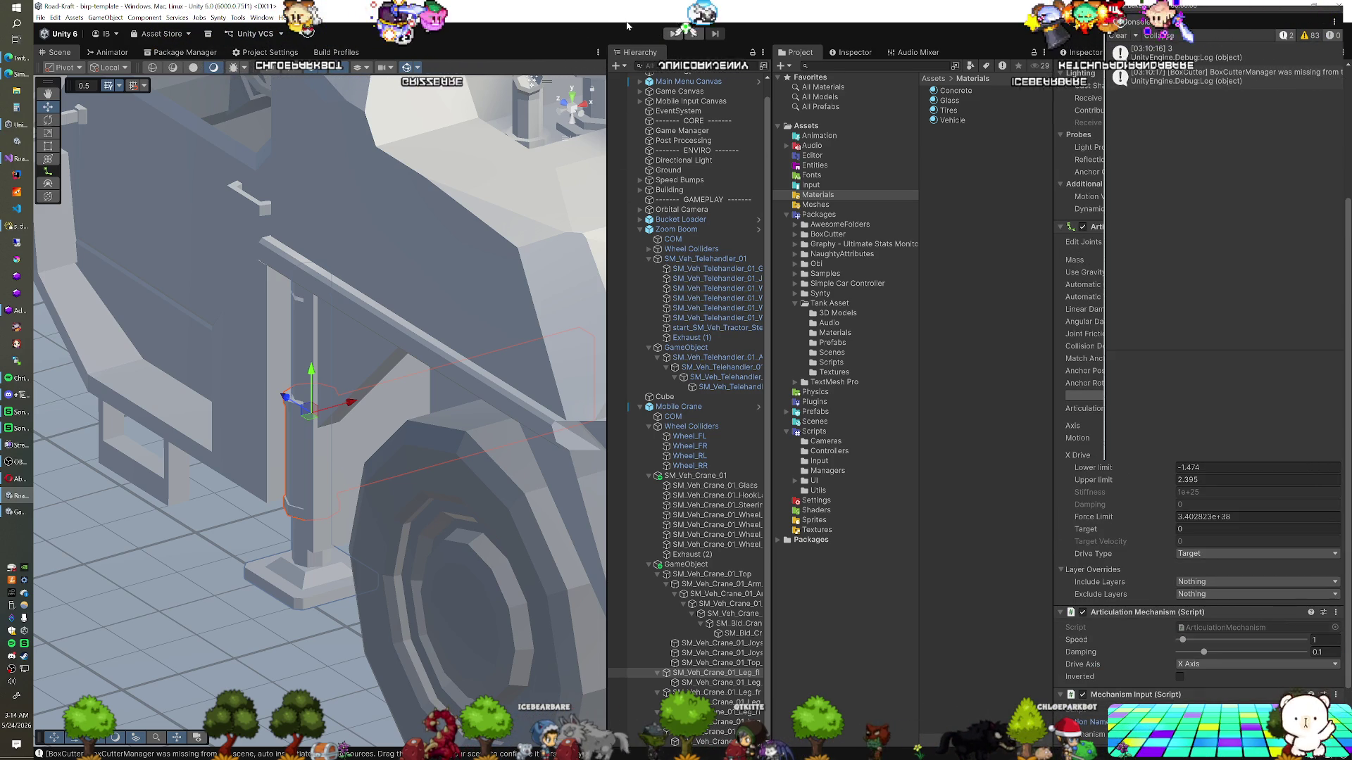
left_click(673, 34)
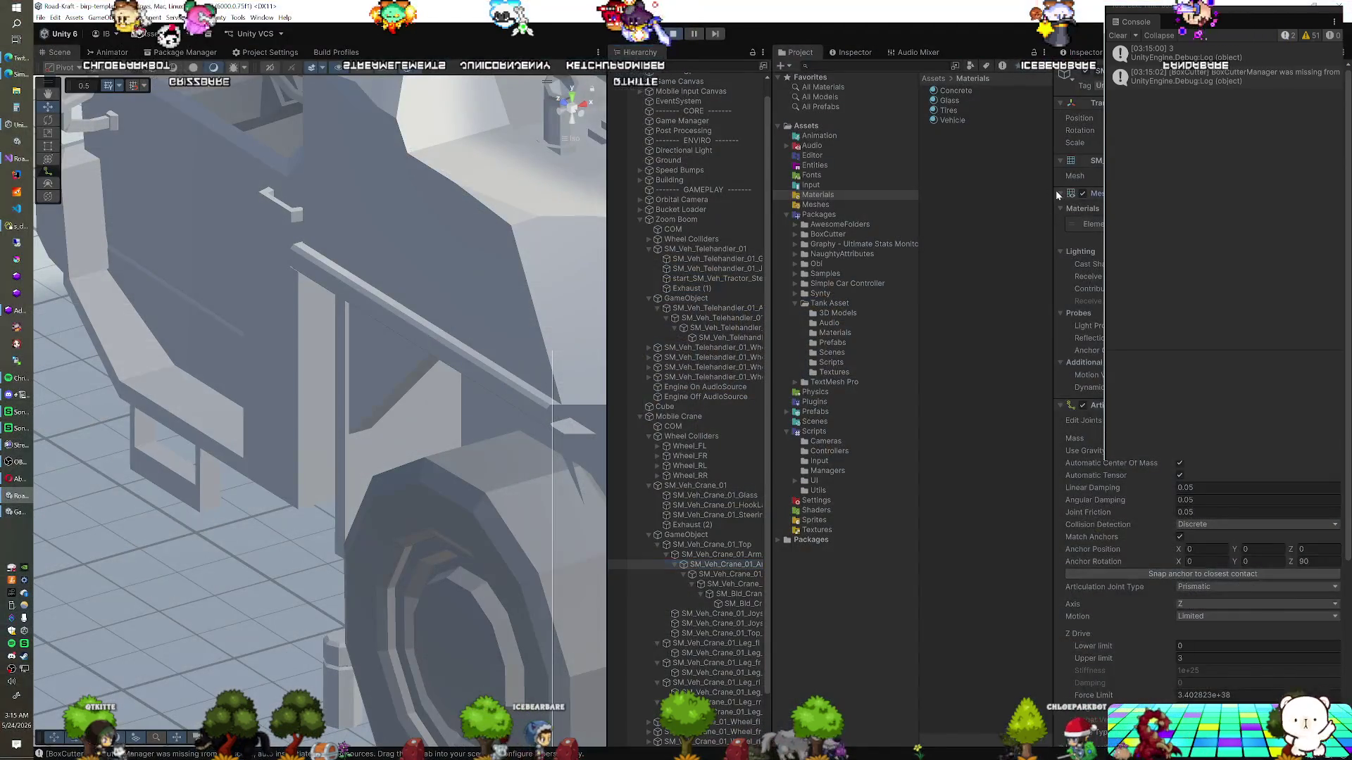
After the playtest, collapse the Mesh Renderer foldout in the Inspector
left_click(1060, 194)
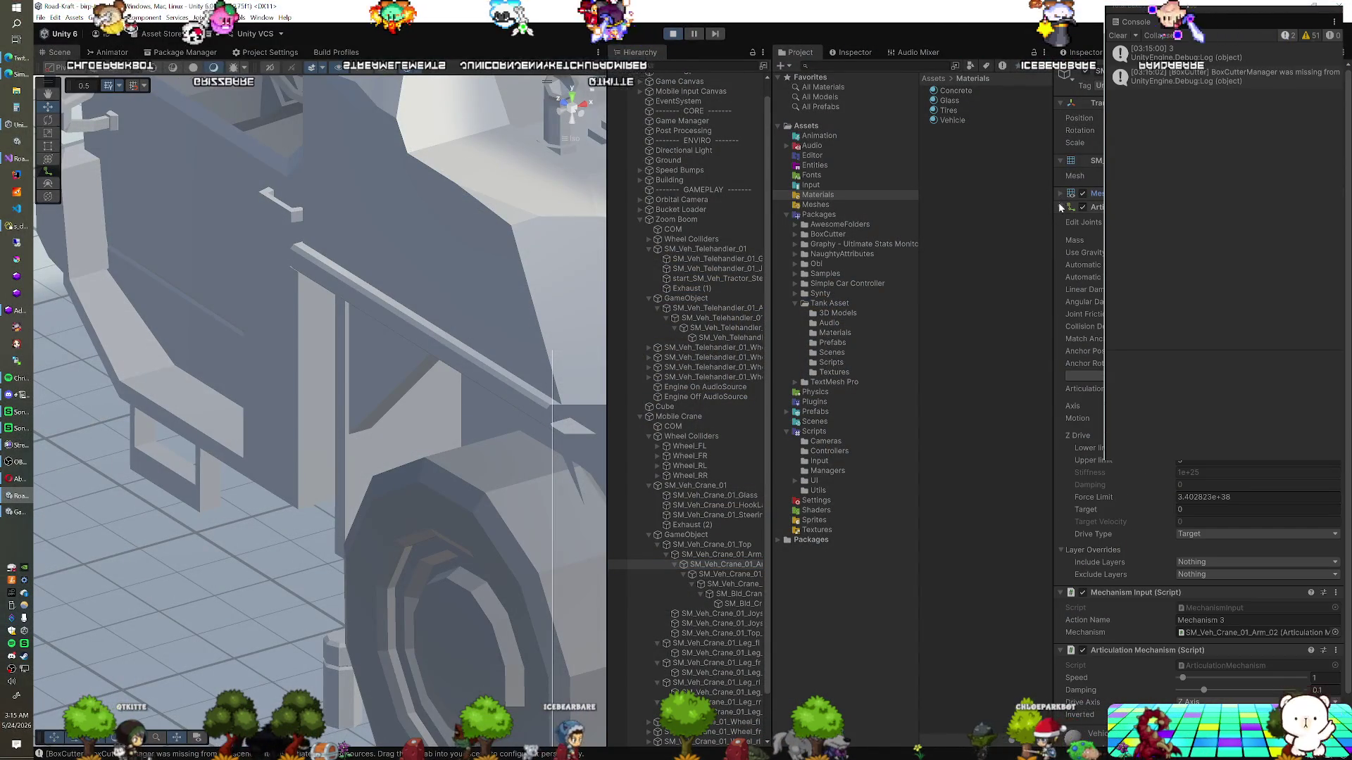
Collapse the Articulation Body foldout and select the crane's outrigger leg in the Hierarchy
left_click(1059, 206)
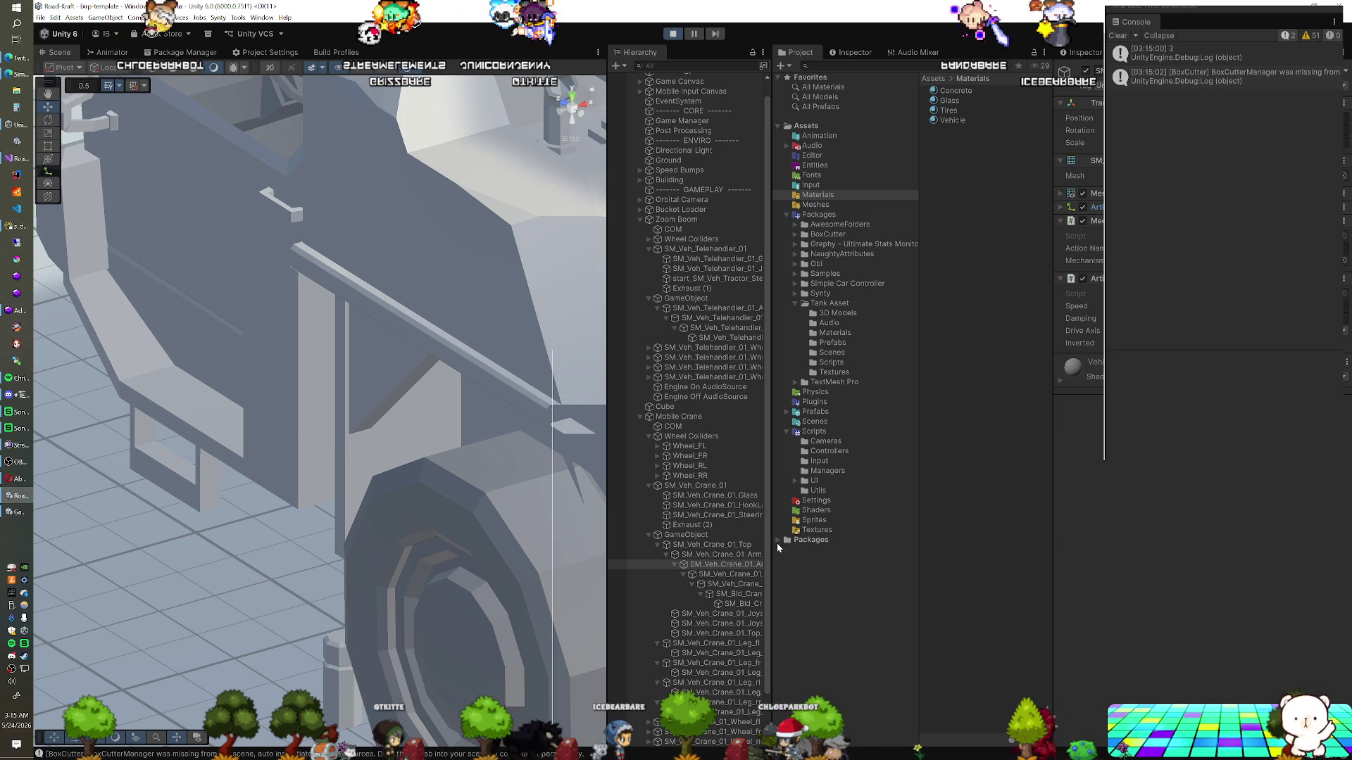
left_click(736, 555)
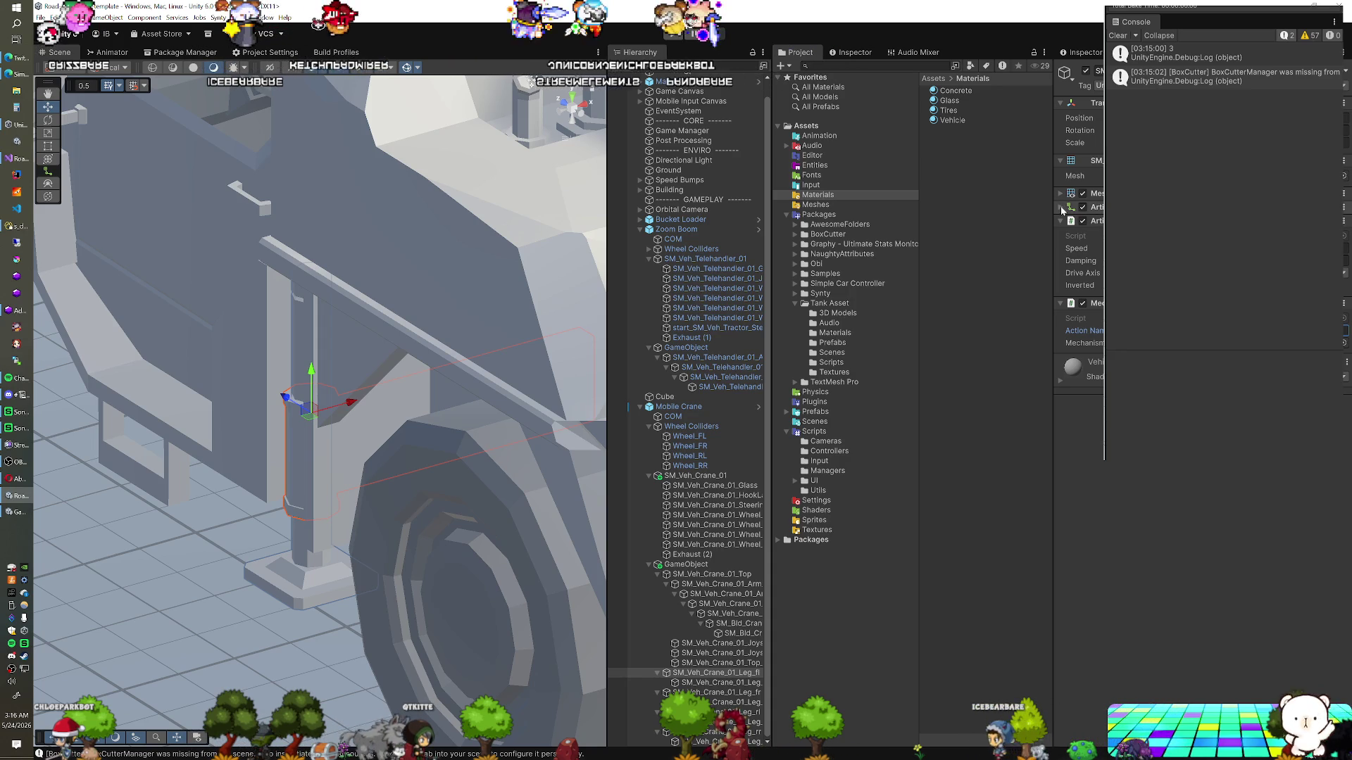
Expand Articulation Body, set the prismatic Axis to Z, and set the mechanism's Drive Axis to Z Axis
left_click(1060, 206)
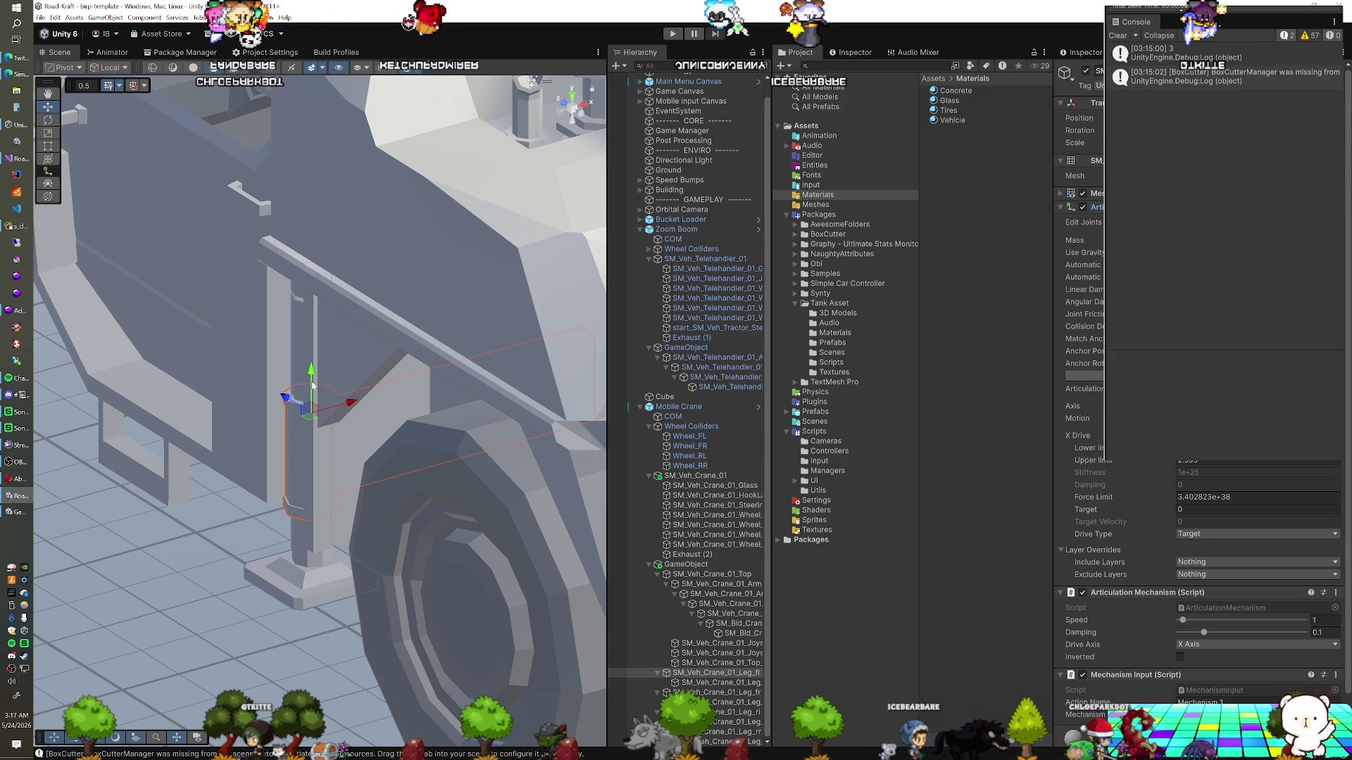
left_click(1200, 472)
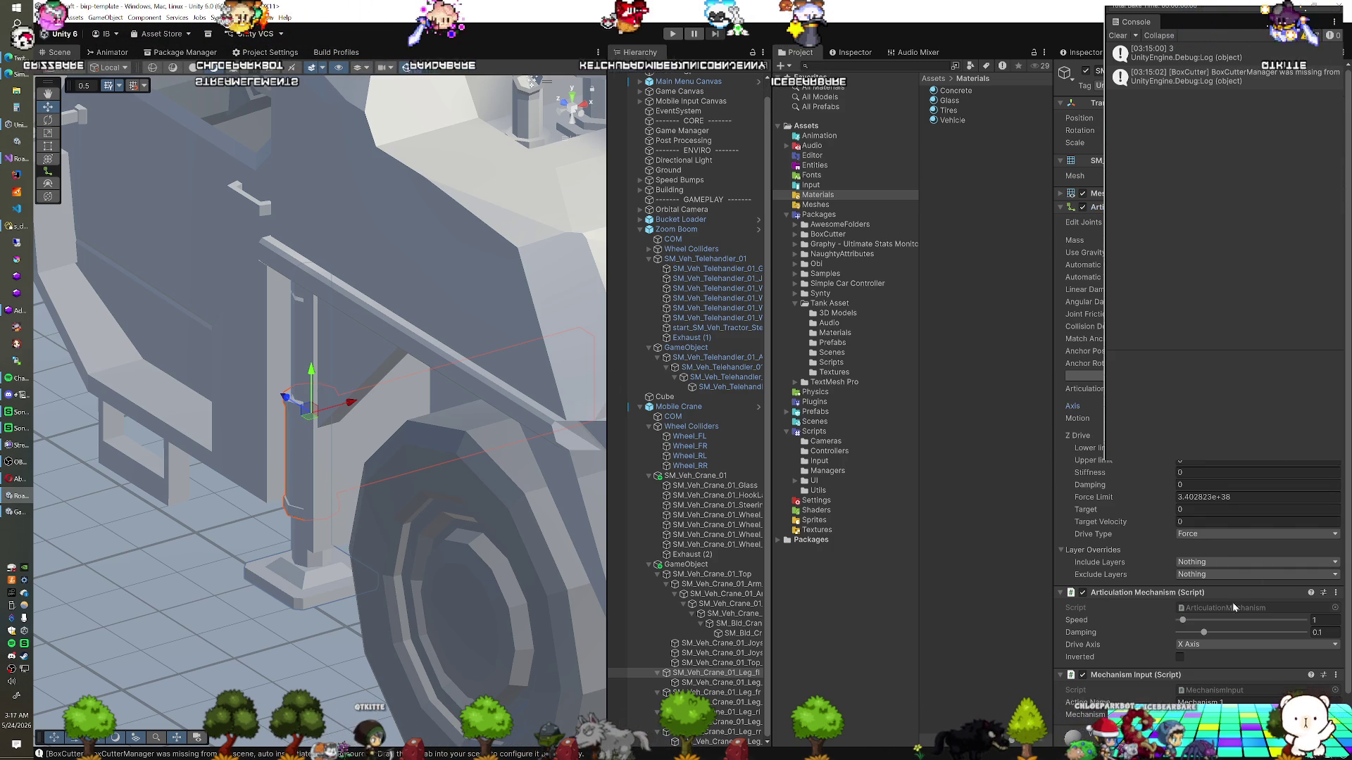
left_click(1232, 644)
left_click(1197, 675)
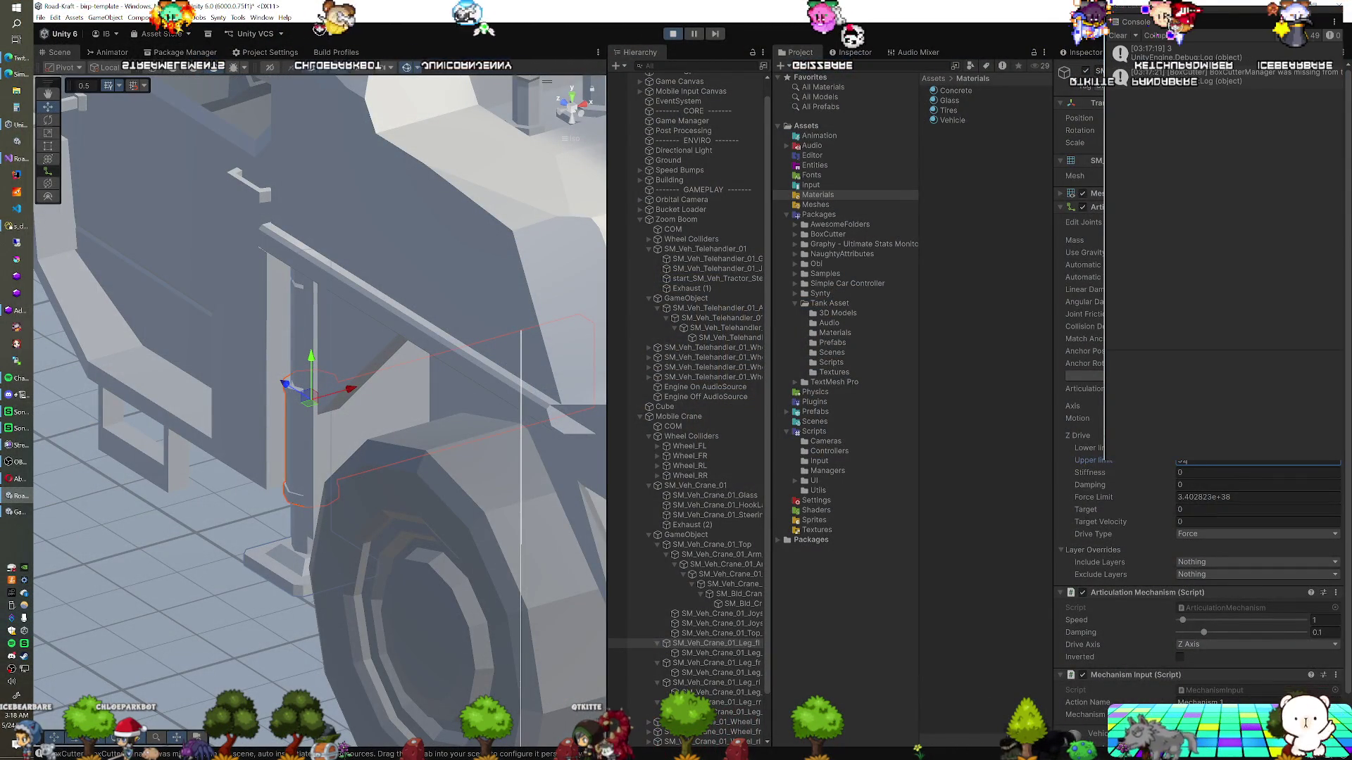
Edit the leg's Upper limit and set its drive type back to Target
key("BackSpace")
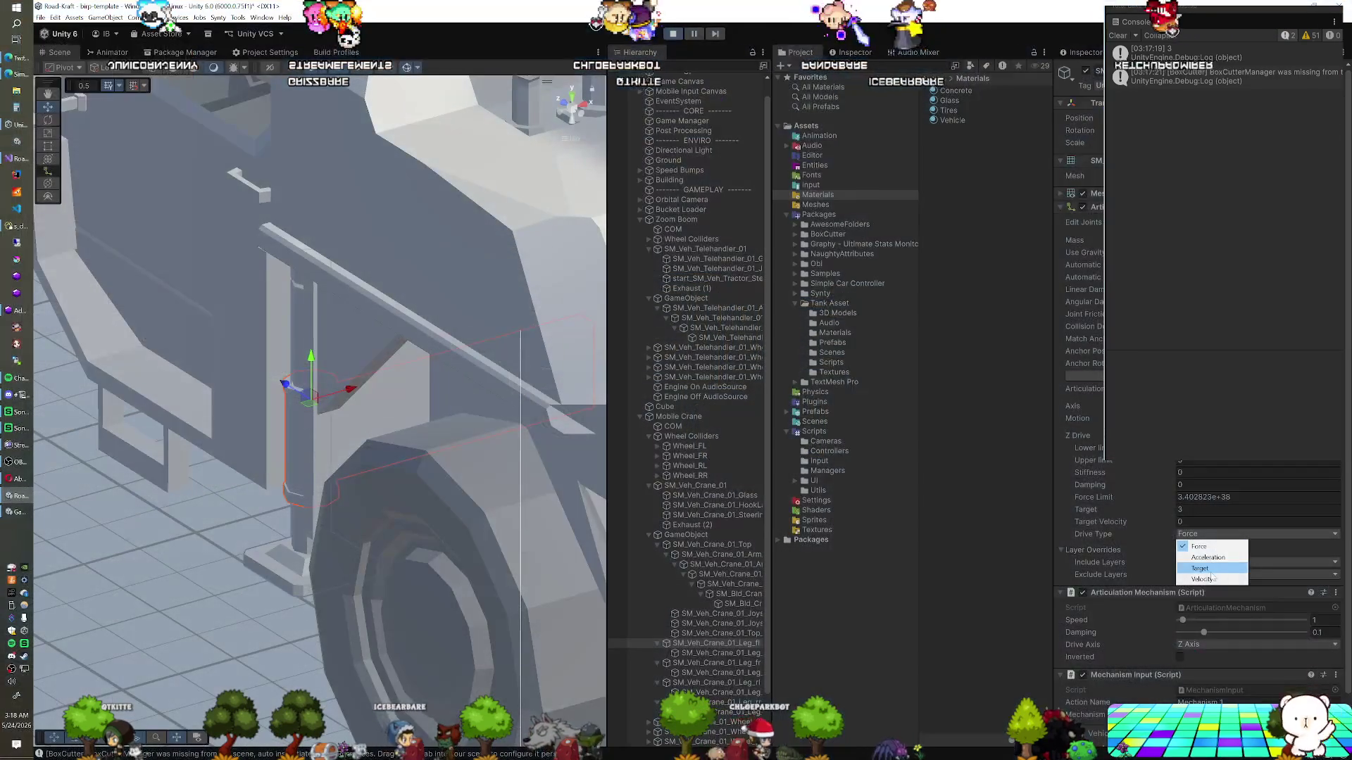
left_click(1205, 569)
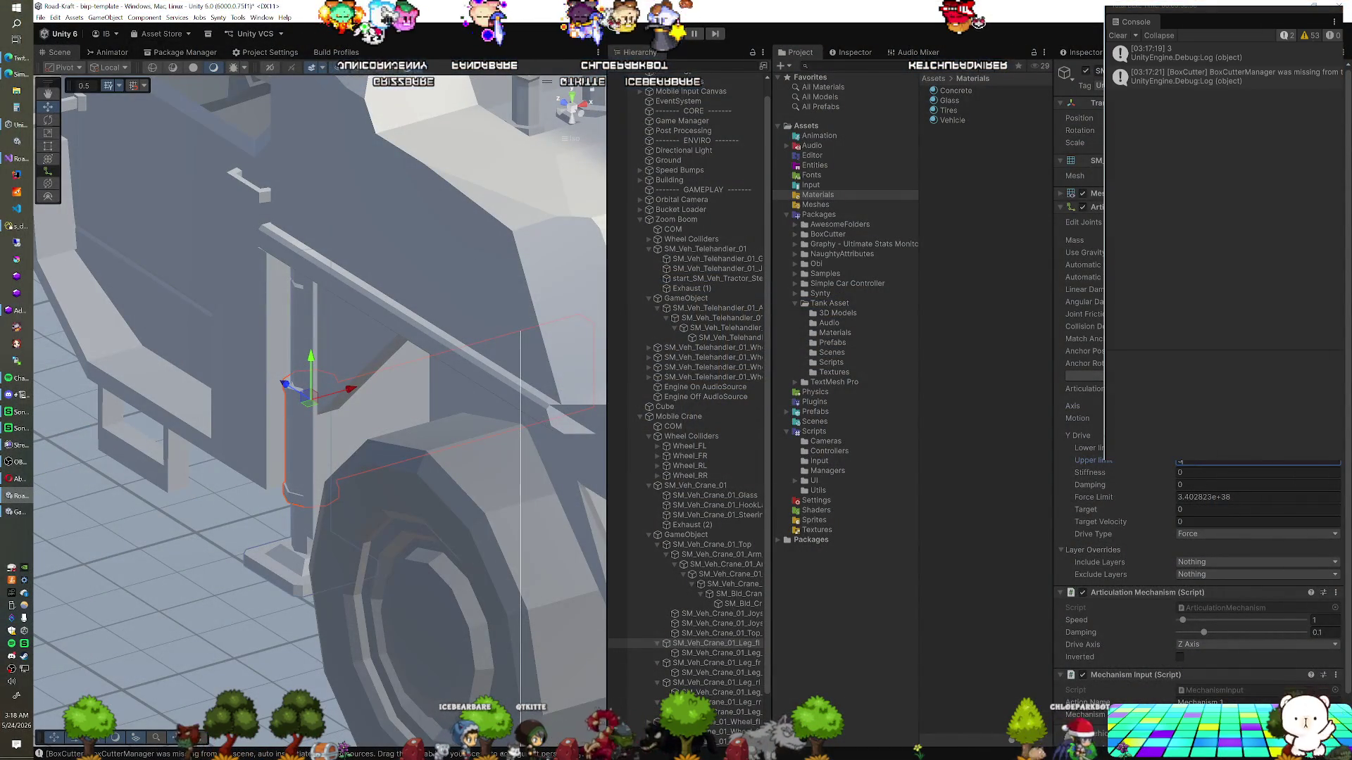
Change the outrigger leg's Z drive type to Target, aiming at about 0.33
left_click(1192, 534)
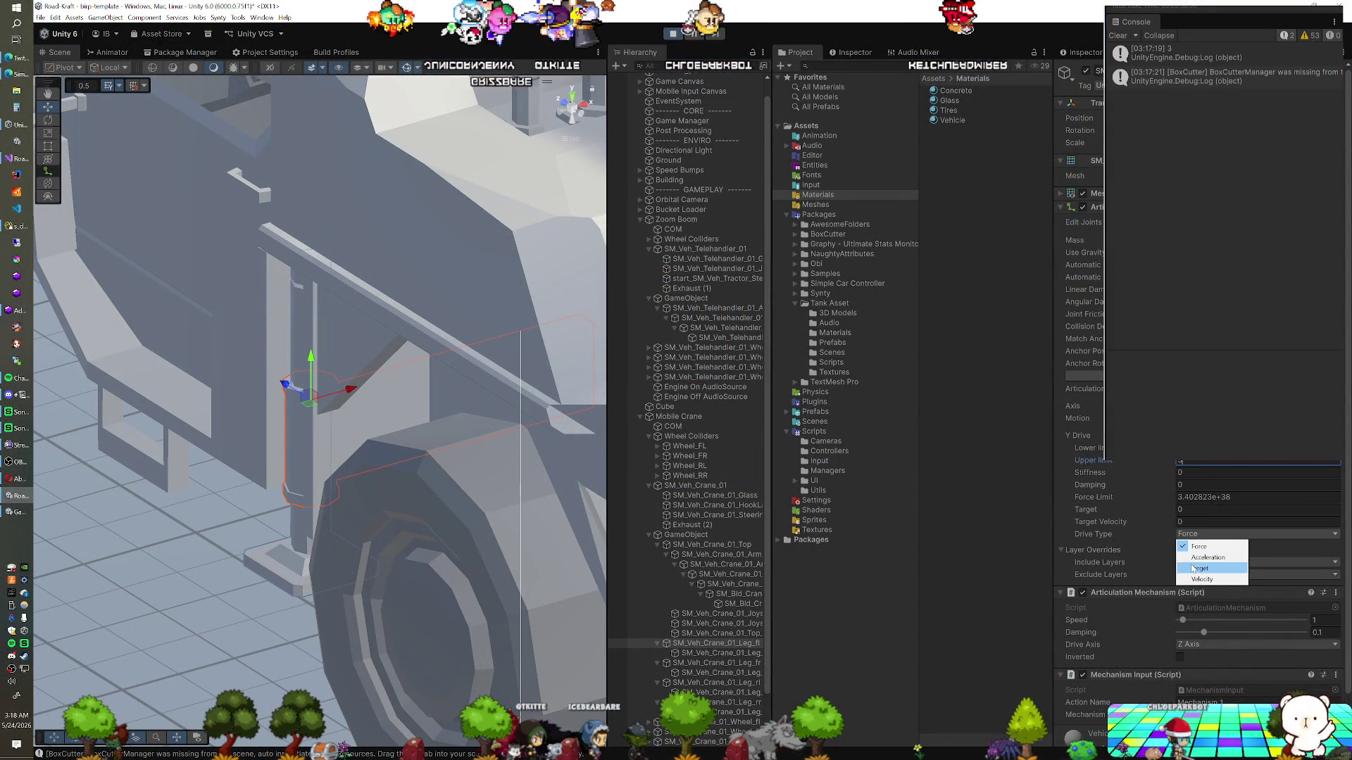
left_click(1192, 569)
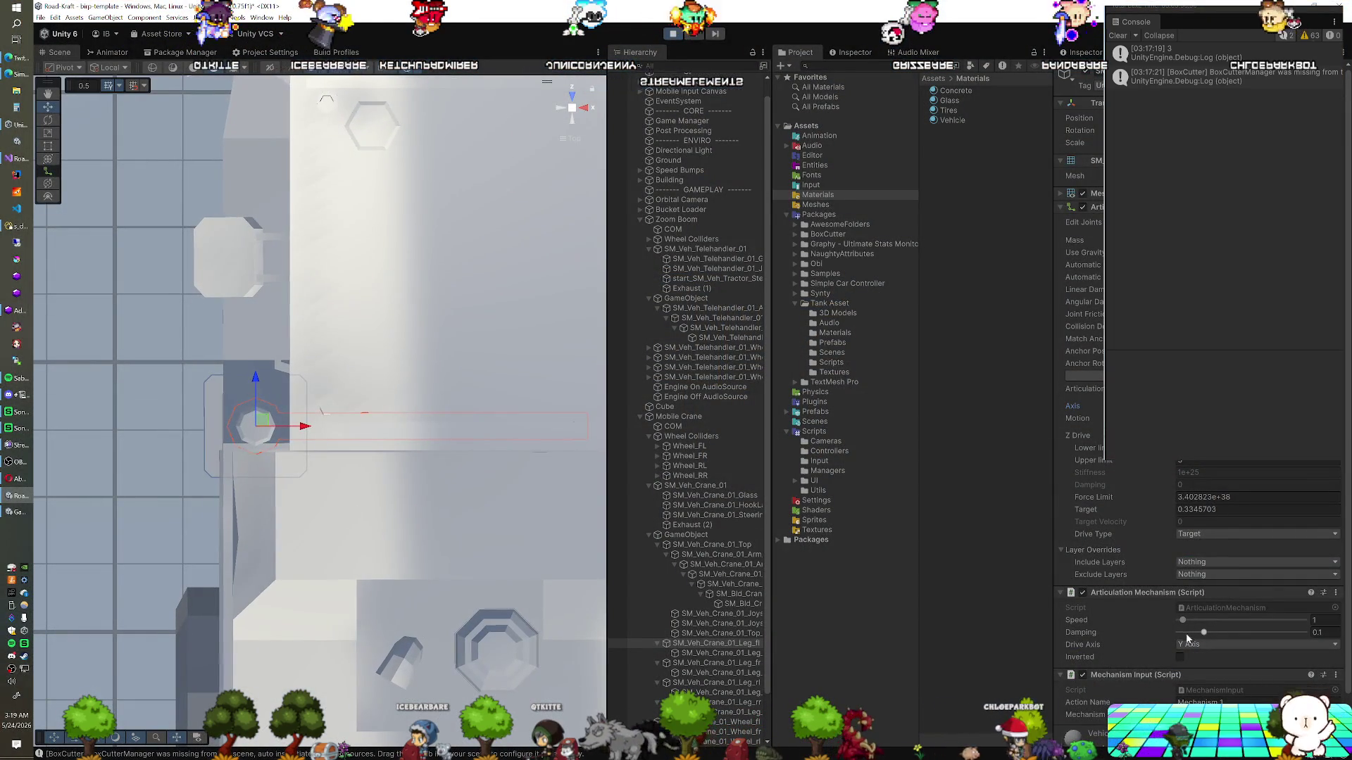
Try X and Z as the Articulation Mechanism's drive axis, settling on Z Axis
left_click(1197, 678)
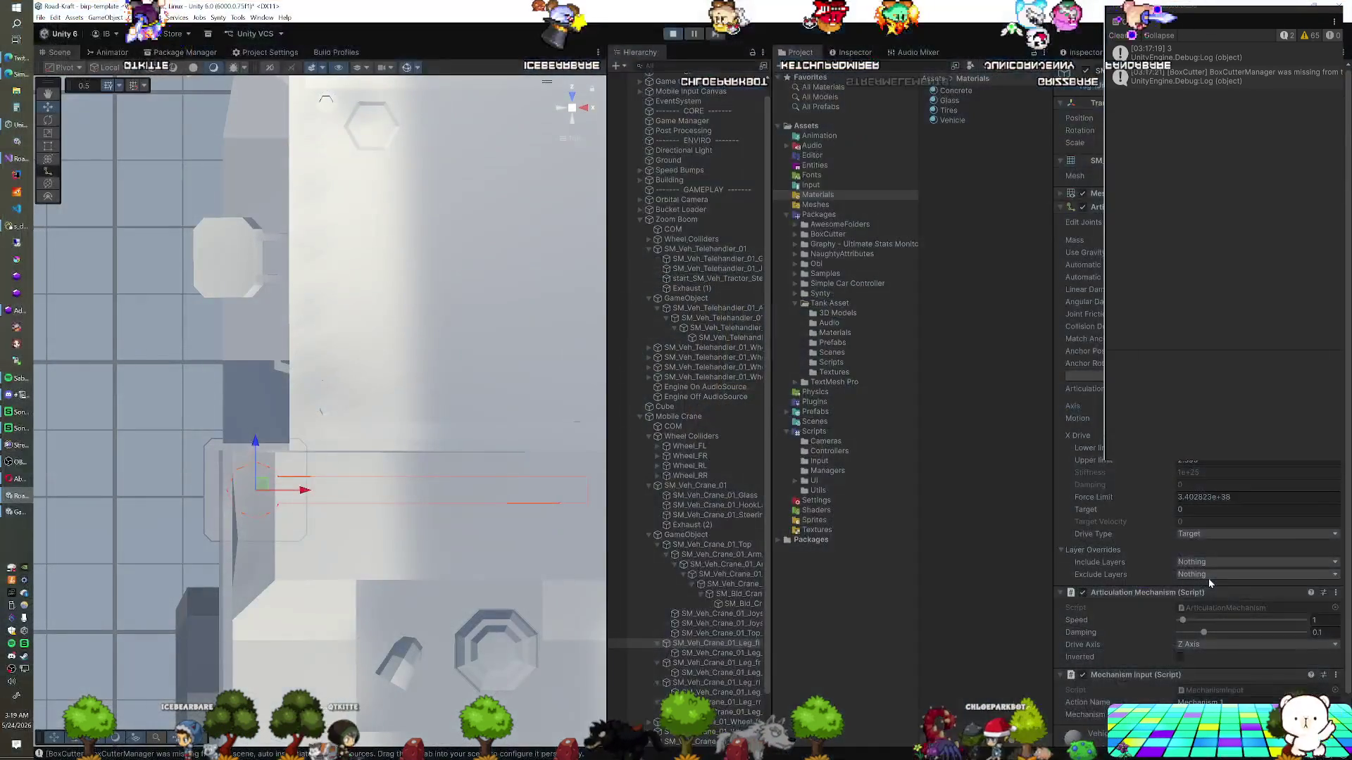
left_click(1197, 645)
left_click(1199, 657)
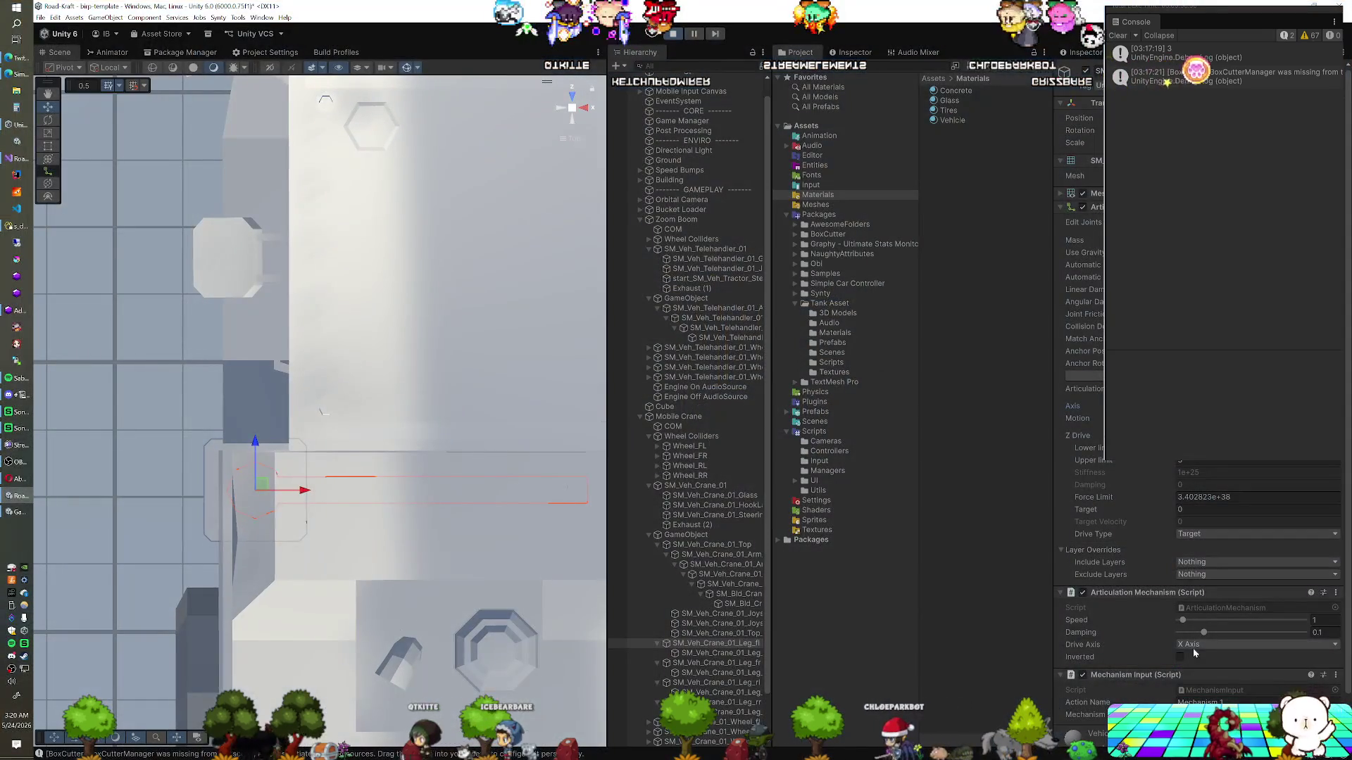
left_click(1194, 644)
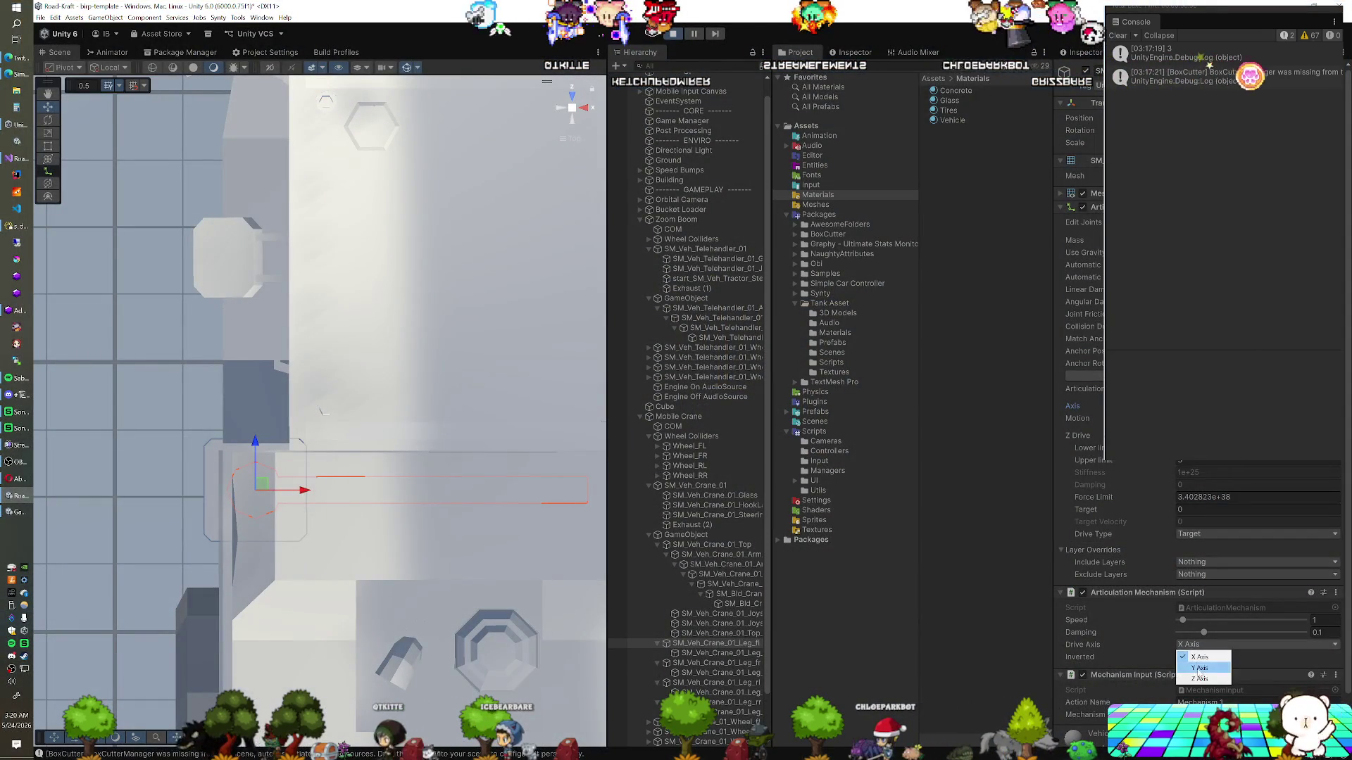
left_click(1197, 671)
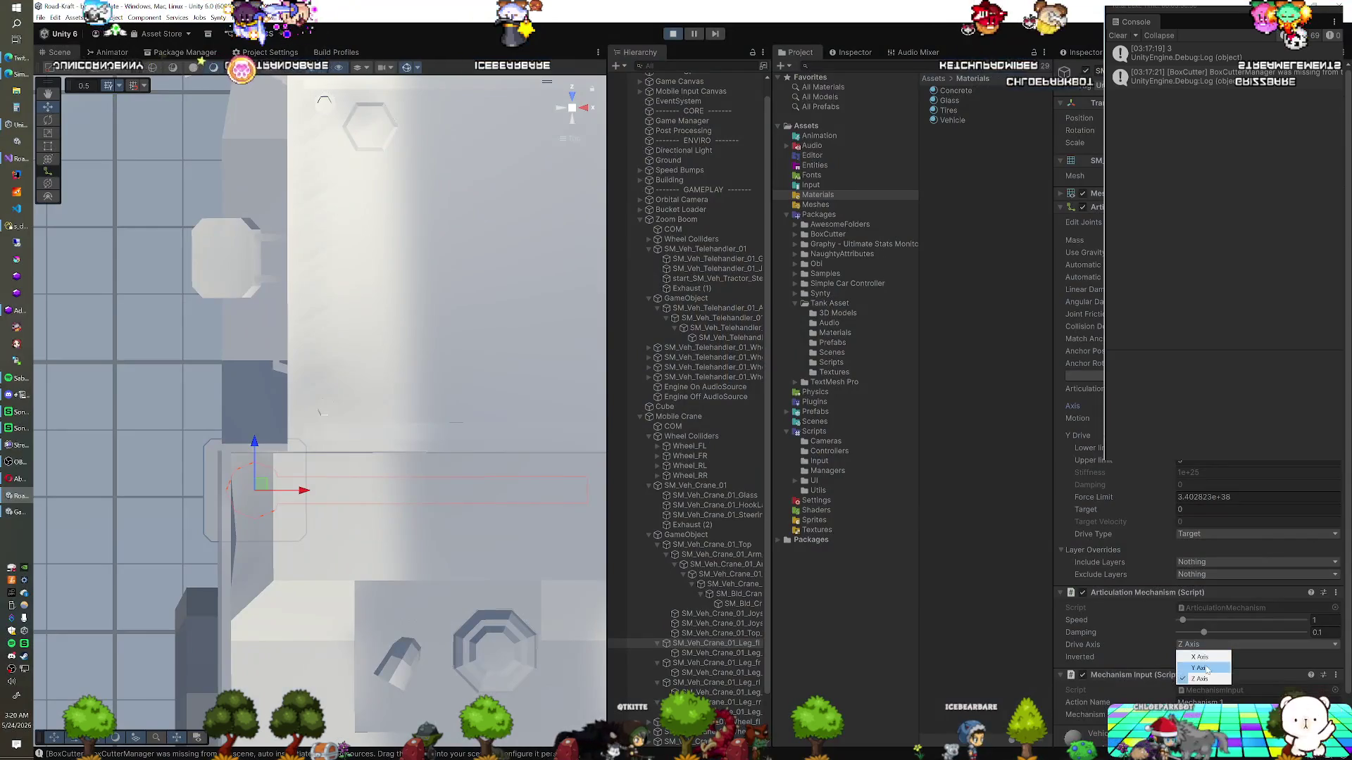
Switch the mechanism's drive axis to Y Axis during the playtest
left_click(1207, 669)
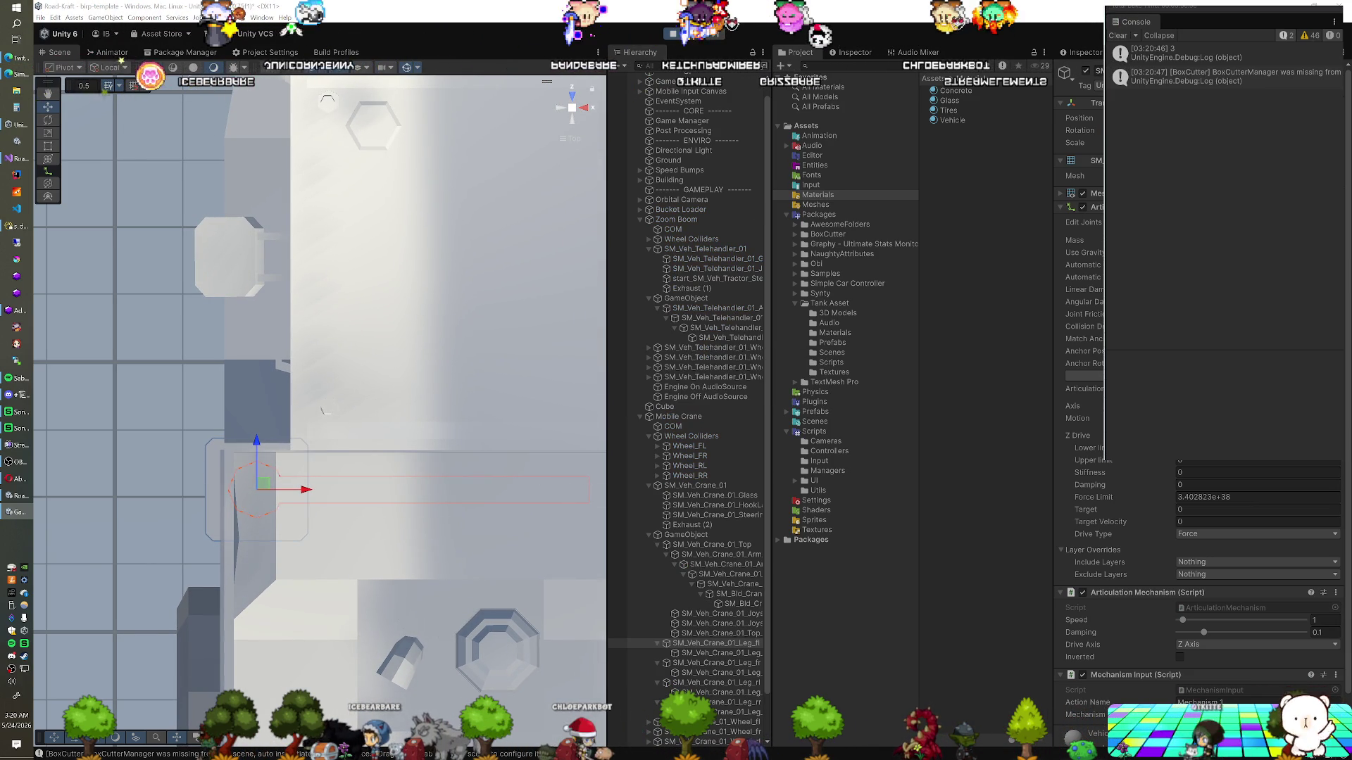
Orbit the Scene view to see the outrigger leg in perspective
left_click_drag(319, 406, 348, 493)
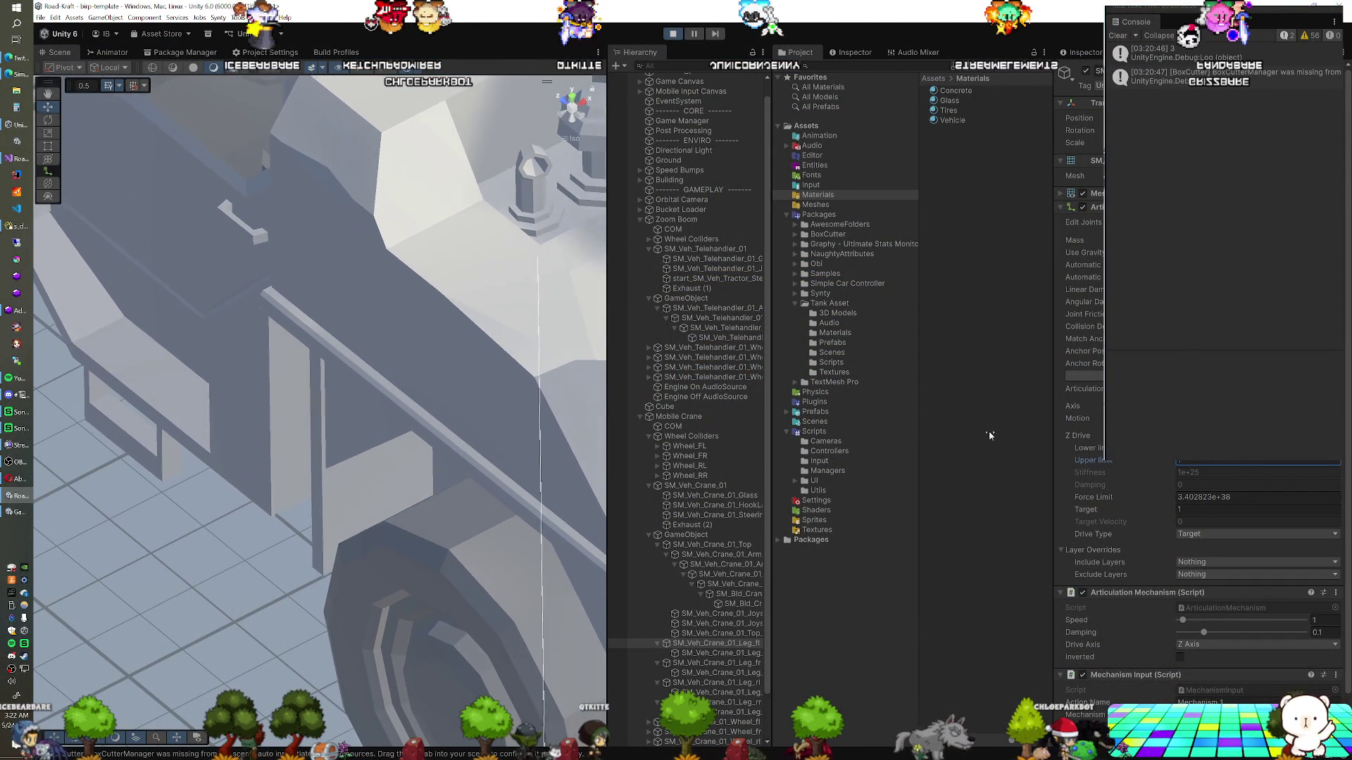
Zoom out and orbit to look straight down on the whole mobile crane
scroll(433, 498, "down", 8)
scroll(433, 465, "down", 5)
mouse_move(429, 493)
left_mouse_down()
mouse_move(380, 542)
mouse_move(306, 581)
left_mouse_up()
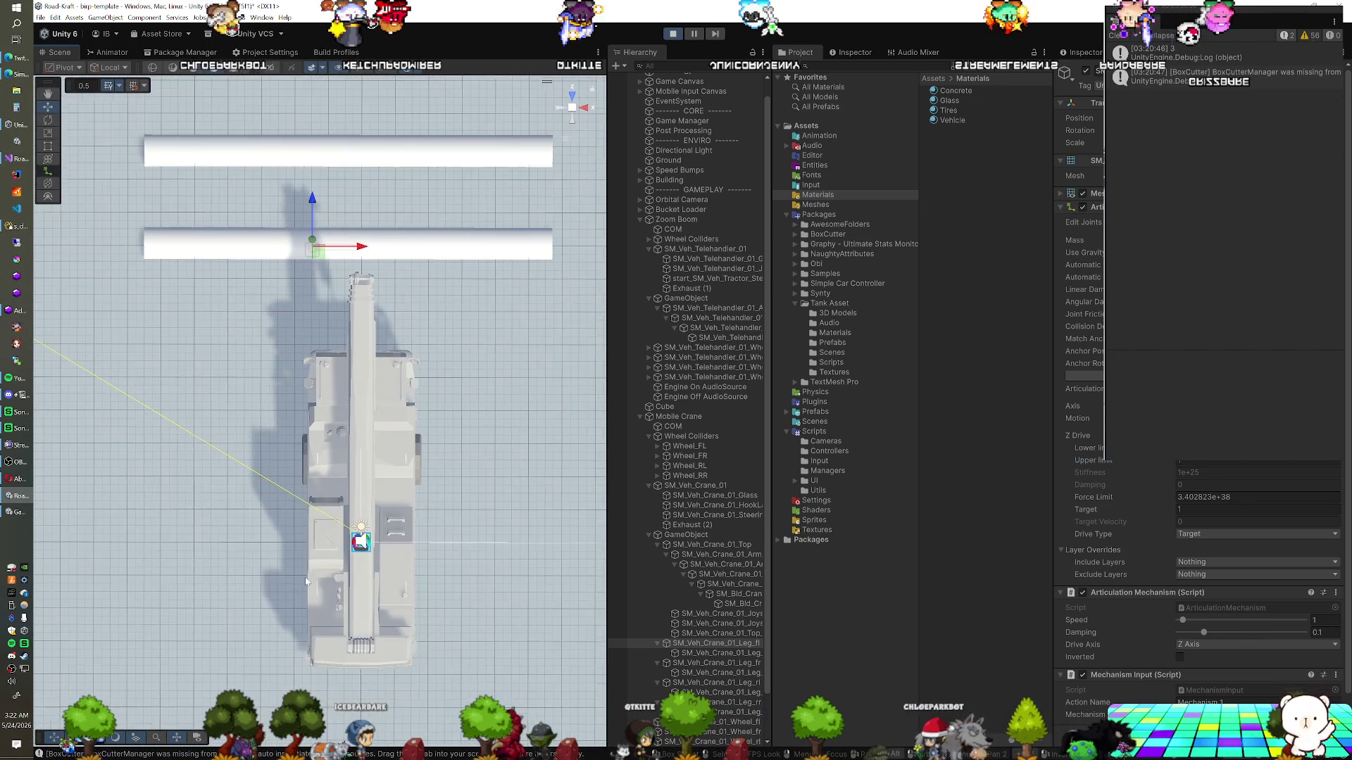
scroll(306, 580, "down", 1)
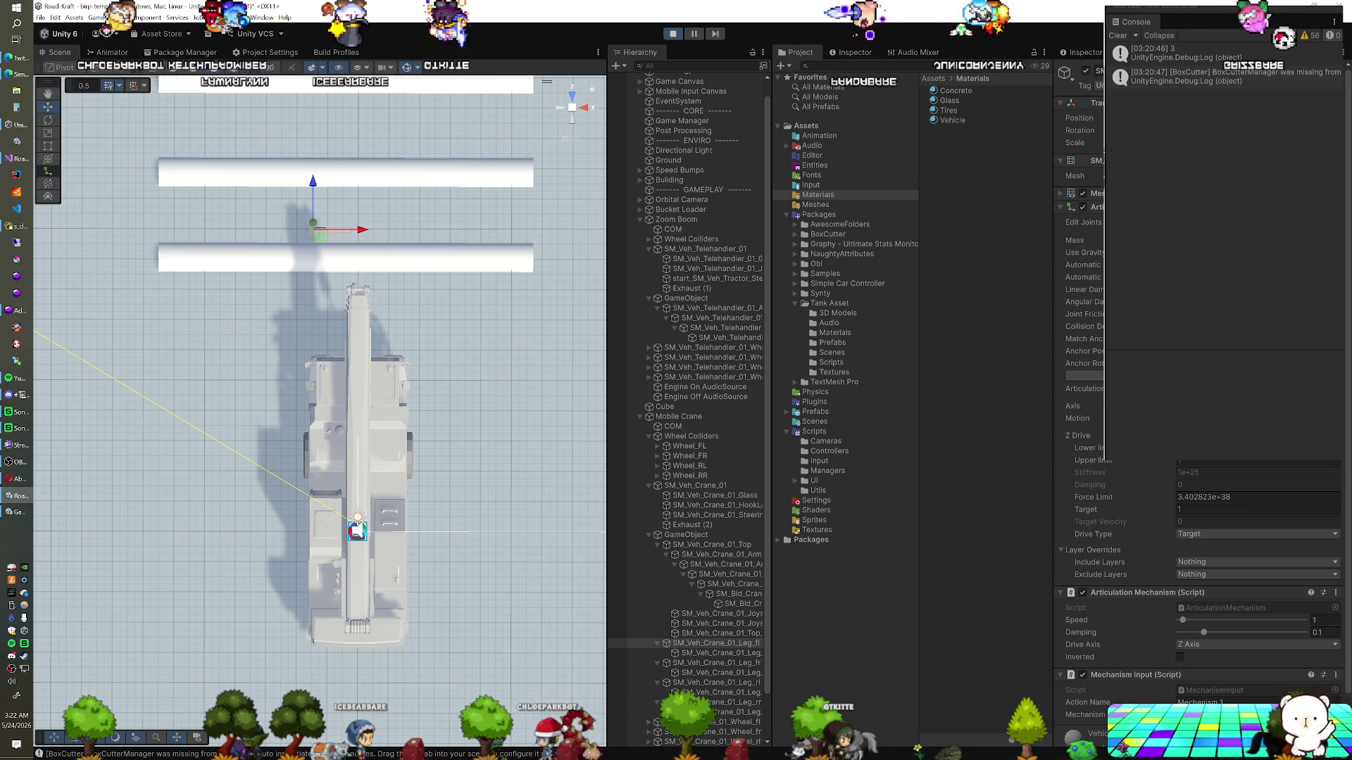
key("z")
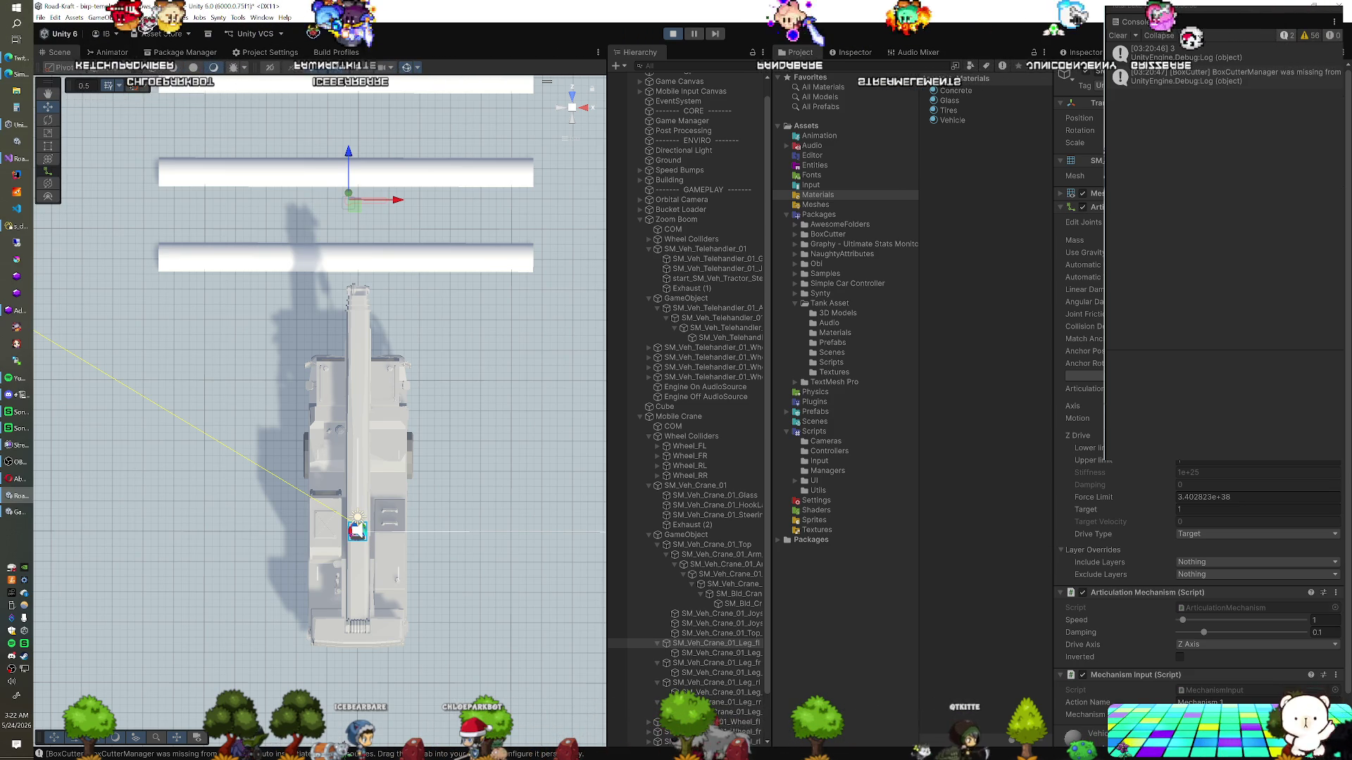